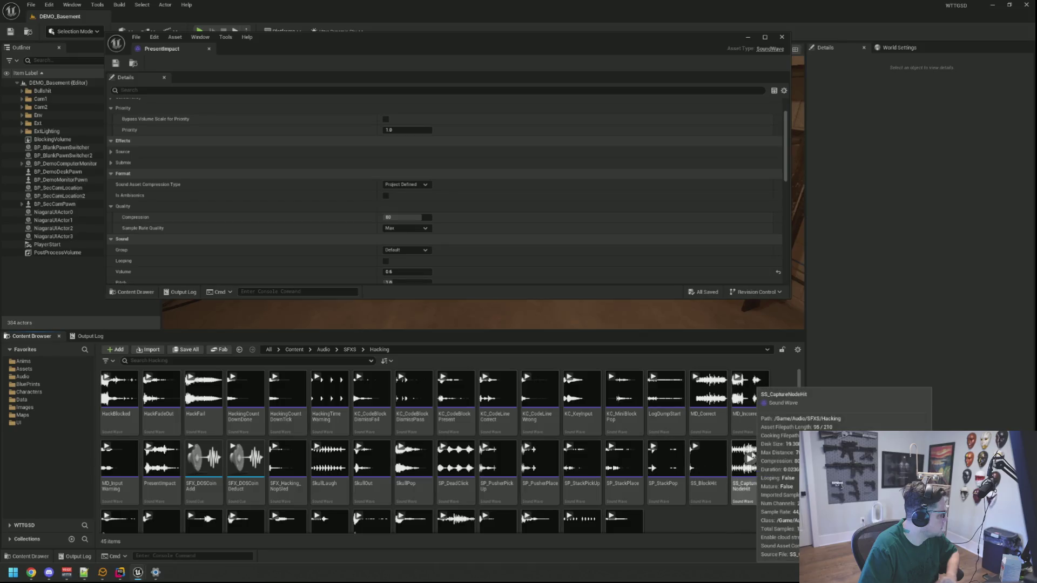
Step: Preview the SkullPop, PresentImpact and LogDumpStart sounds
left_click(413, 459)
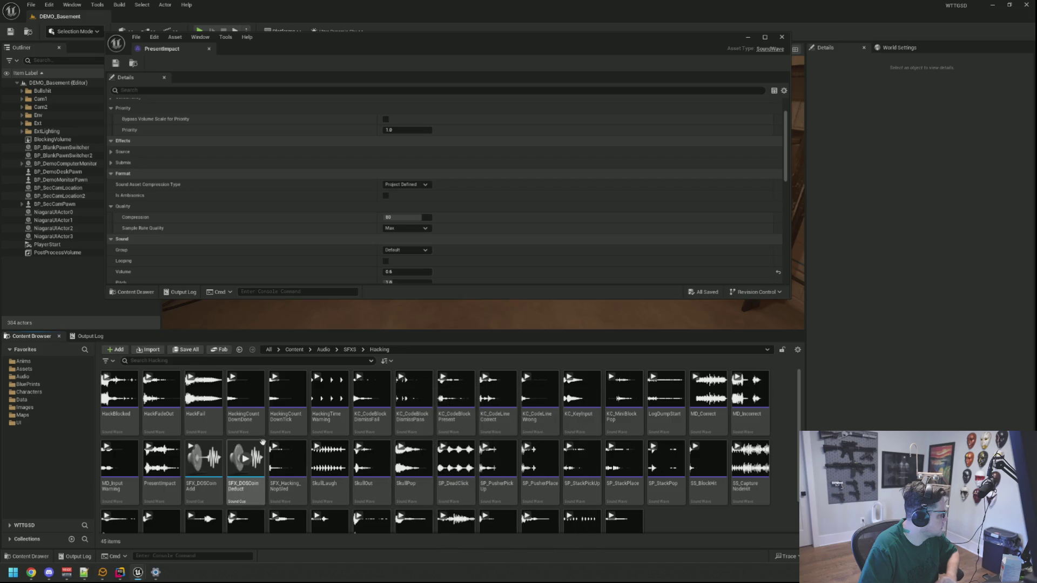
left_click(162, 459)
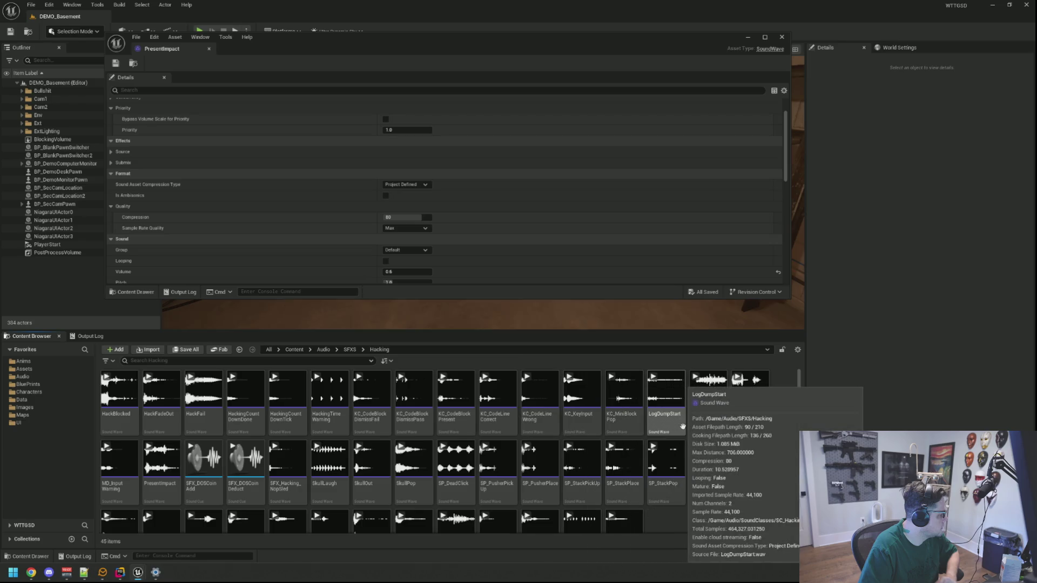
left_click(666, 390)
Step: Set LogDumpStart's volume to 0.6, save it, and launch a play test
double_click(669, 396)
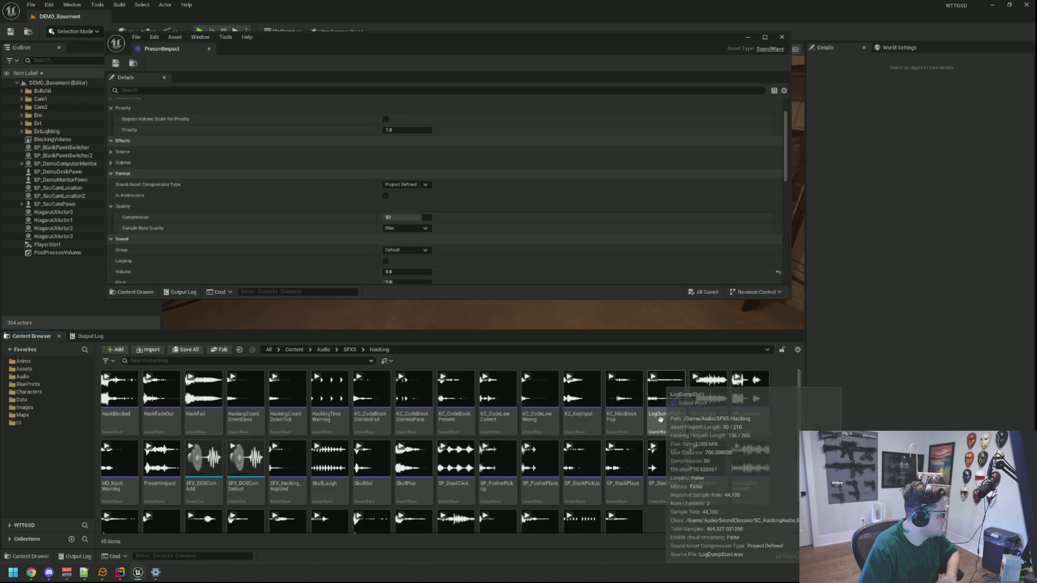
scroll(446, 211, "down", 10)
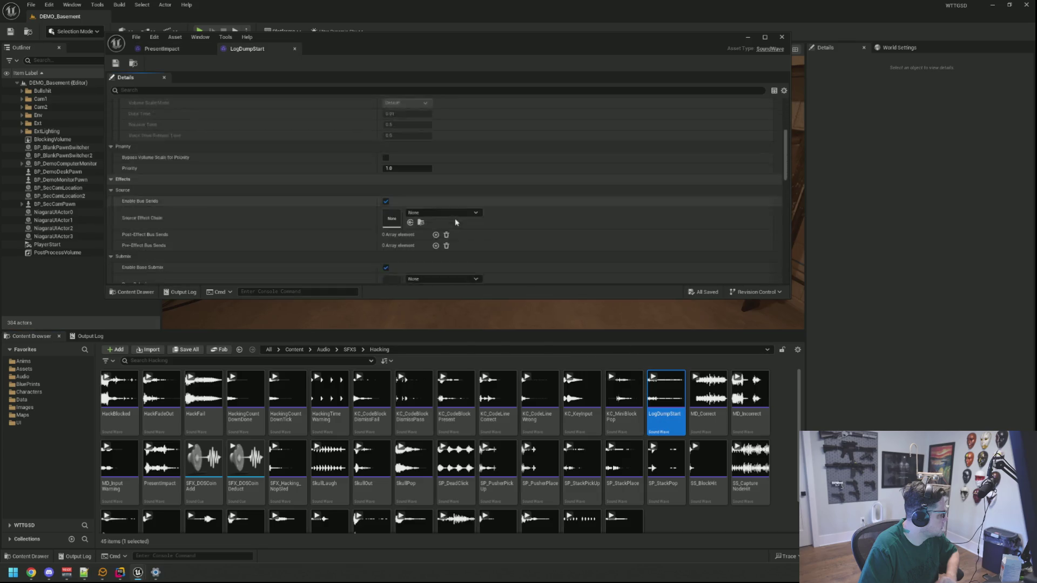
scroll(447, 228, "down", 5)
left_click(429, 200)
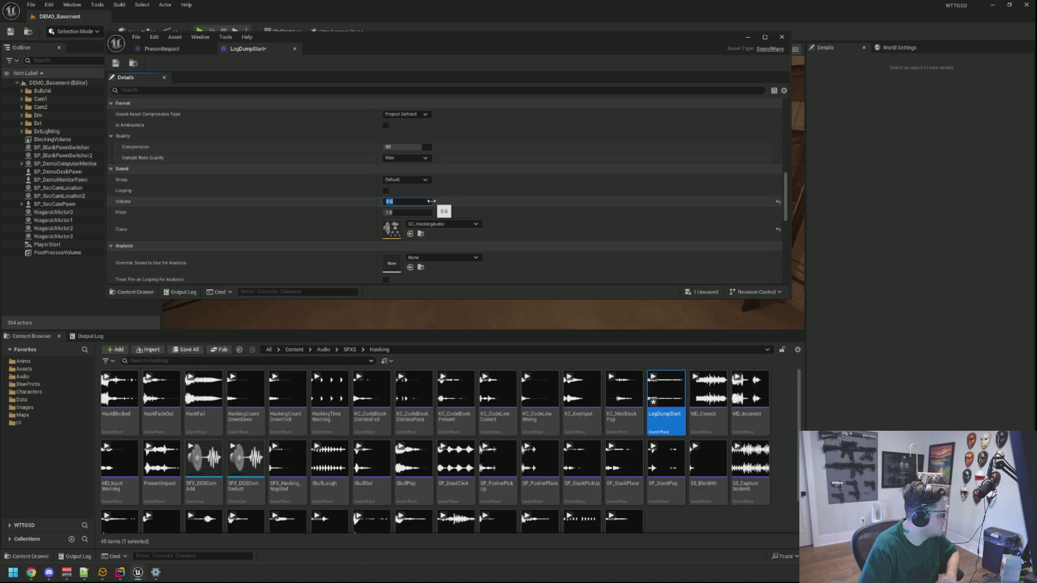
left_click(124, 64)
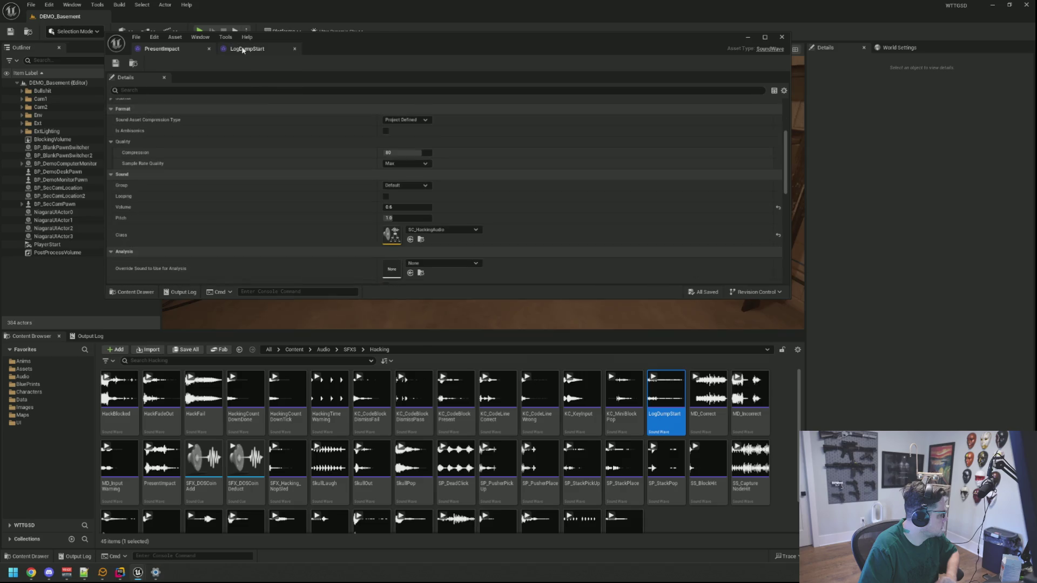
left_click(199, 33)
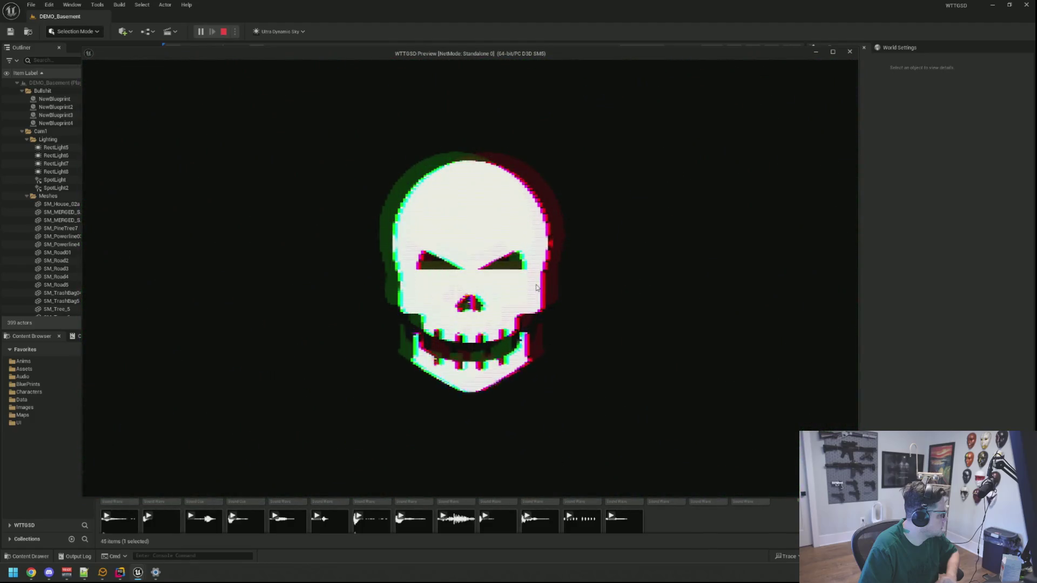
Step: Stop the play test to get back to the LogDumpStart settings
key("Escape")
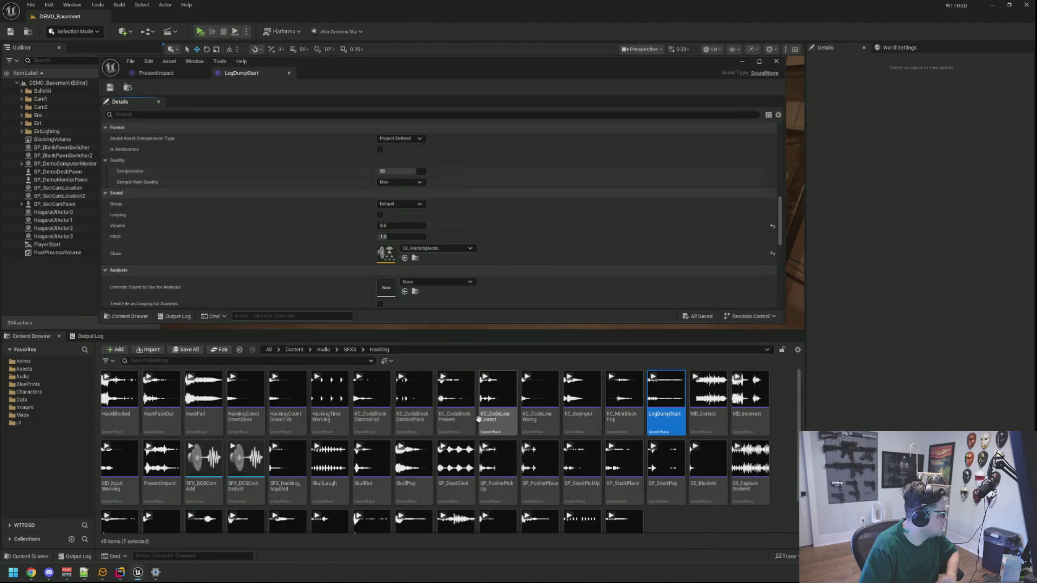
Step: Set the SkullPop sound's volume to 0.7 and save it
left_click(373, 465)
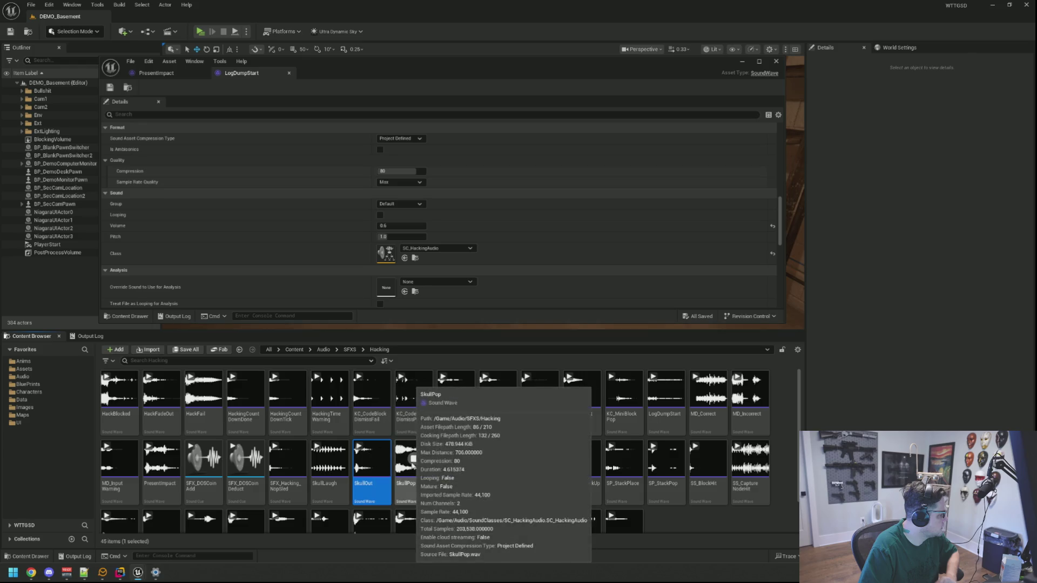
left_click(417, 492)
double_click(418, 491)
scroll(443, 232, "down", 10)
scroll(306, 200, "down", 10)
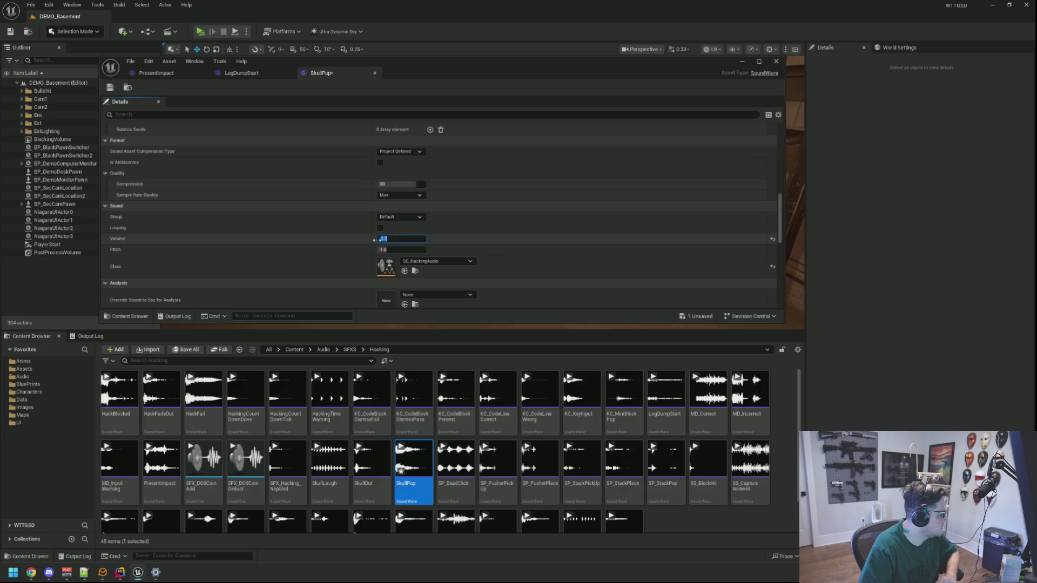
key("ctrl+s")
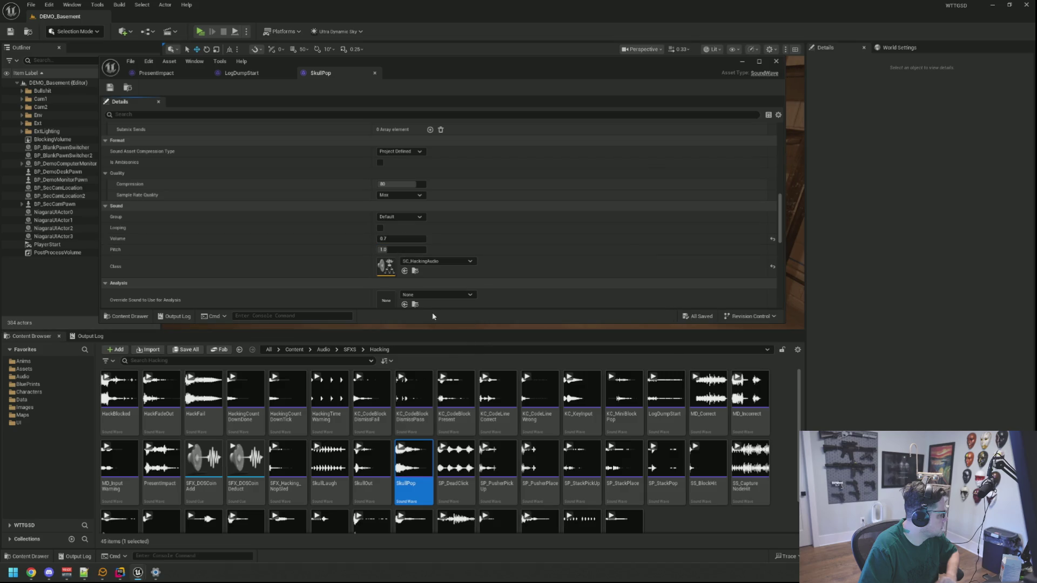
Step: Set the SkullLaugh sound's volume to 0.7, save it, and start a play test
scroll(624, 486, "down", 1)
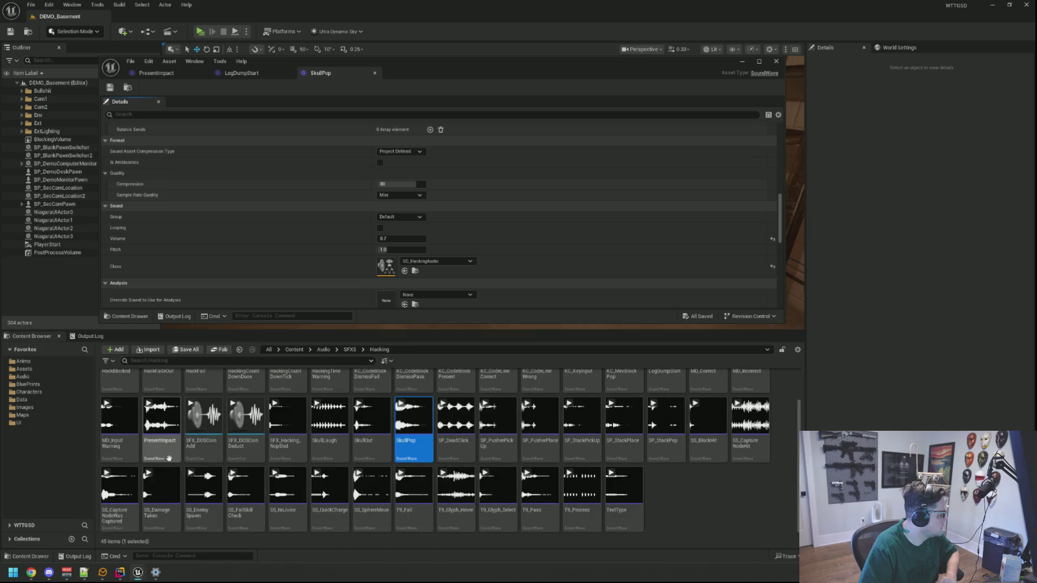
double_click(330, 419)
scroll(364, 225, "down", 3)
scroll(364, 221, "up", 6)
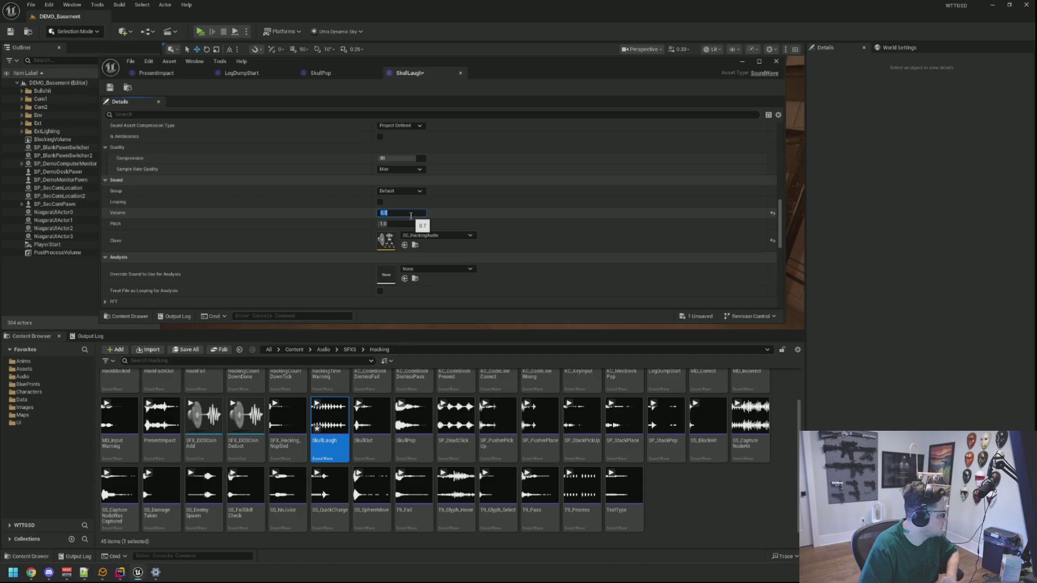
key("ctrl+s")
left_click(200, 32)
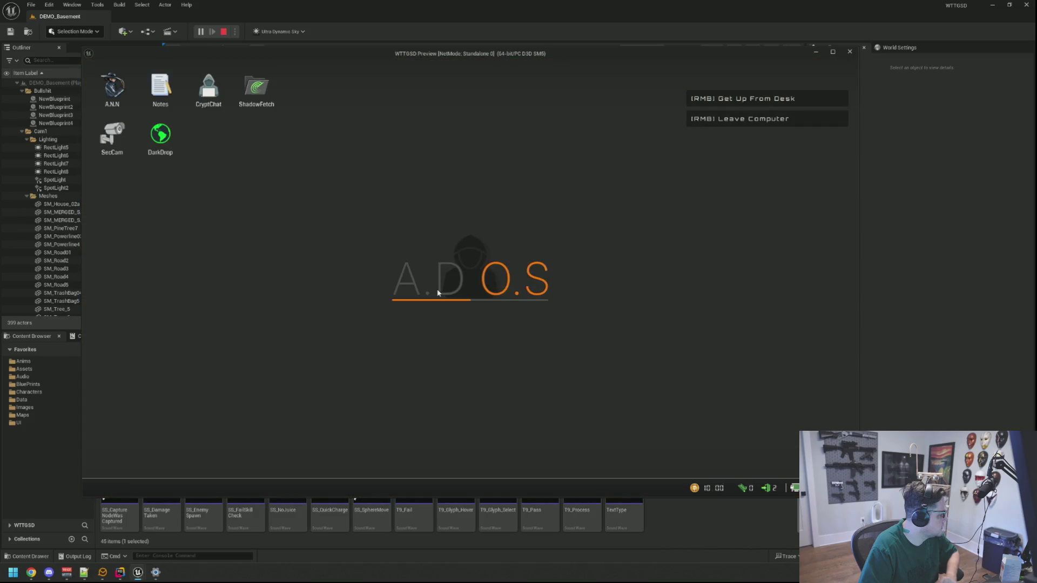
key("grave")
key("Up")
key("Return")
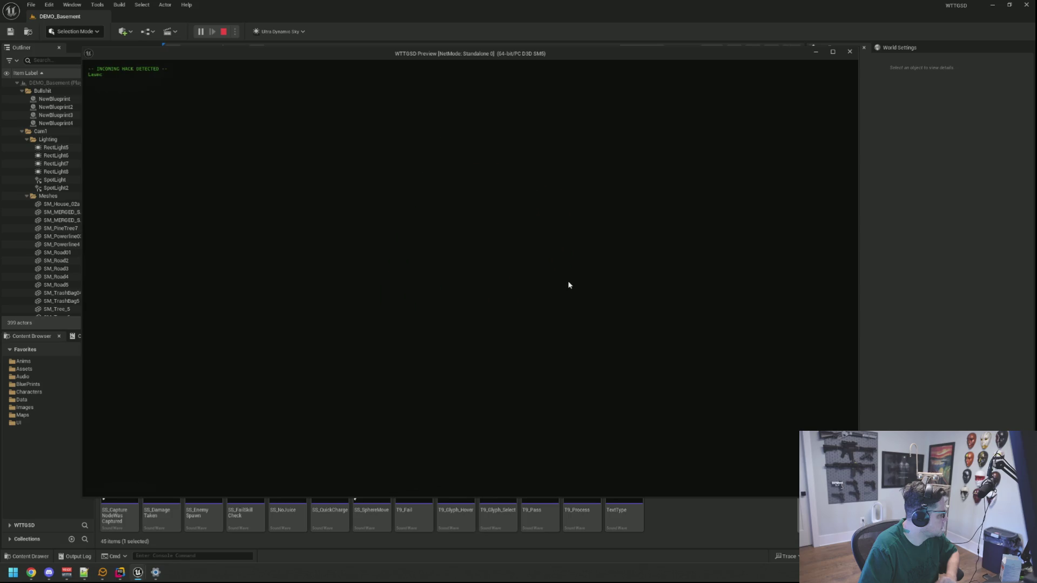
key("Escape")
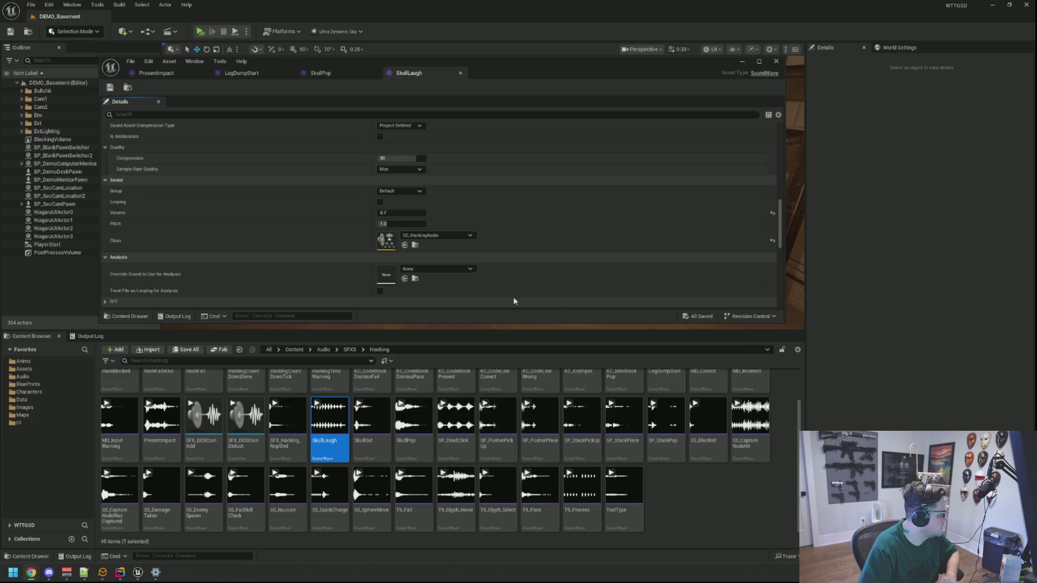
Step: Save a new volume for SkullOut and return to the SkullLaugh settings
double_click(374, 426)
scroll(425, 246, "down", 10)
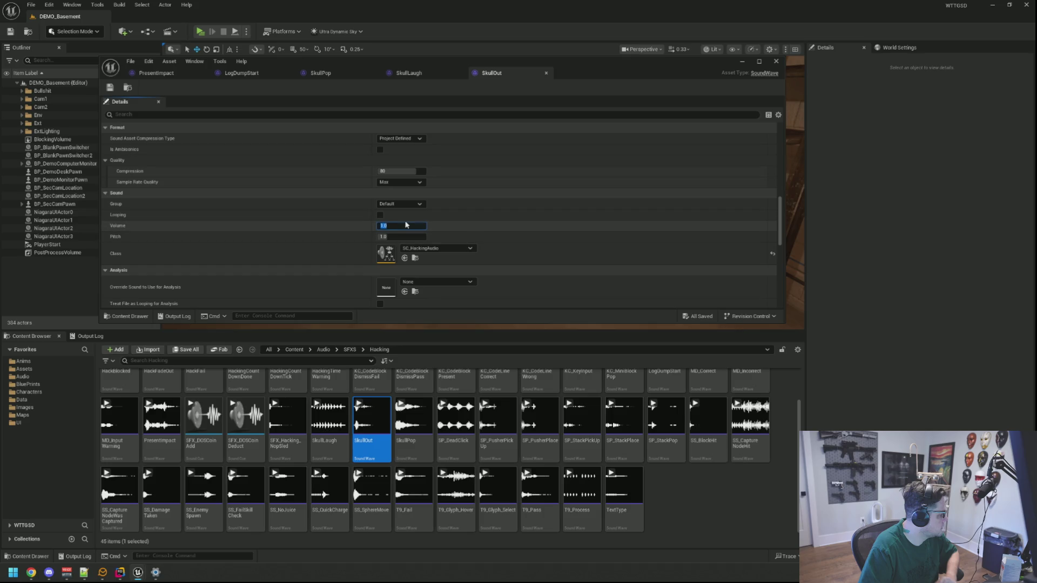
key("ctrl+s")
left_click(433, 68)
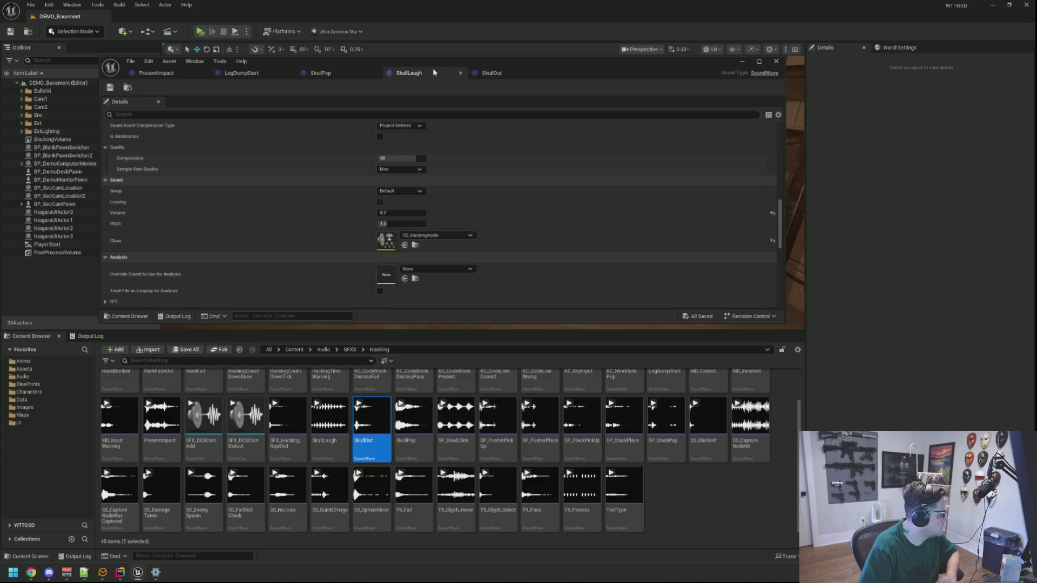
Step: Play-test the game, trigger a hack with TriggerHack -1, then stop the session
left_click(201, 32)
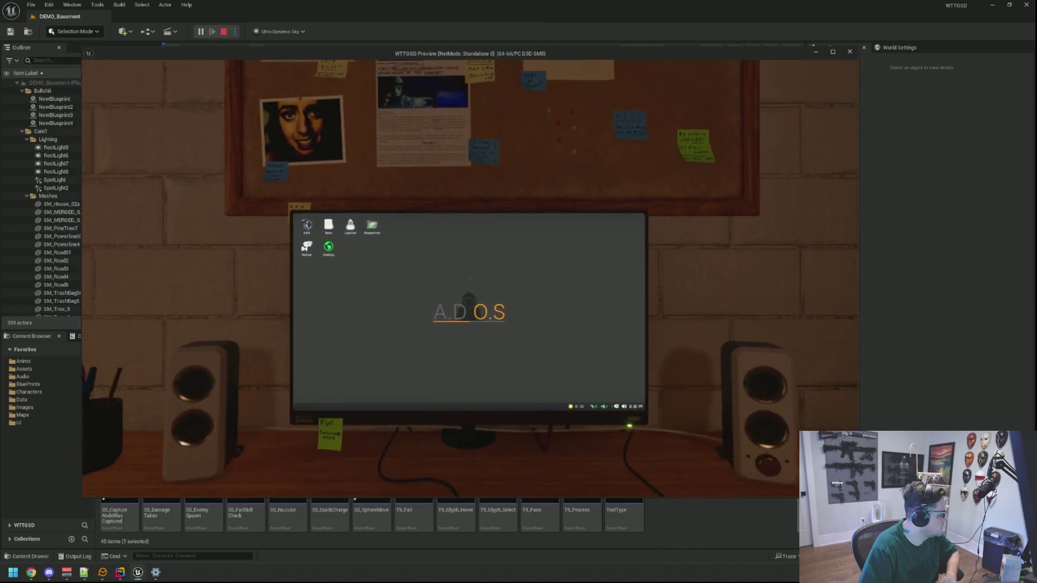
key("grave")
key("Up")
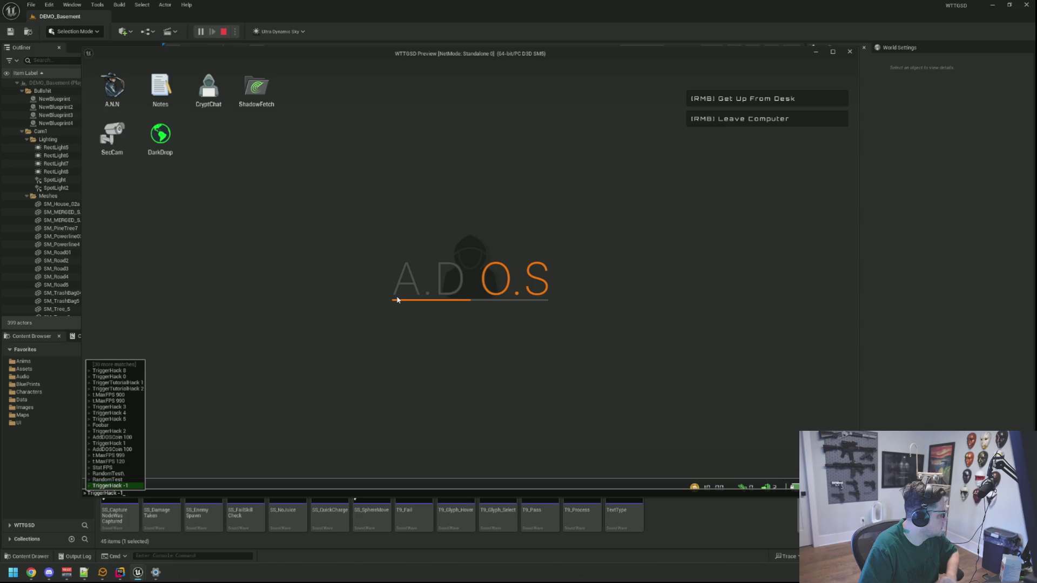
key("Return")
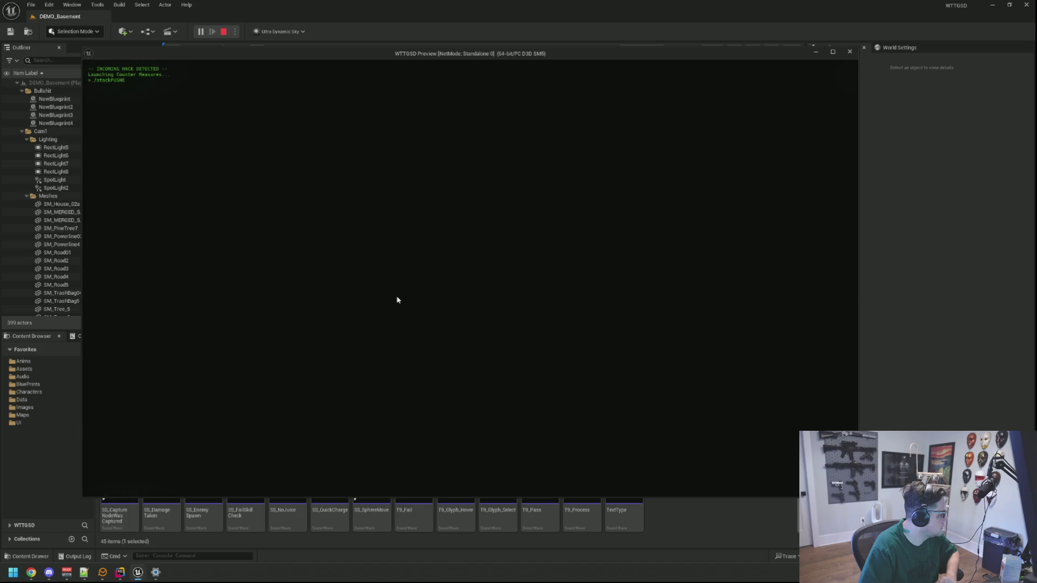
key("Escape")
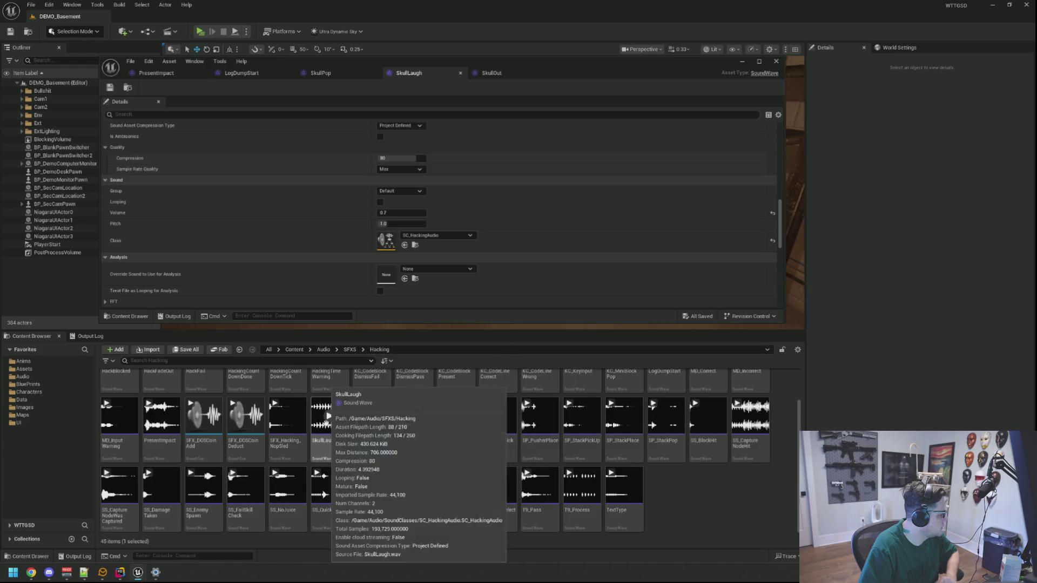
Step: Lower the TextType sound's volume to 0.55 and launch a play test
left_click(625, 497)
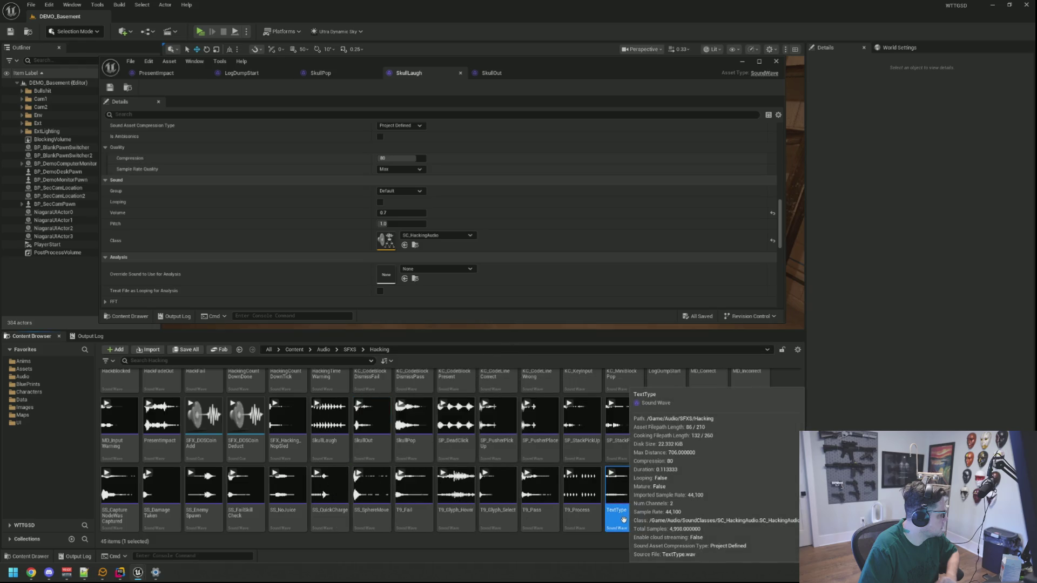
double_click(625, 486)
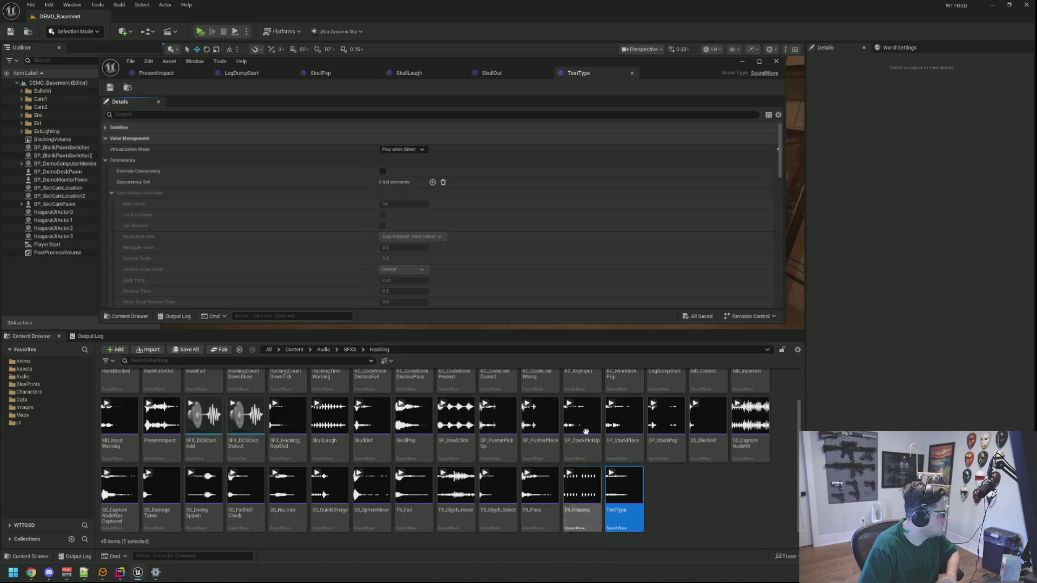
scroll(456, 231, "down", 5)
scroll(456, 231, "down", 6)
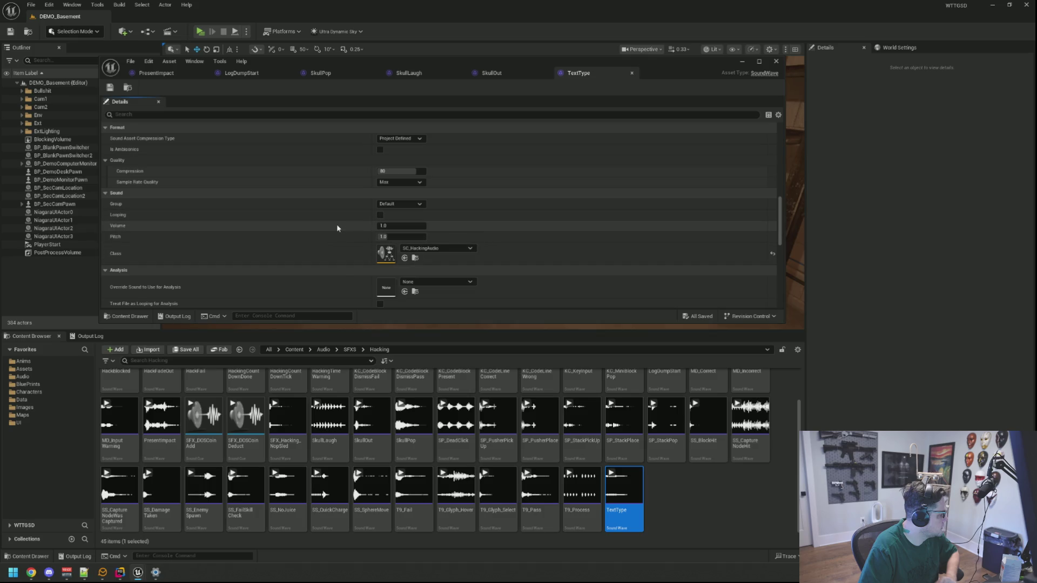
left_click(382, 225)
type("0.")
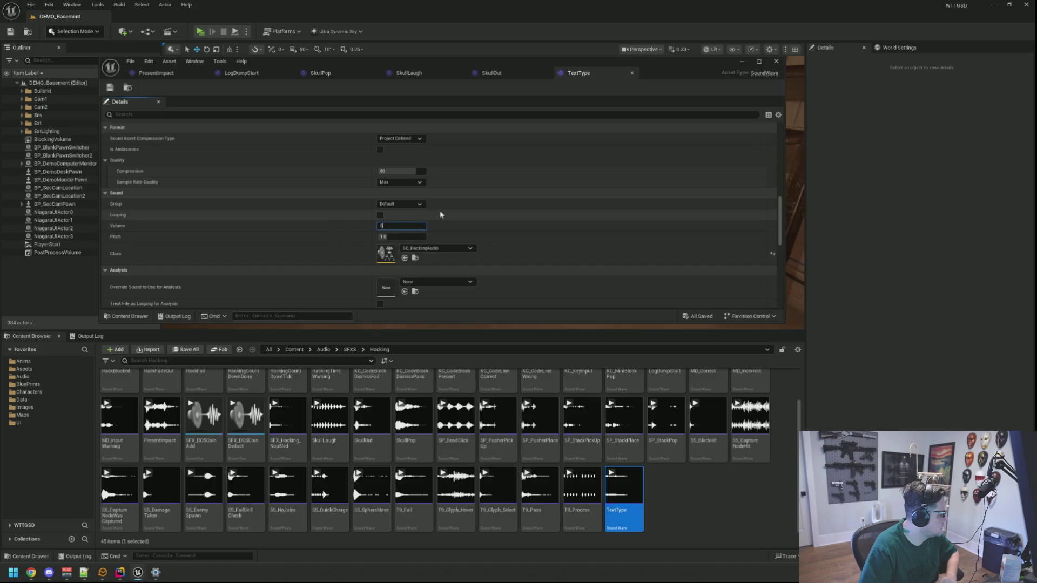
type("5")
key("Return")
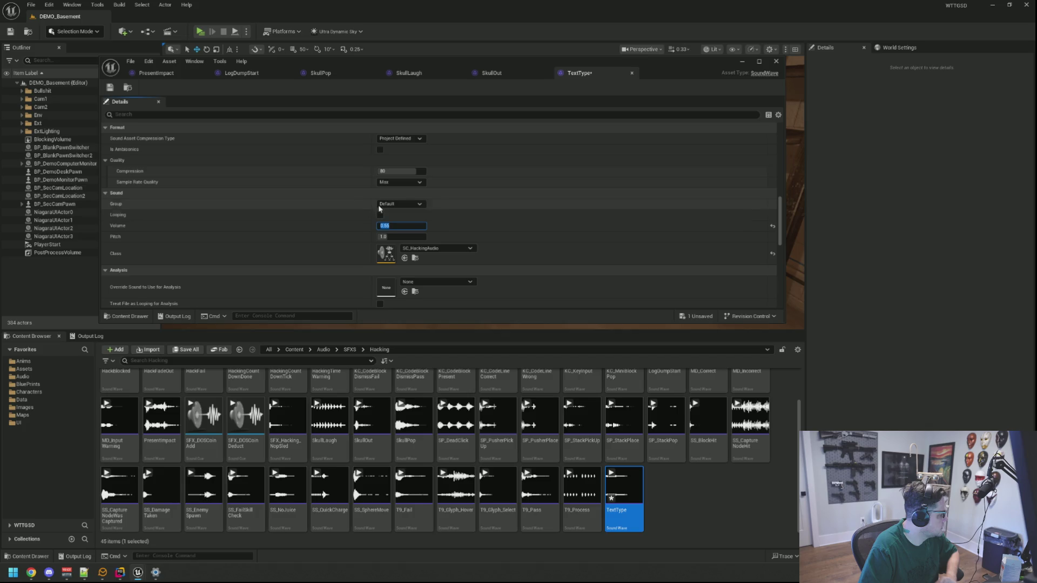
left_click(201, 31)
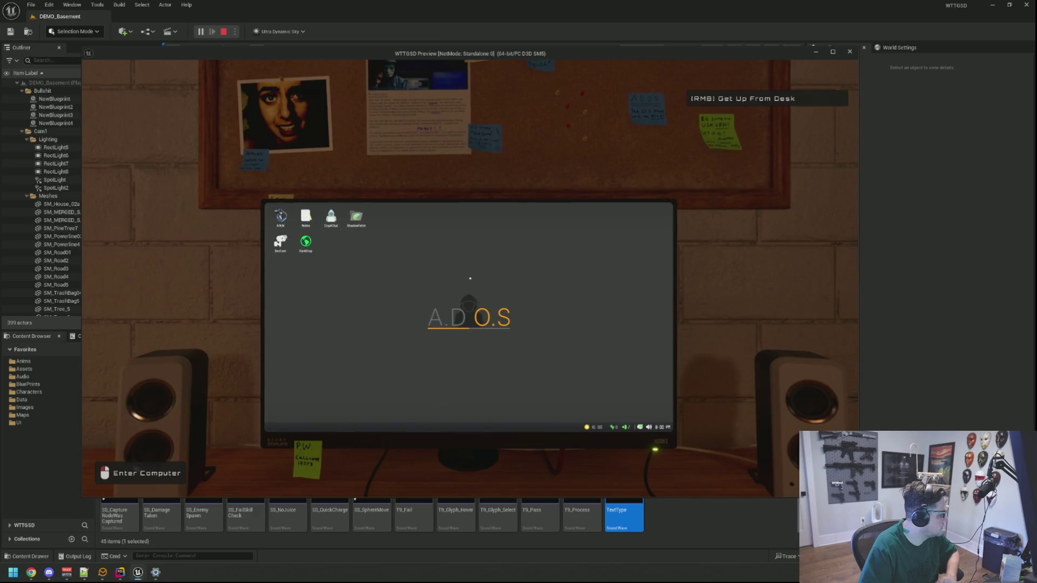
Step: Sit at the in-game computer, run TriggerHack -1, then stop the play test
left_click(470, 278)
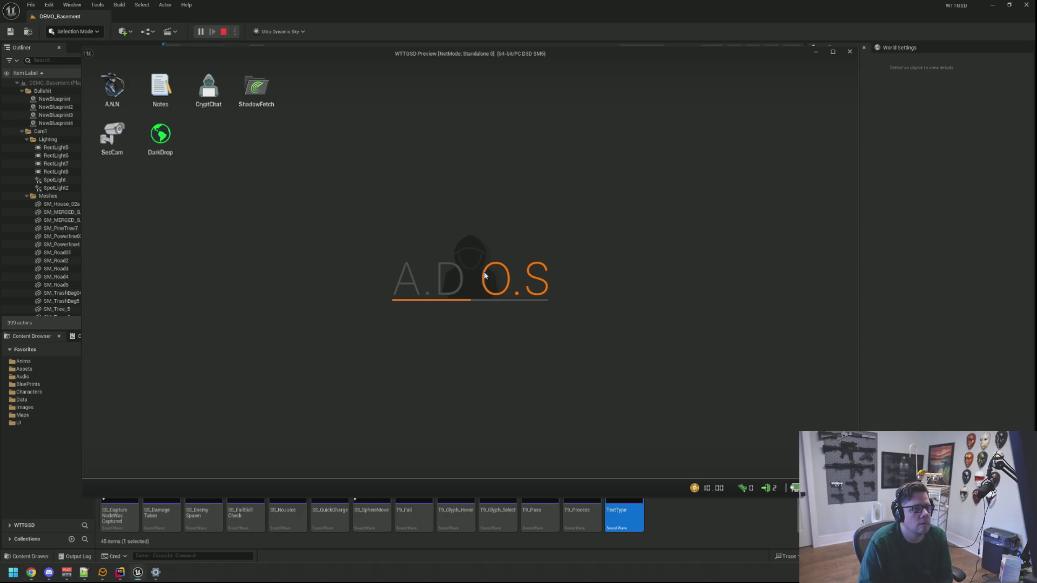
key("grave")
key("Up")
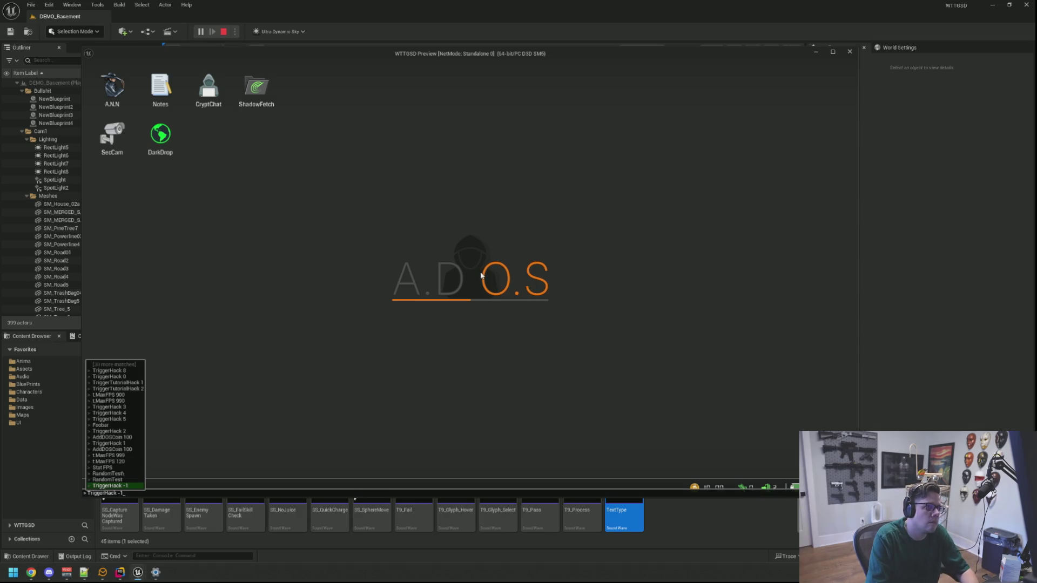
key("Return")
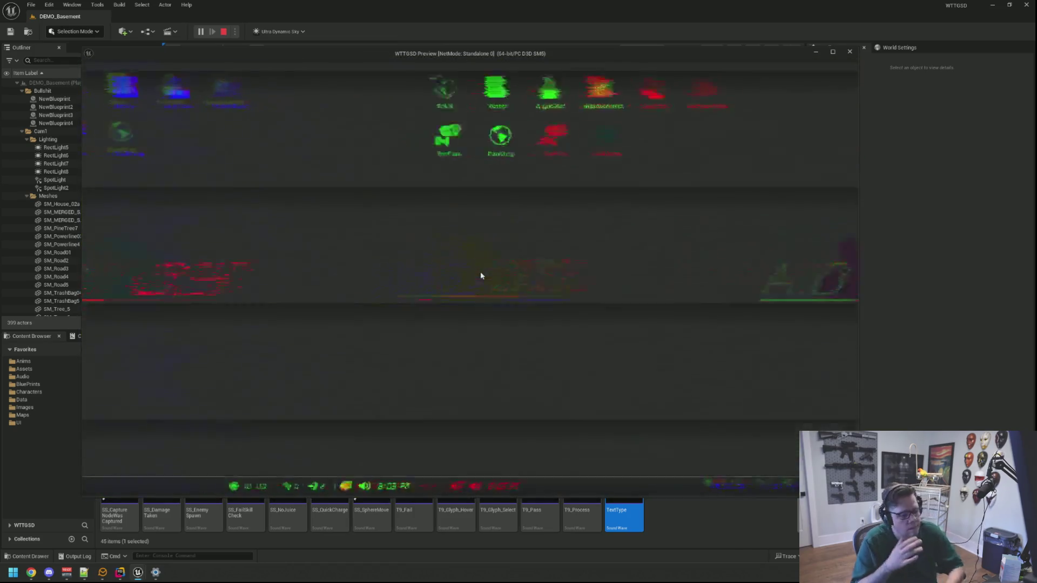
key("Escape")
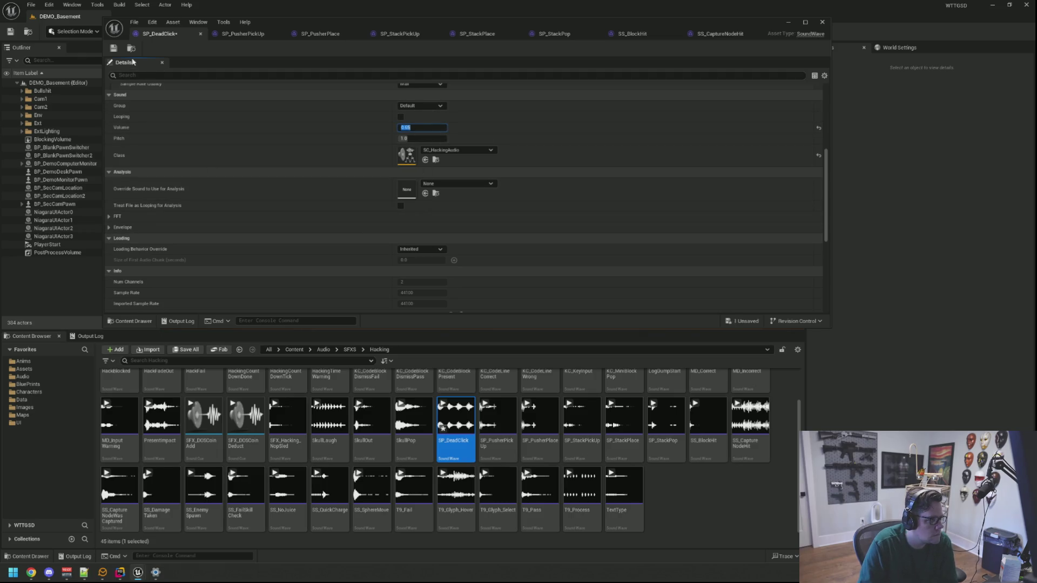
Step: Save SP_DeadClick's volume change and set SP_PusherPickUp's volume to 0.25
left_click(114, 48)
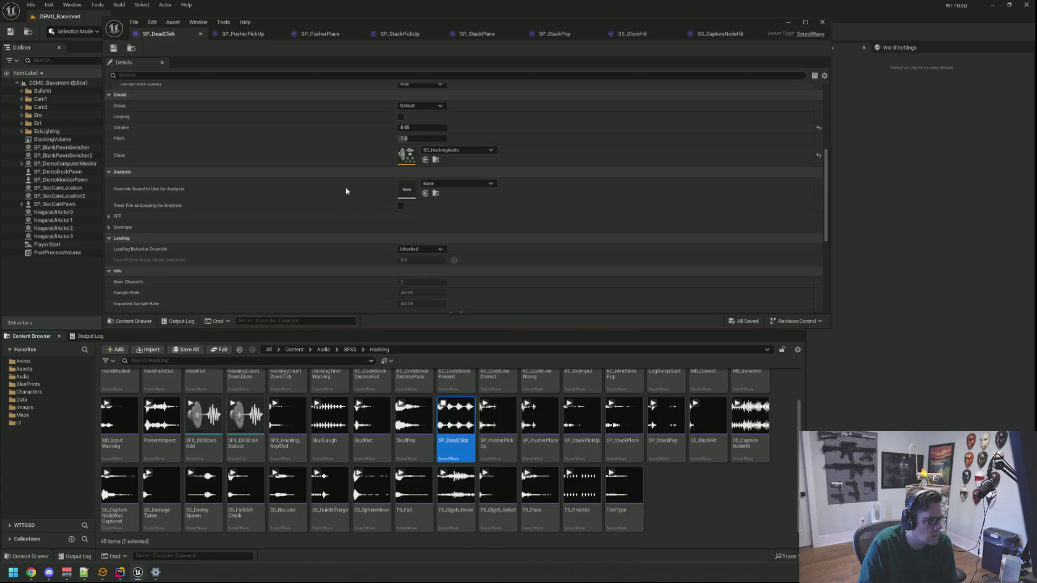
left_click(244, 33)
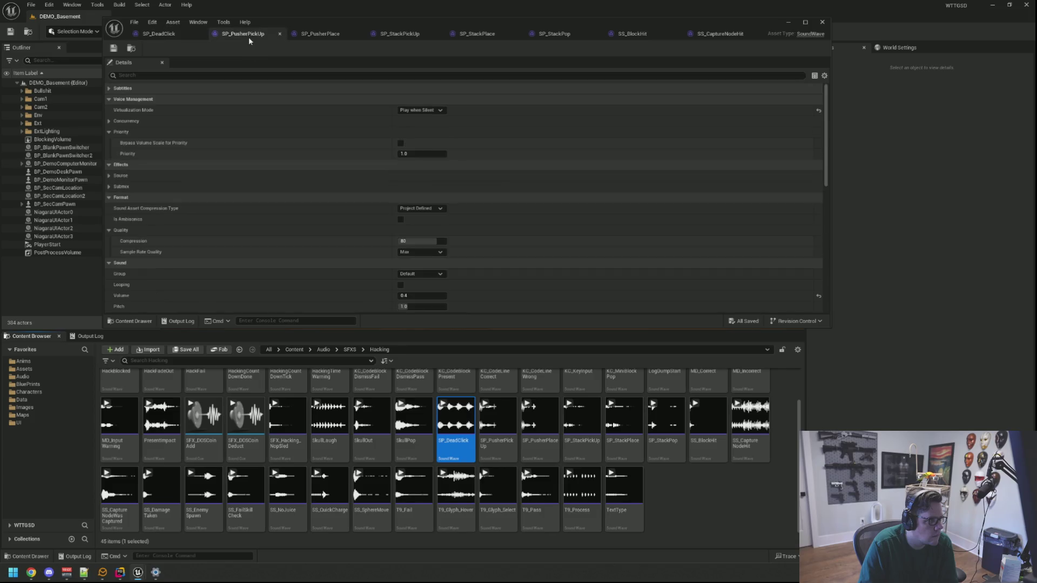
scroll(452, 216, "down", 3)
left_click(498, 421)
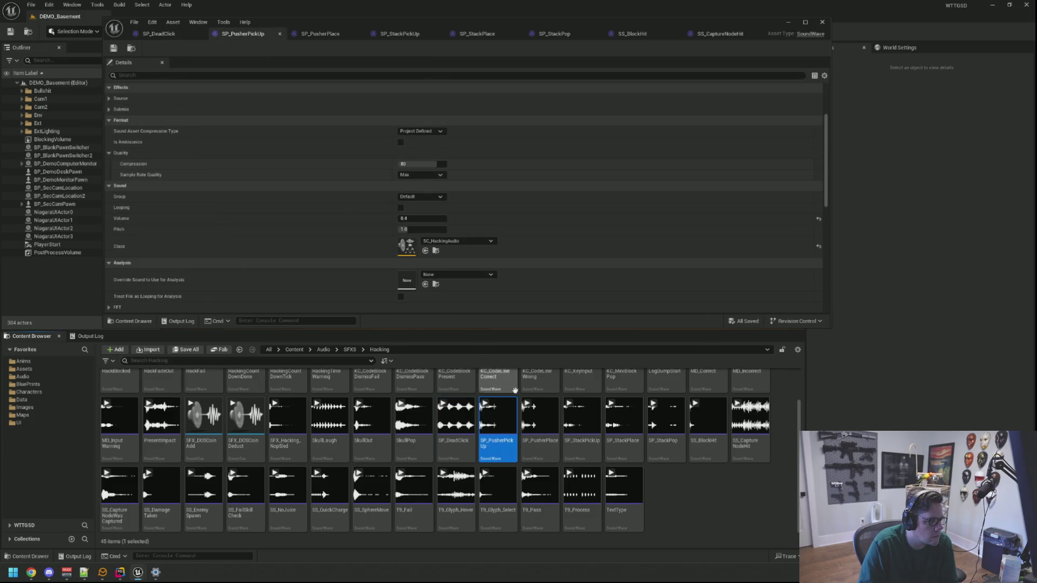
left_click(423, 218)
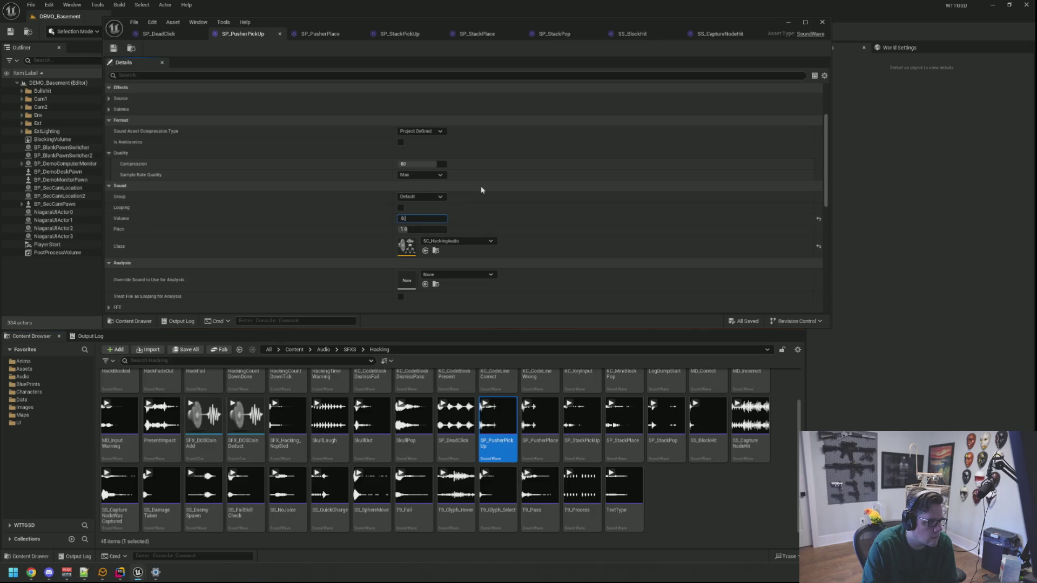
type("25")
left_click(485, 404)
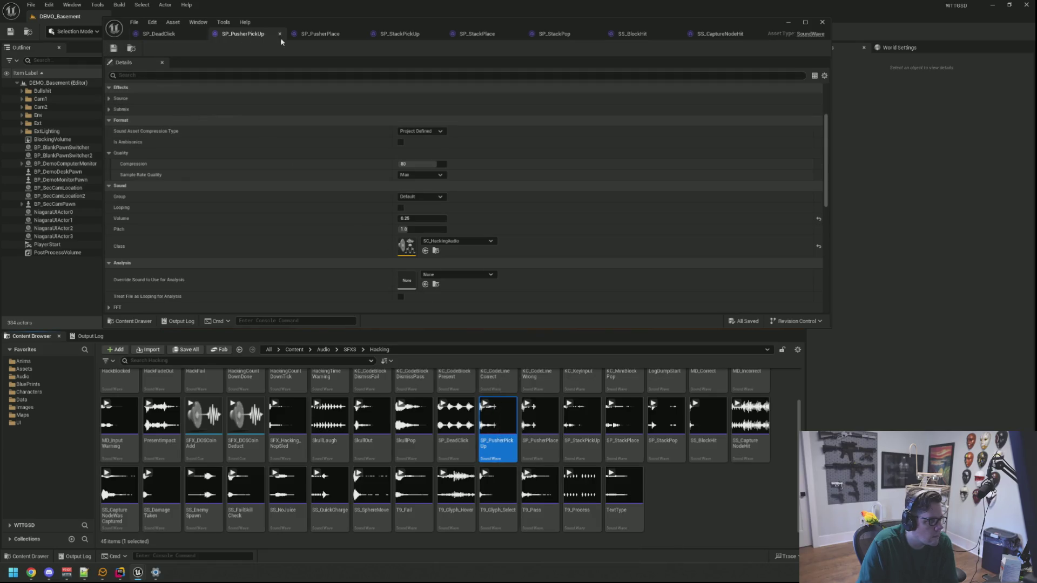
Step: Set SP_PusherPlace's volume to 0.25 and save it
left_click(322, 34)
left_click(131, 49)
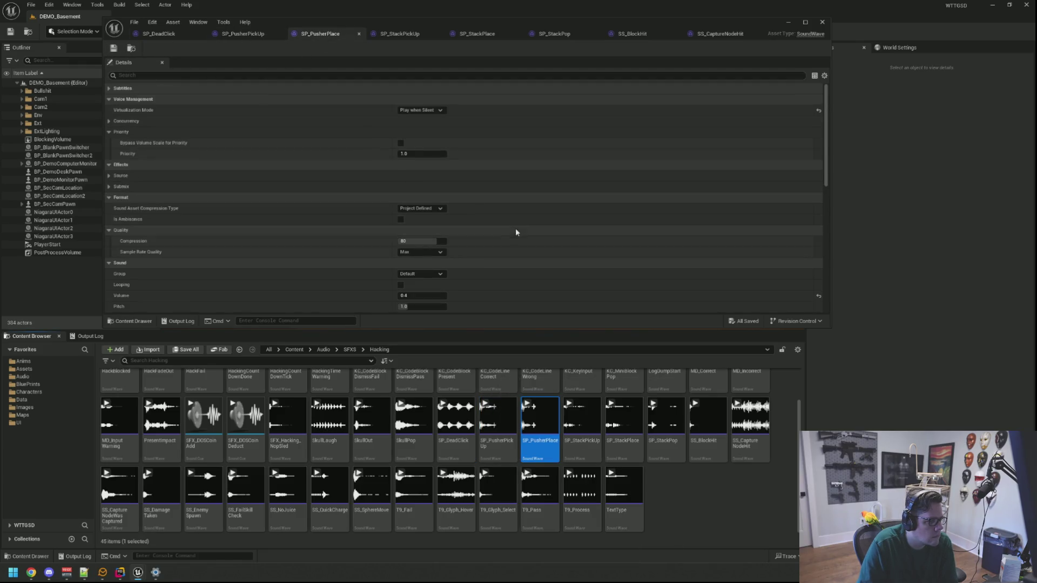
scroll(504, 245, "down", 5)
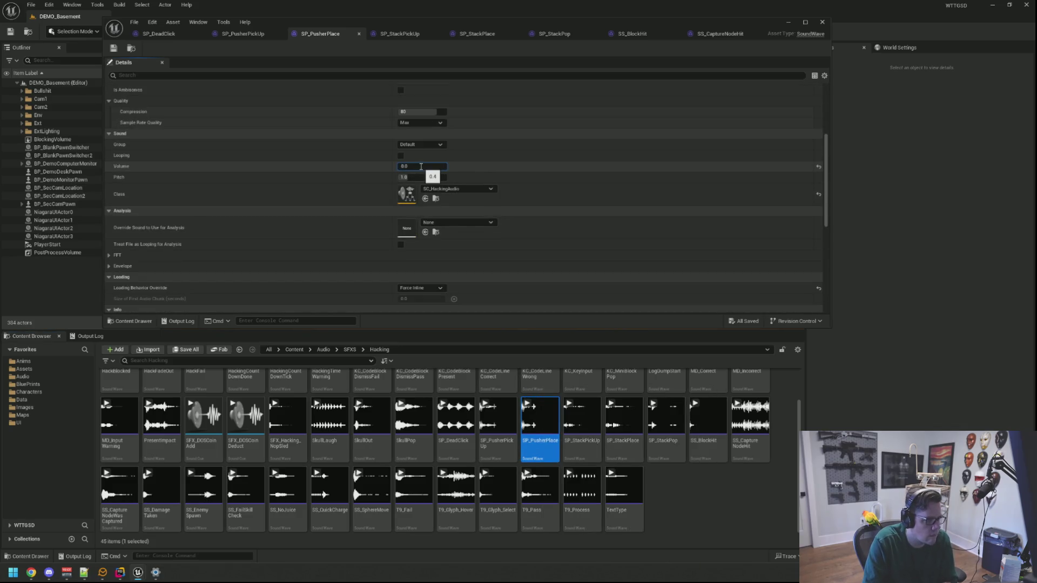
key("Return")
key("ctrl+s")
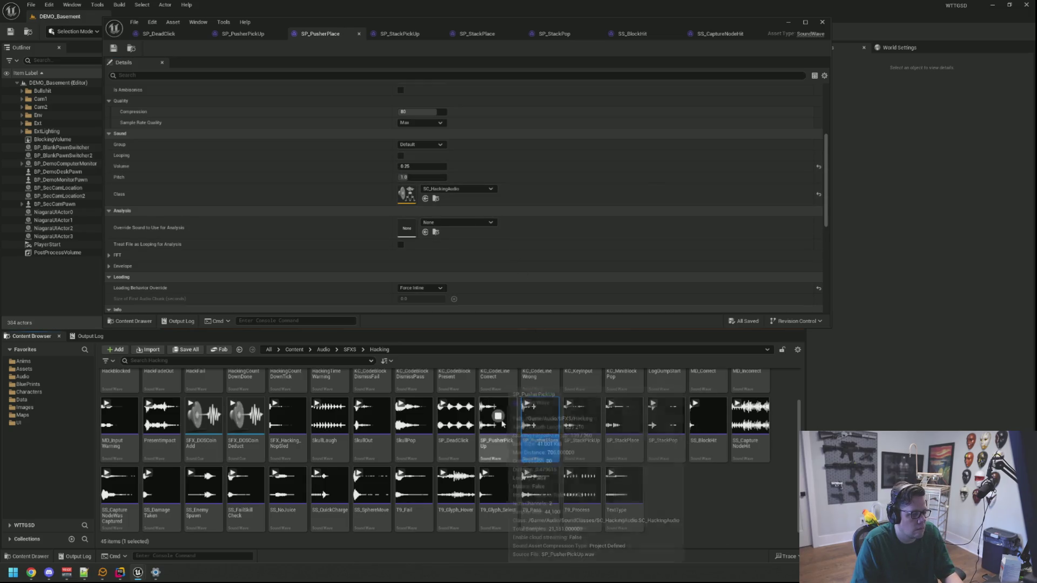
Step: Set SP_StackPickUp's volume to 0.4 and save it
left_click(399, 33)
scroll(451, 194, "up", 3)
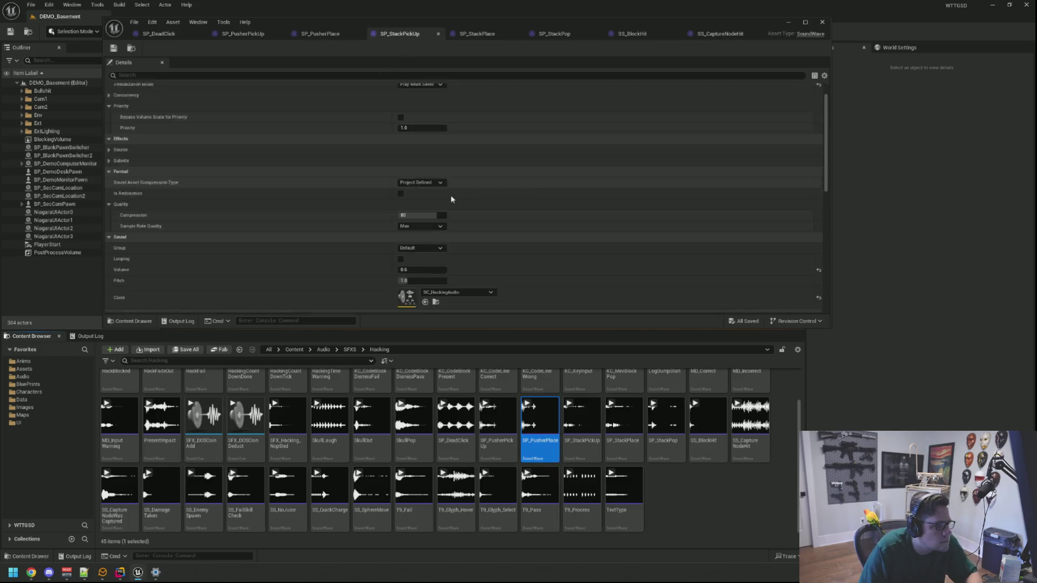
left_click(133, 50)
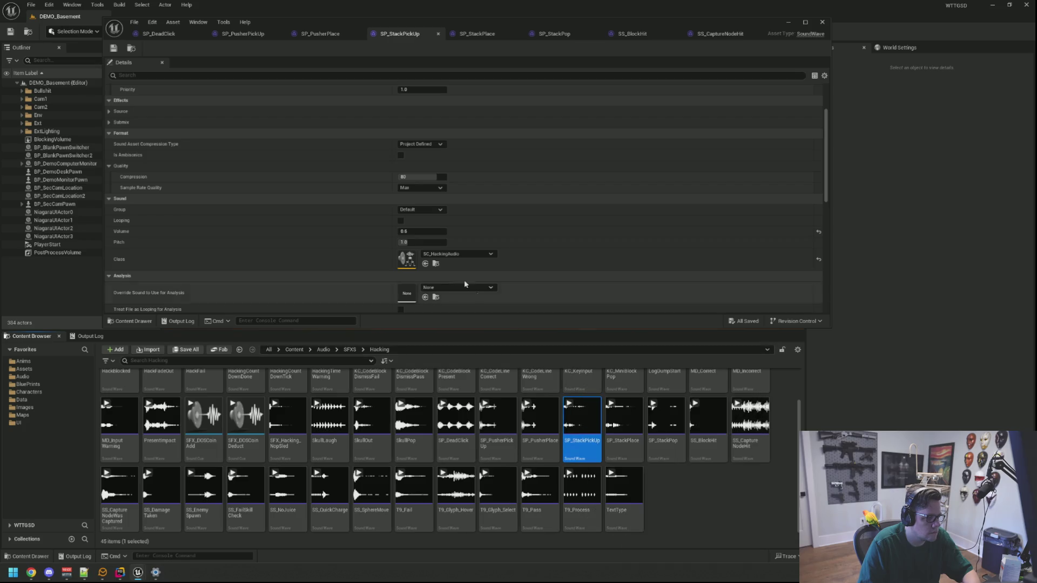
type("0.4")
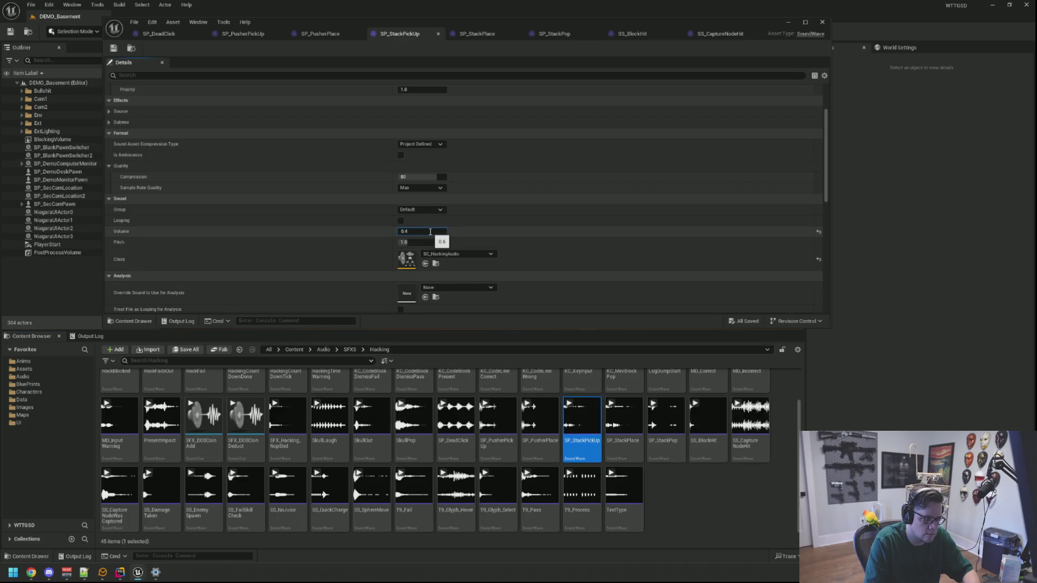
key("ctrl+s")
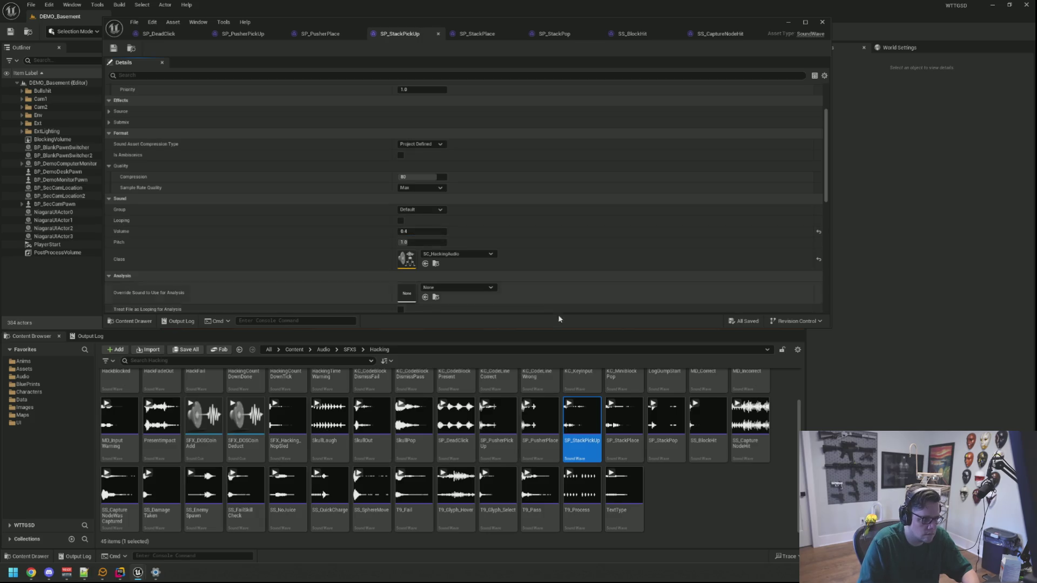
Step: Check SP_StackPlace, then set SP_StackPop to 0.8, save and preview it
left_click(477, 33)
left_click(135, 51)
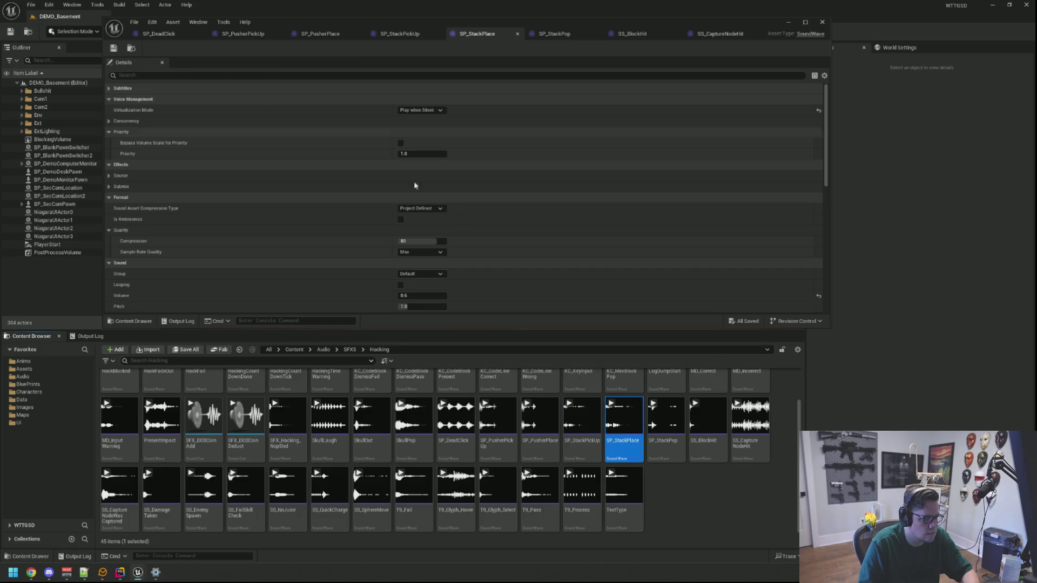
scroll(547, 228, "down", 5)
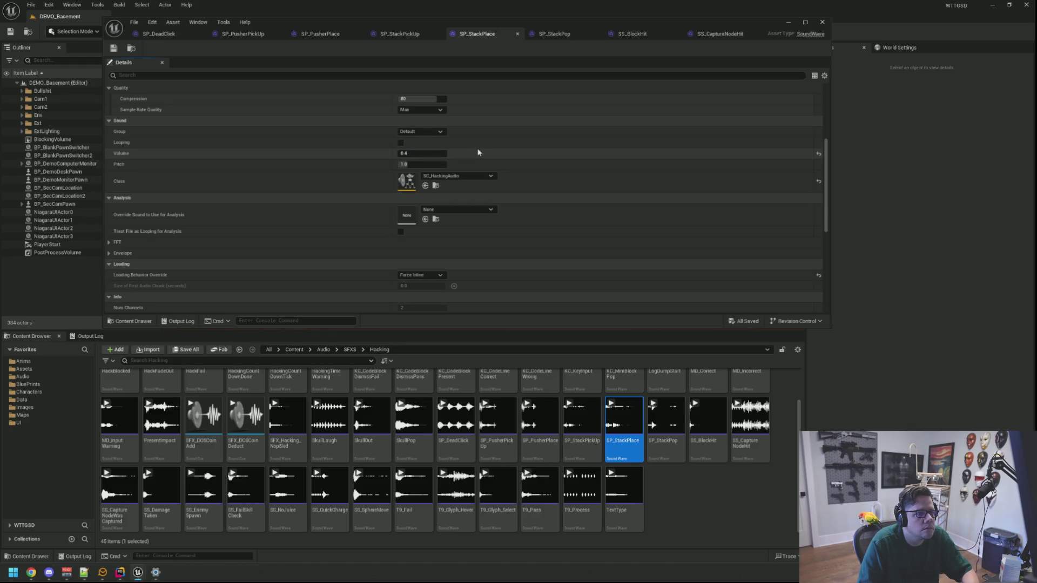
left_click(553, 35)
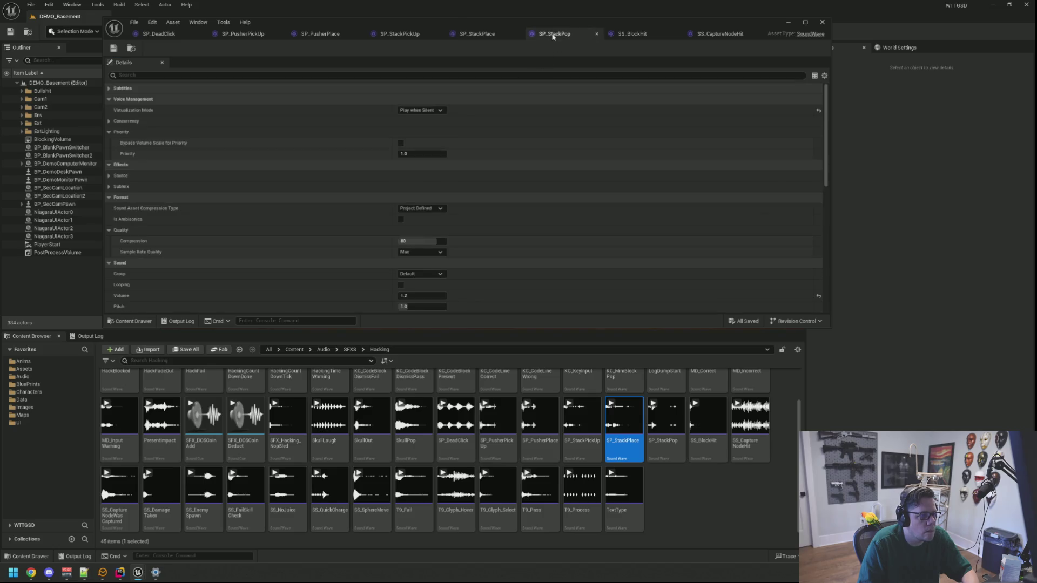
scroll(481, 177, "down", 3)
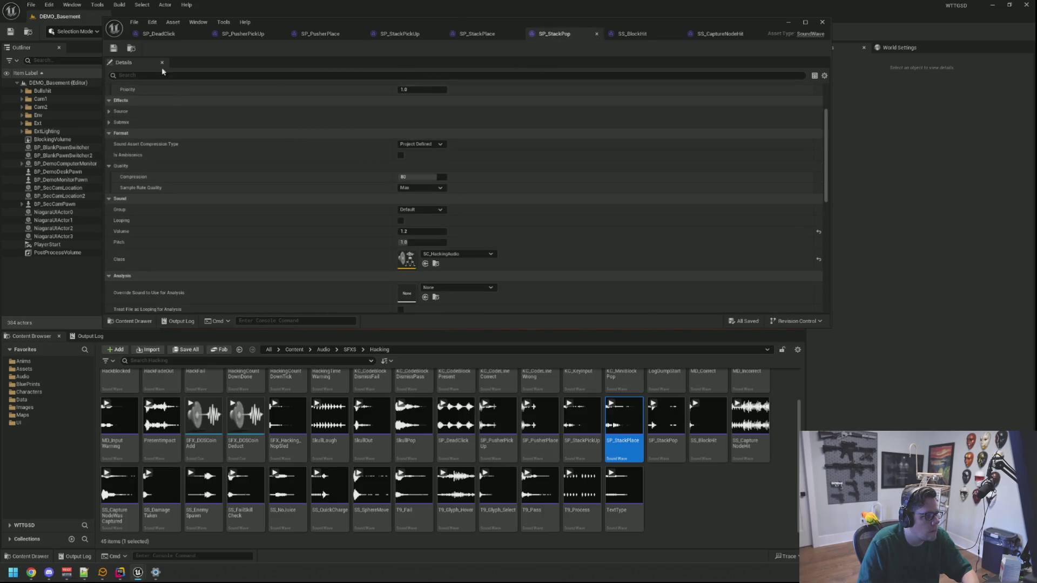
left_click(136, 50)
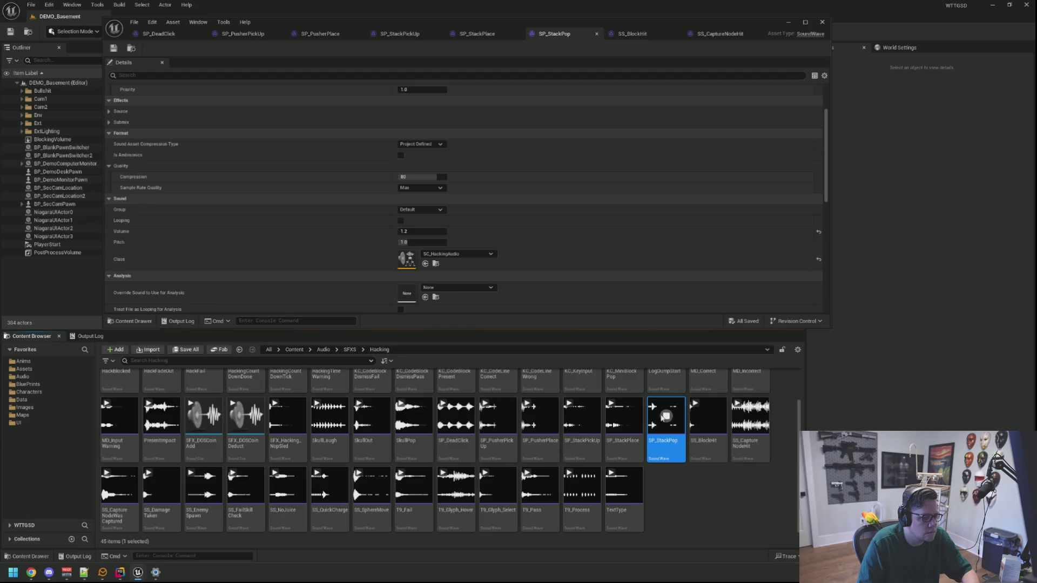
left_click(423, 232)
type("0.8")
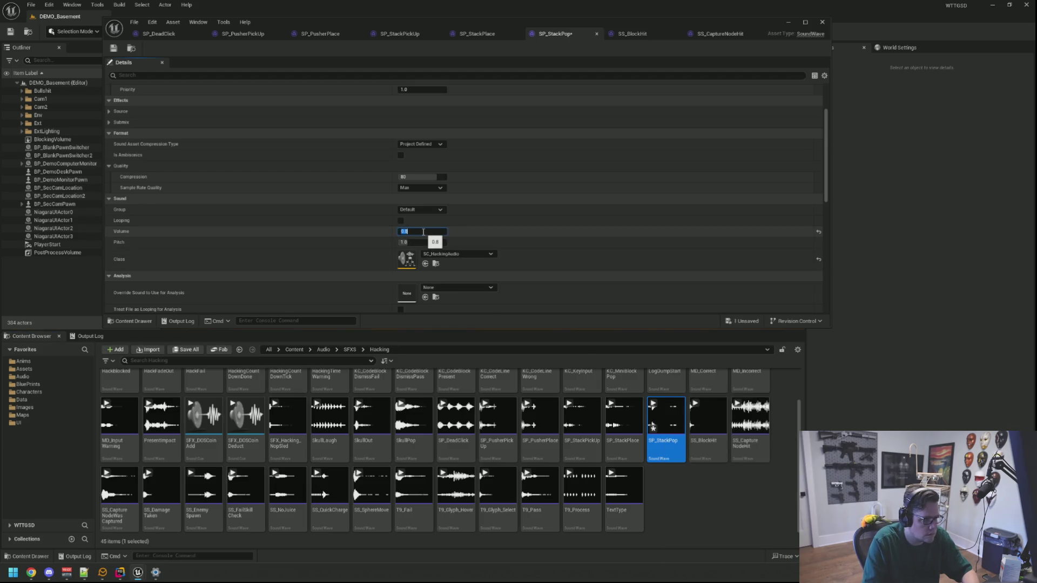
key("Return")
left_click(114, 48)
left_click(668, 417)
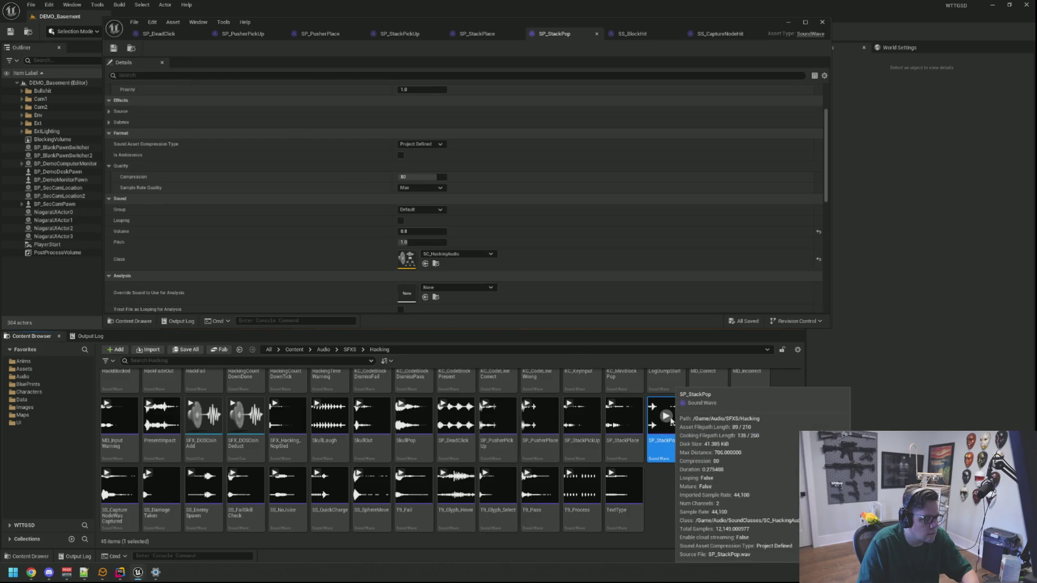
Step: Close the SS_BlockHit and SS_CaptureNodeHit editors and move the sound editor down
left_click(617, 34)
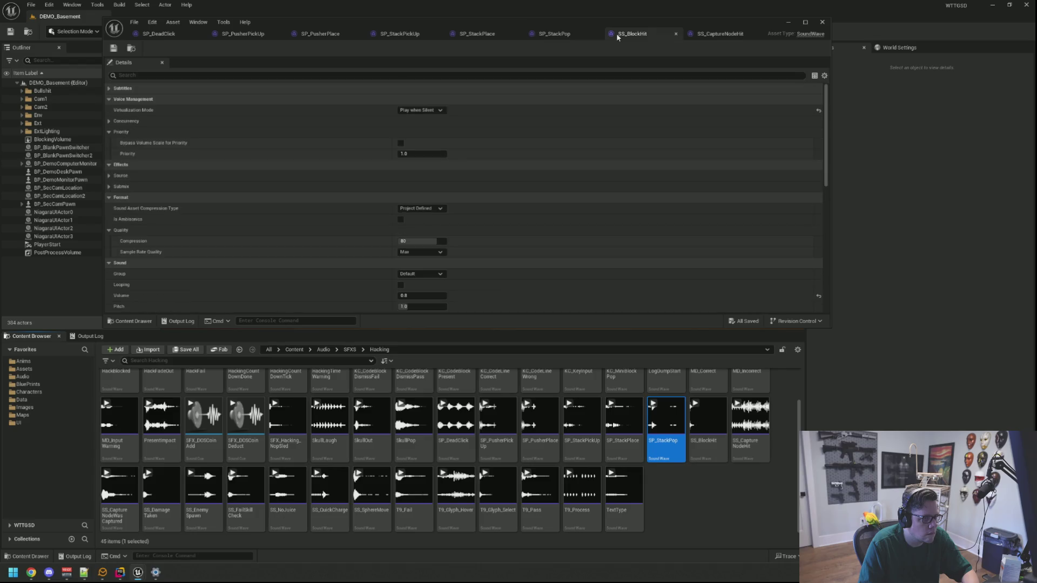
middle_click(638, 37)
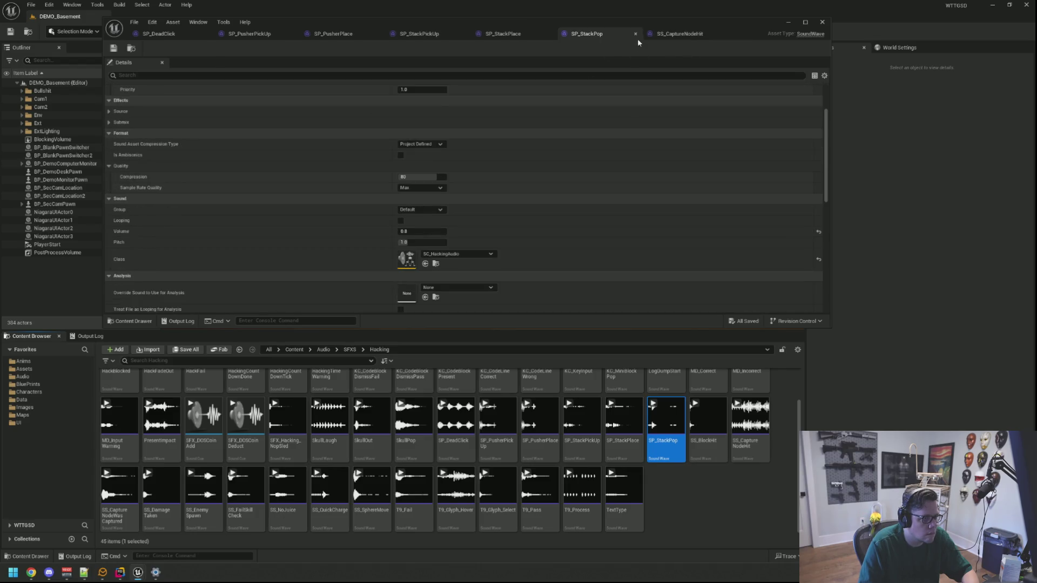
middle_click(638, 37)
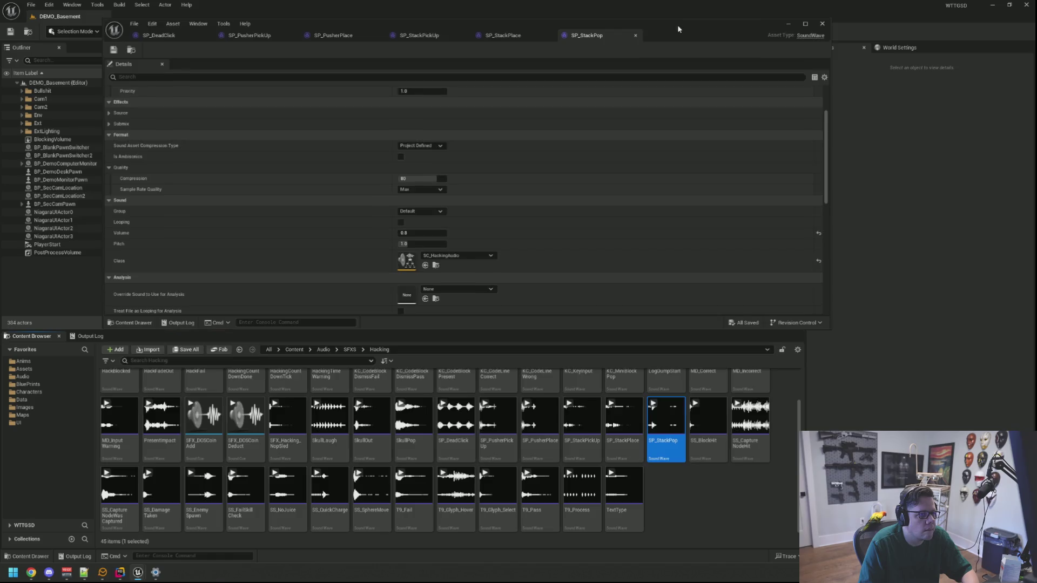
left_click_drag(679, 27, 660, 158)
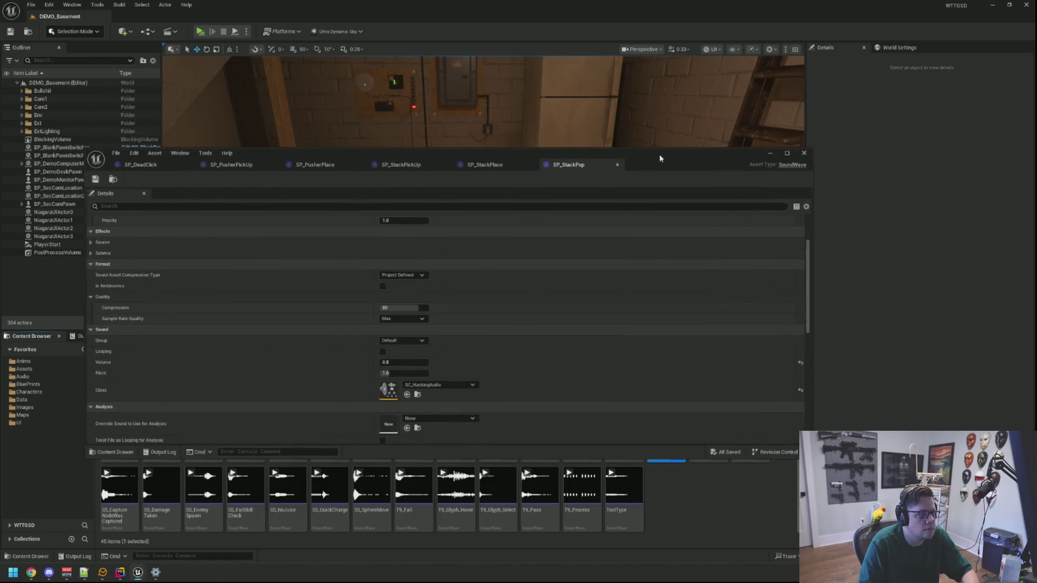
Step: Play-test in a new window, sit at the desk and finish deallocating to block the hack
left_click(198, 34)
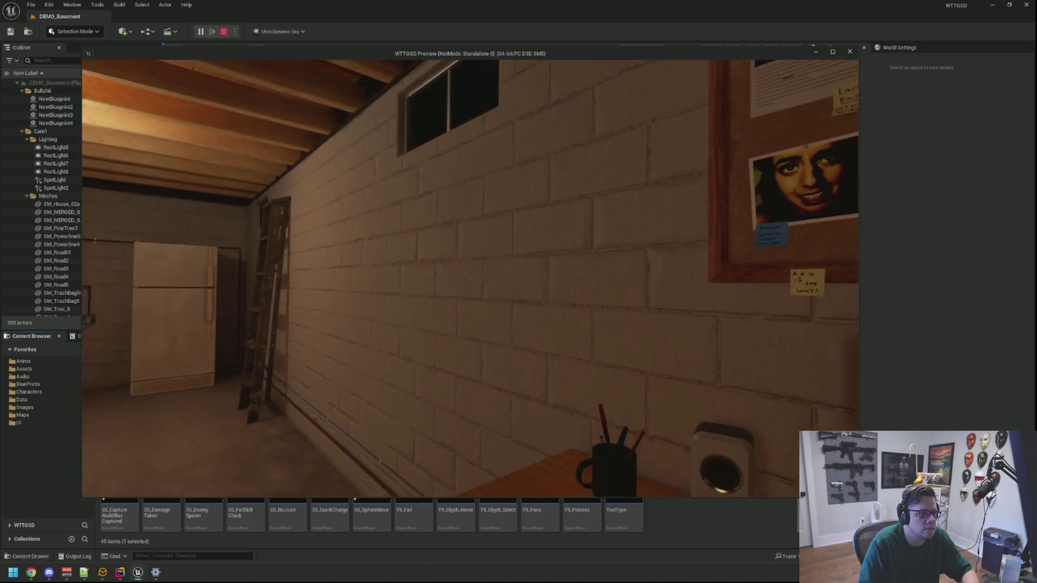
left_click(470, 278)
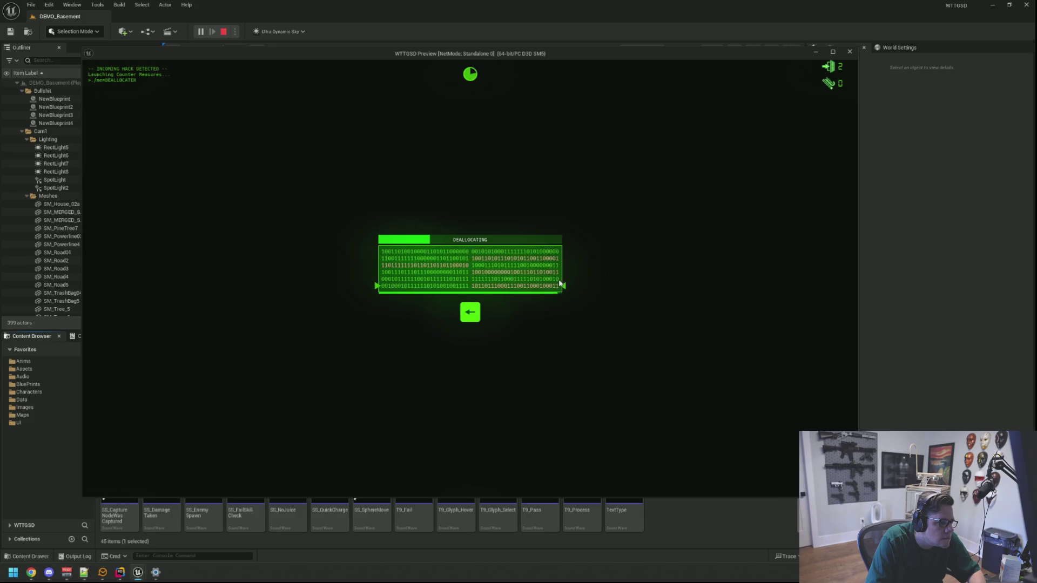
key("space")
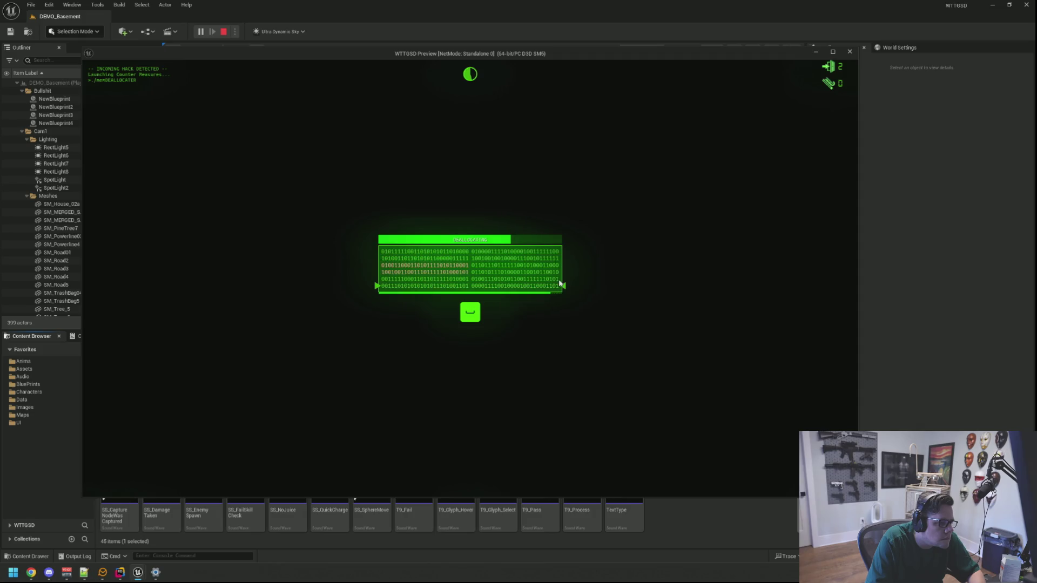
key("space")
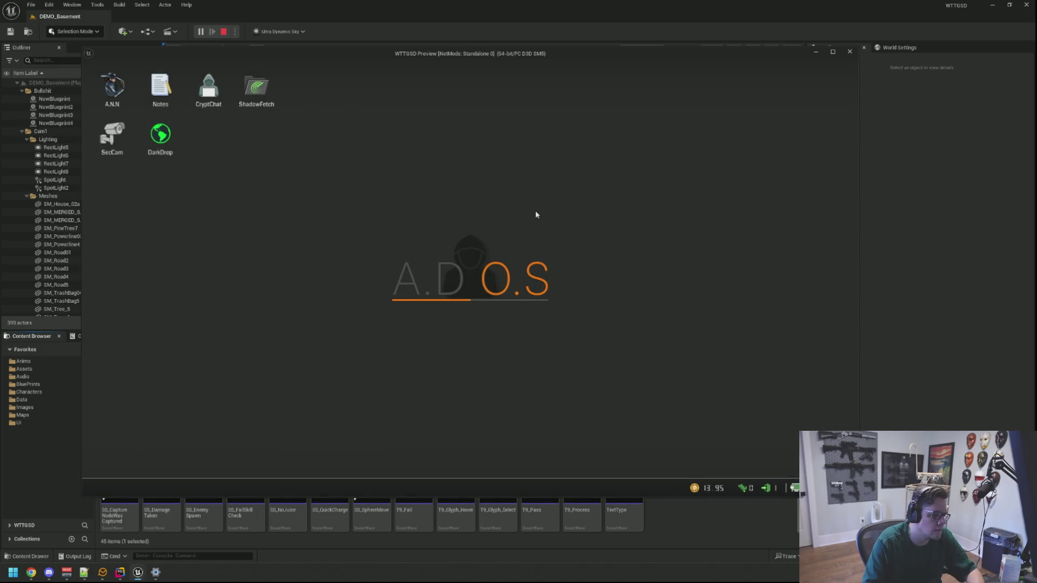
Step: Trigger another hack with TriggerHack -1 from the console, then end the session
key("grave")
key("Up")
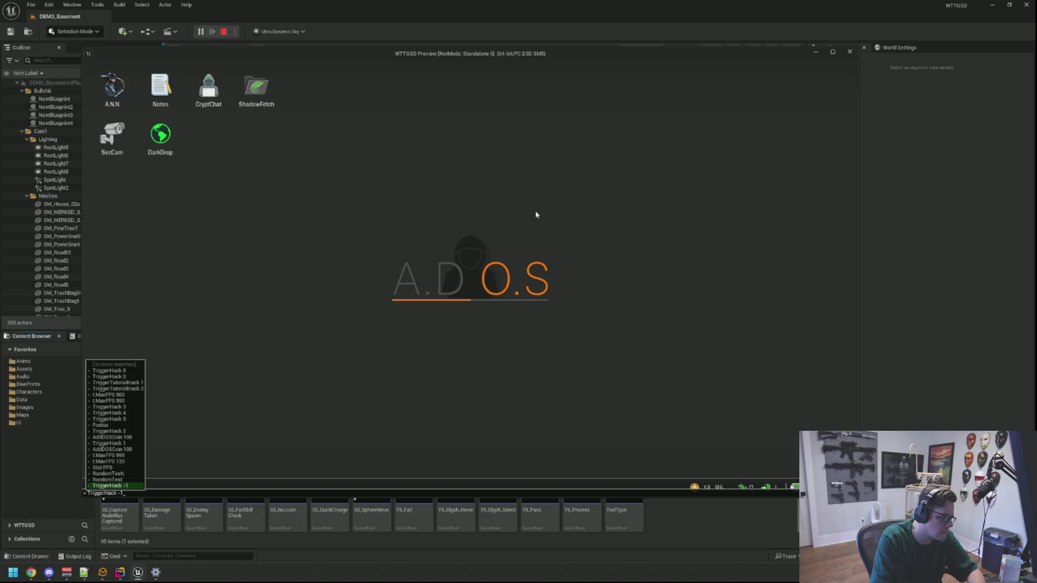
key("Return")
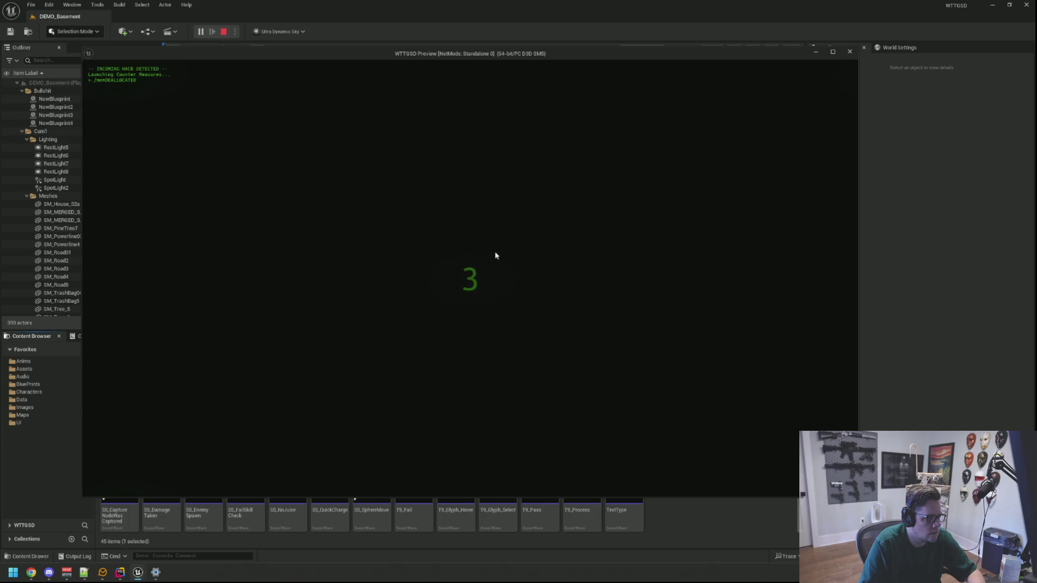
key("Escape")
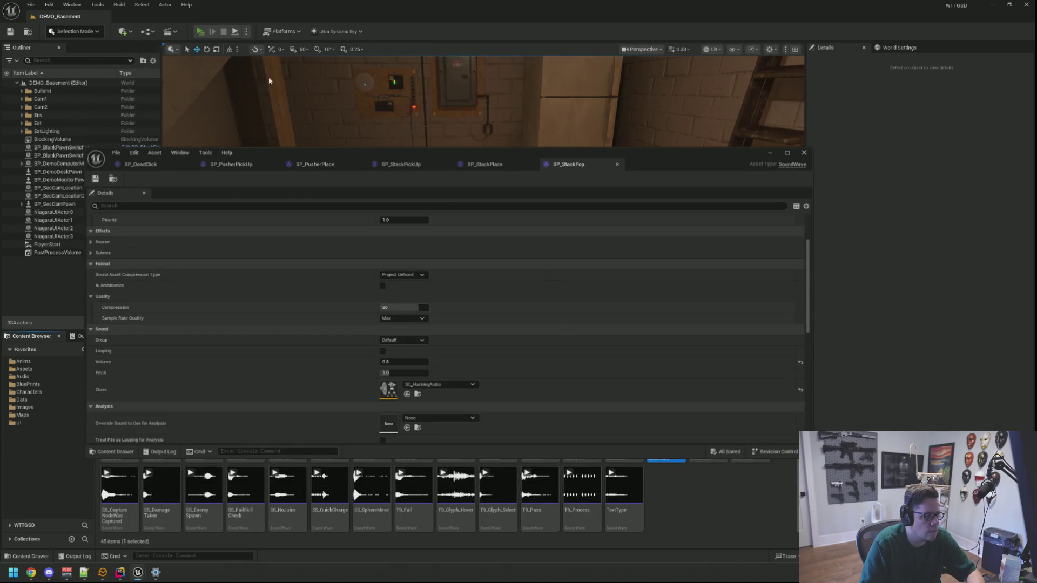
key("alt+p")
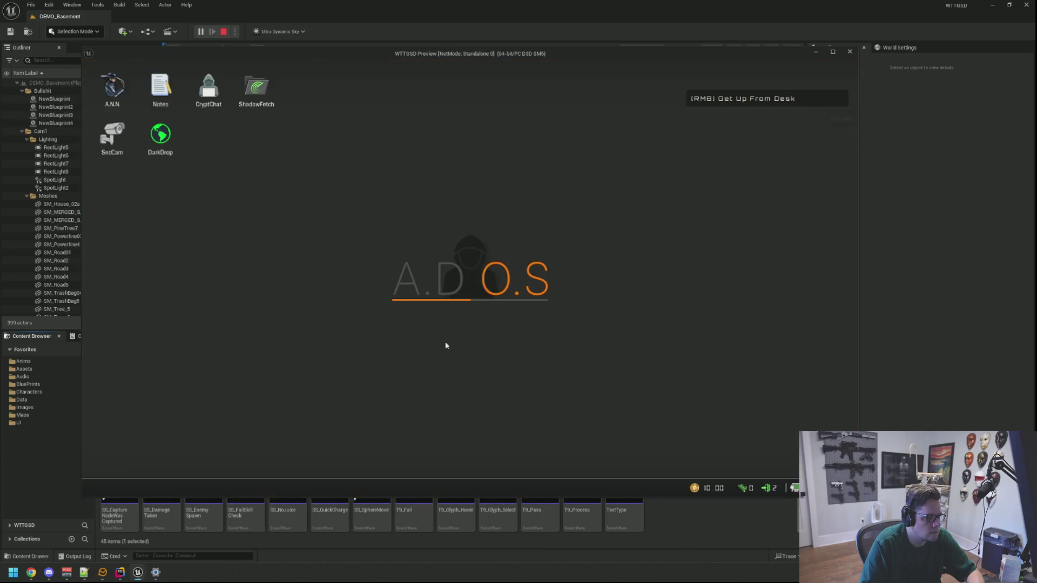
key("grave")
type("TriggerHack 2")
key("Return")
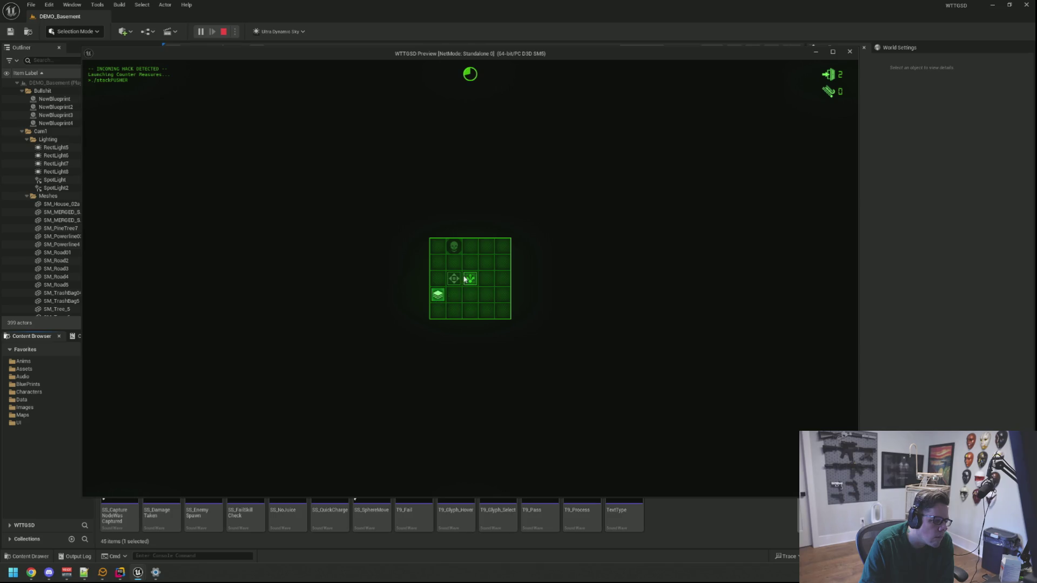
left_click(472, 297)
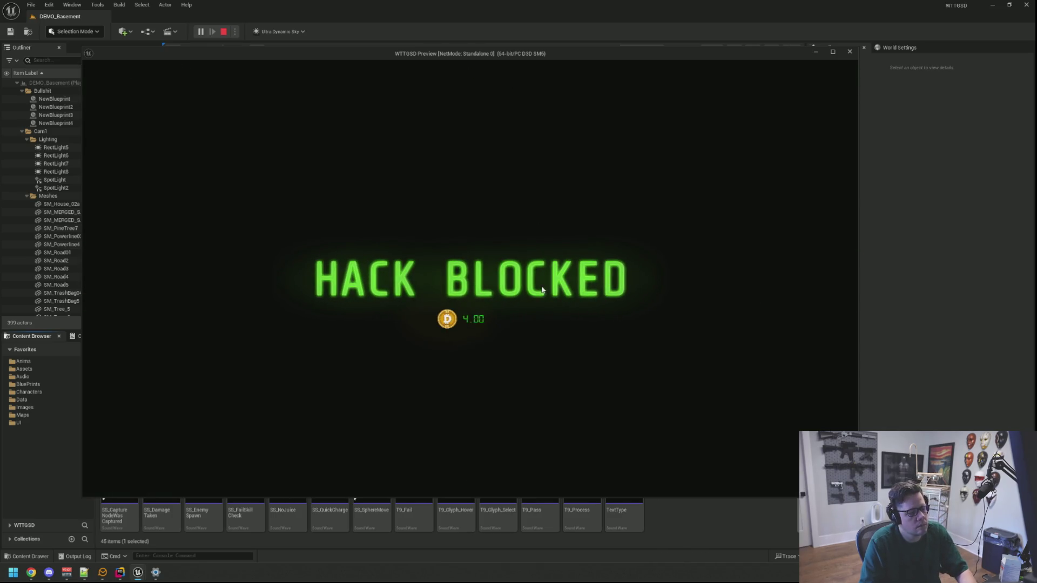
key("Escape")
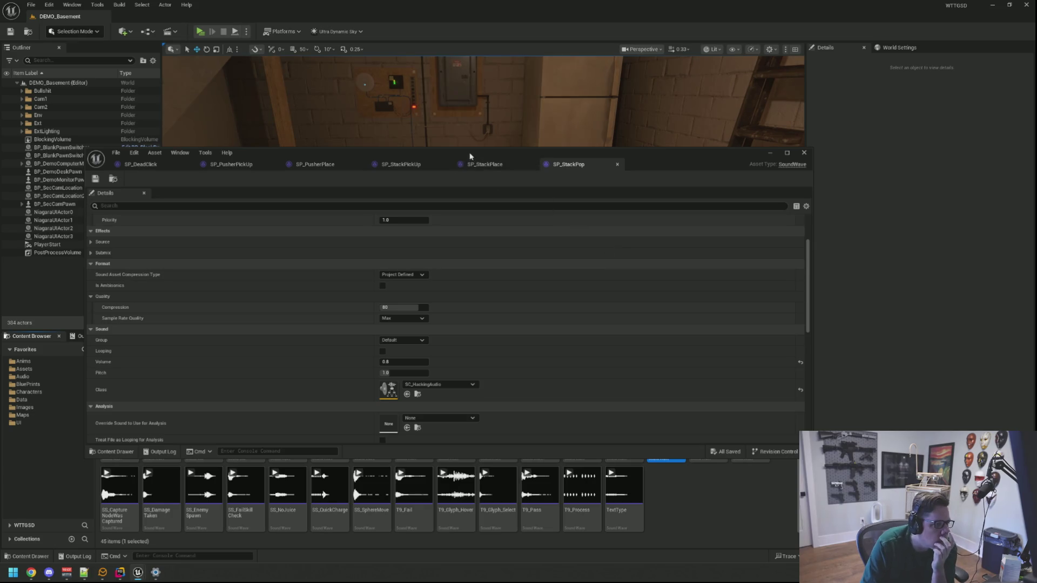
Step: Set SP_StackPickUp and SP_StackPlace volumes to 0.3 and save
left_click_drag(470, 156, 491, 103)
left_click(439, 112)
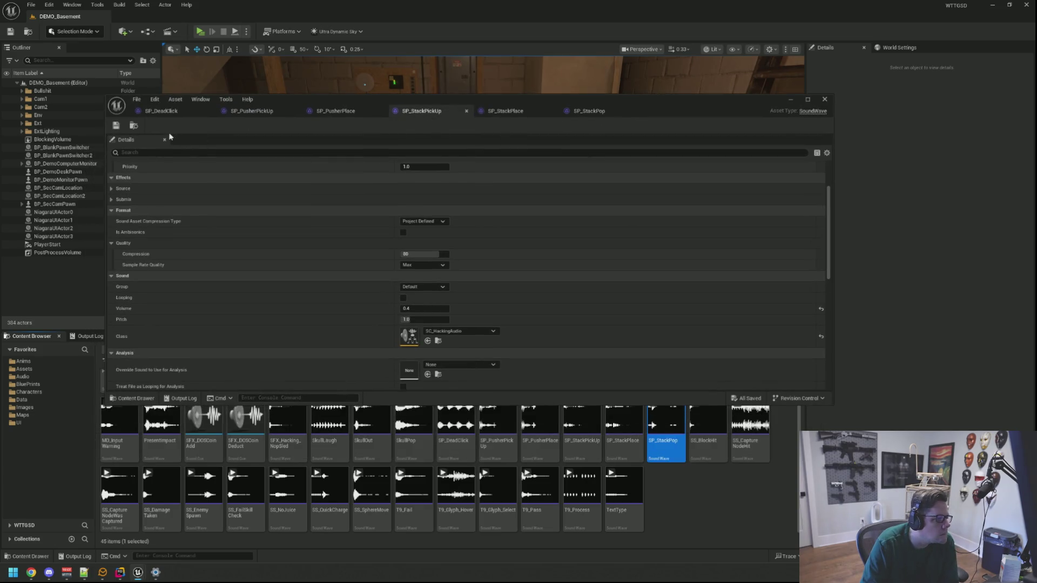
left_click(421, 310)
type("0.3")
key("Return")
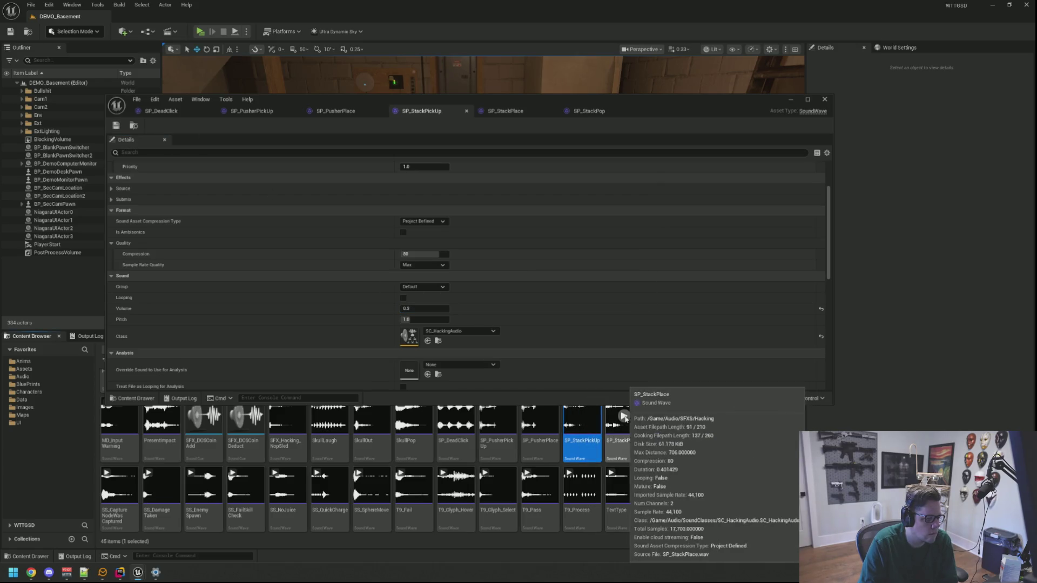
left_click(624, 424)
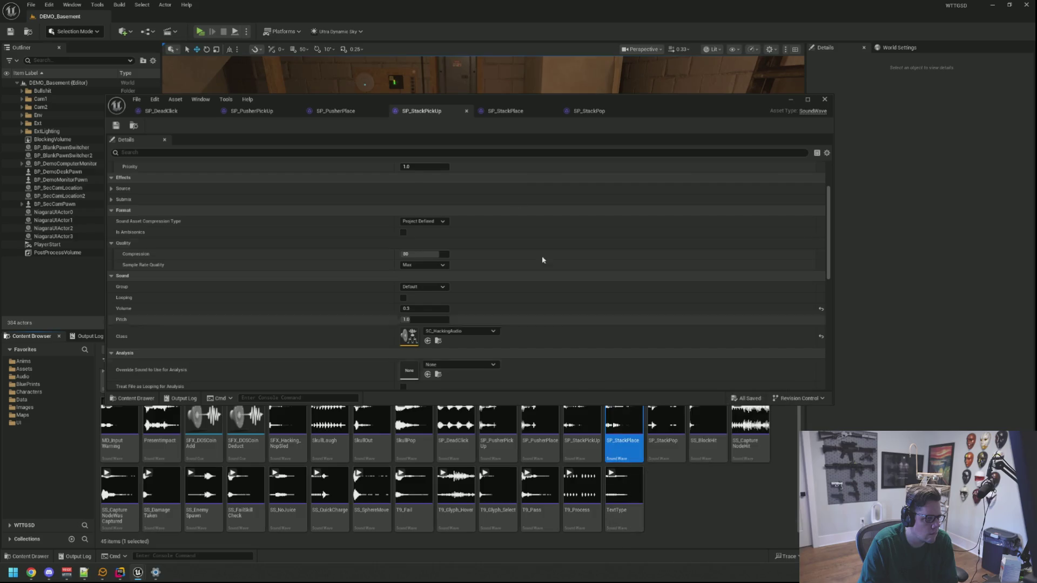
left_click(496, 111)
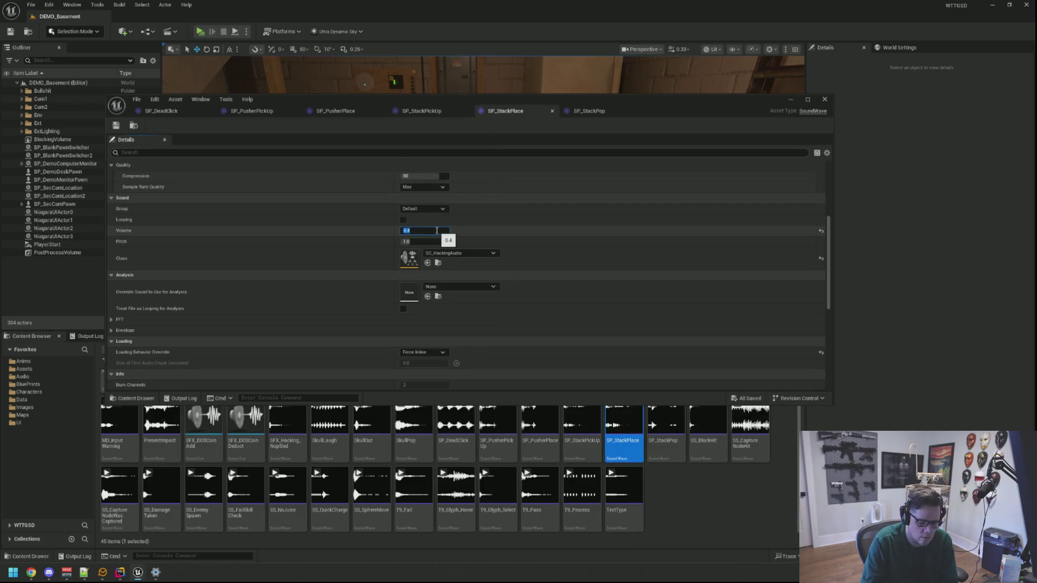
key("ctrl+s")
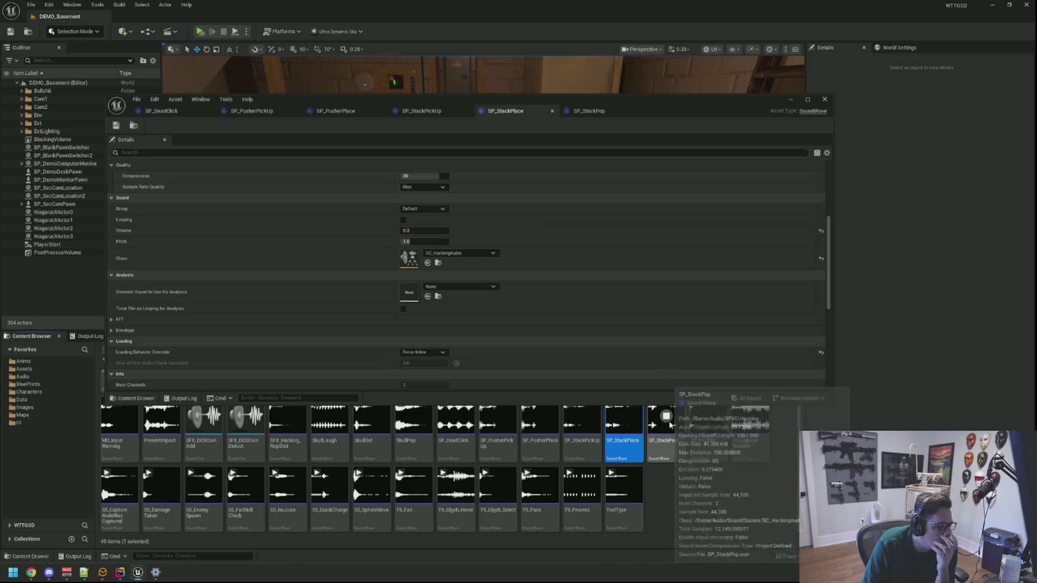
Step: Set SP_StackPop's volume to 0.65 and launch a play test
double_click(670, 424)
scroll(459, 275, "down", 2)
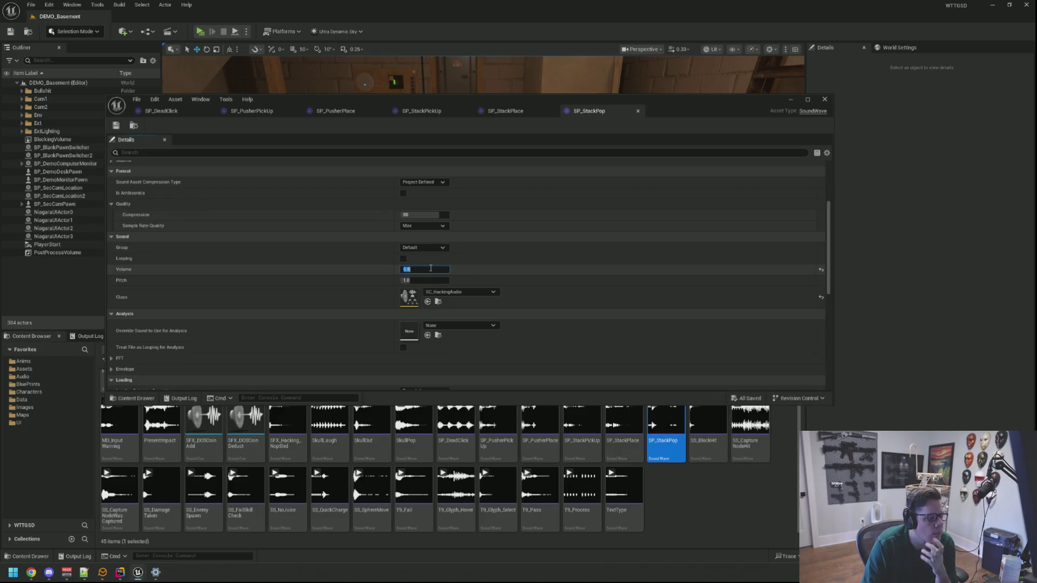
type("0.65")
key("Return")
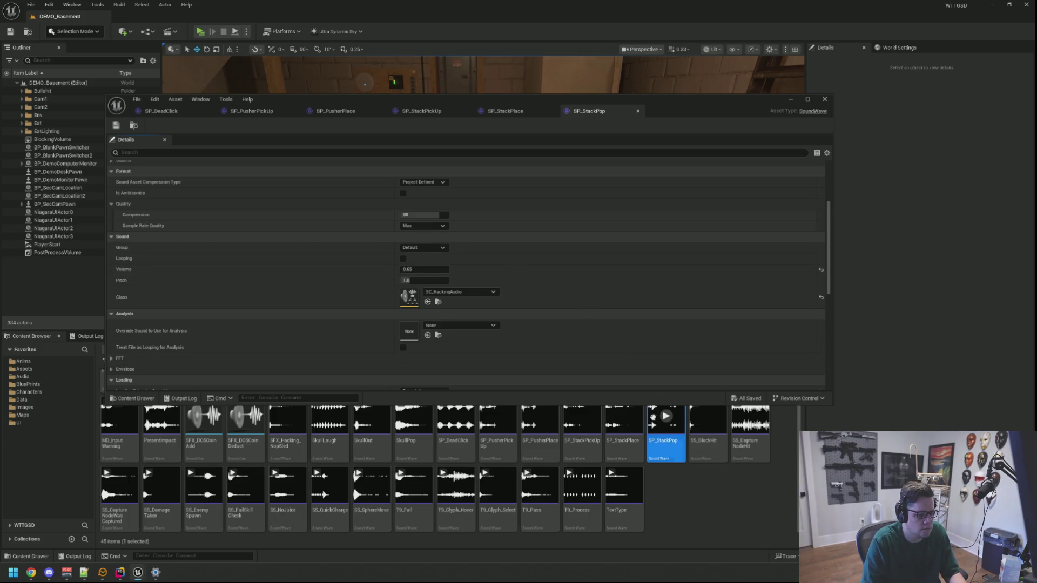
mouse_move(665, 421)
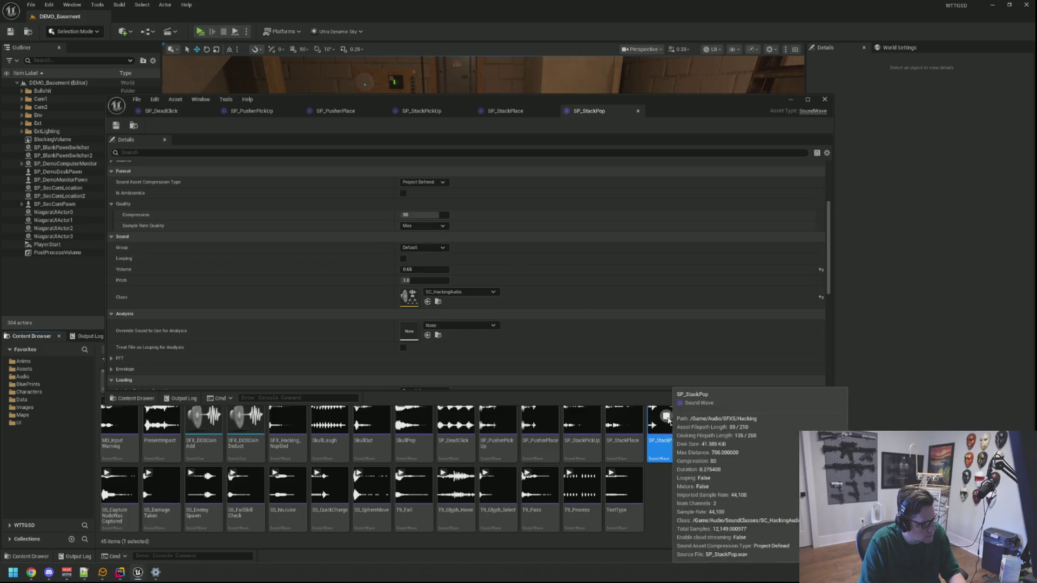
left_click(200, 31)
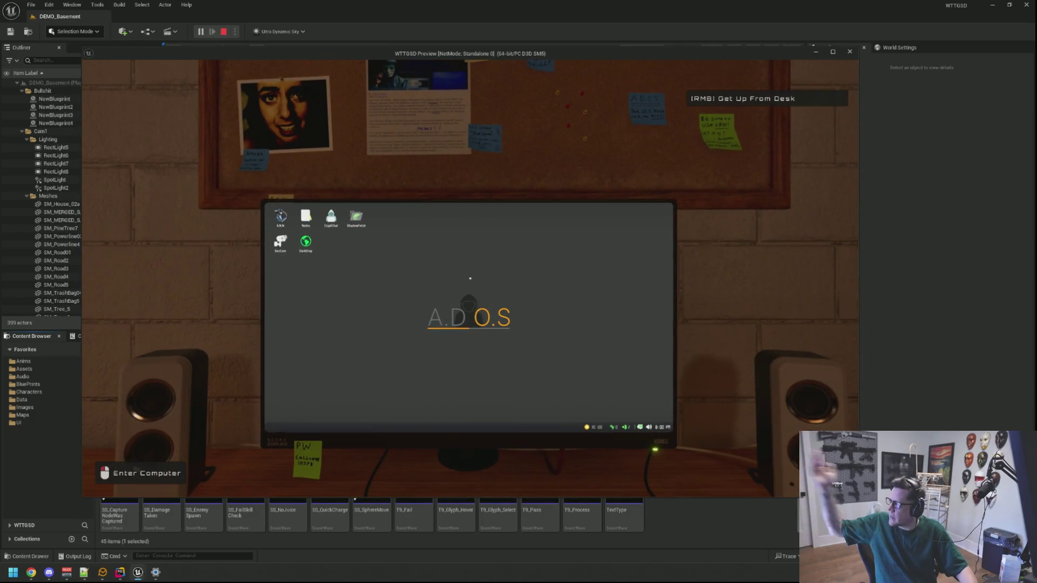
Step: Sit at the in-game computer and run TriggerHack 2 from the console
left_click(470, 278)
key("grave")
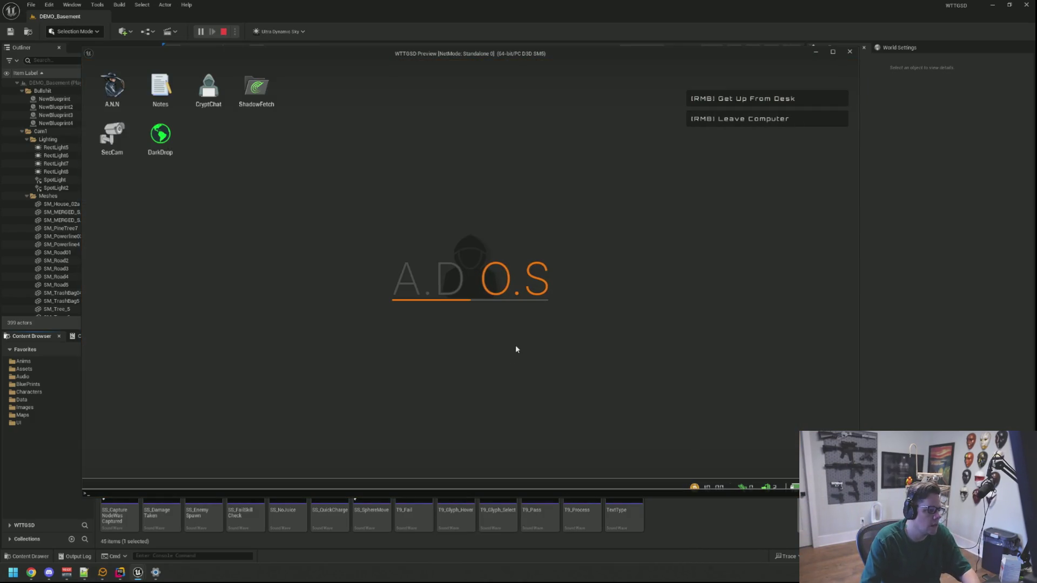
key("Up")
key("Return")
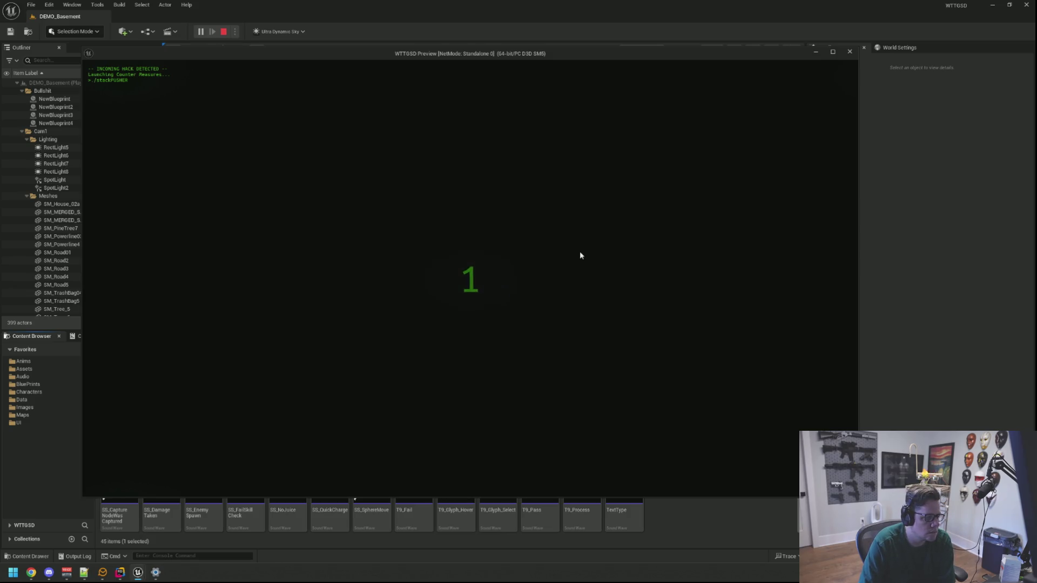
Step: Solve the stack puzzle grid to block the hack, then stop the session
left_click(472, 263)
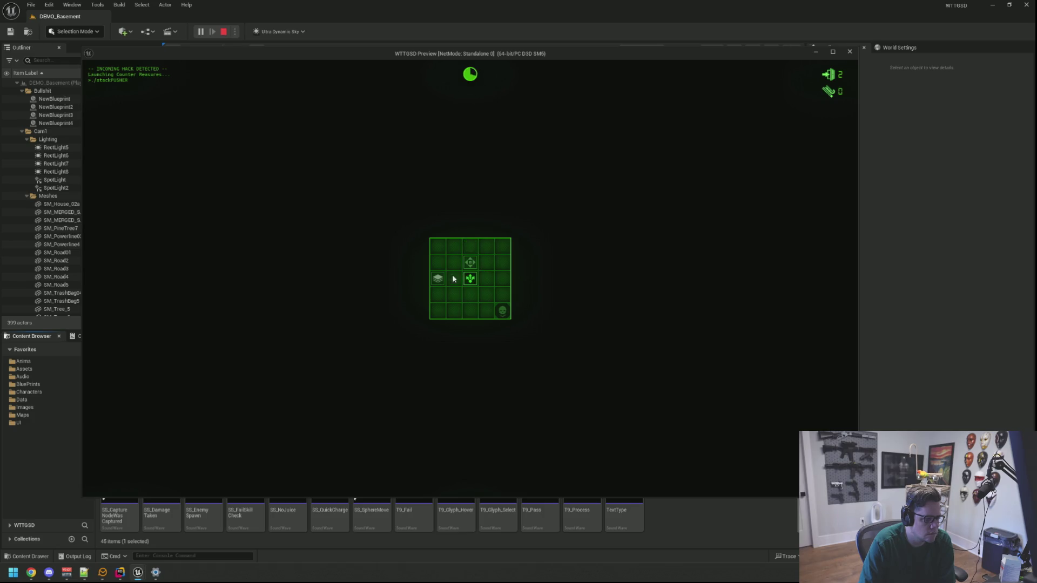
left_click(459, 271)
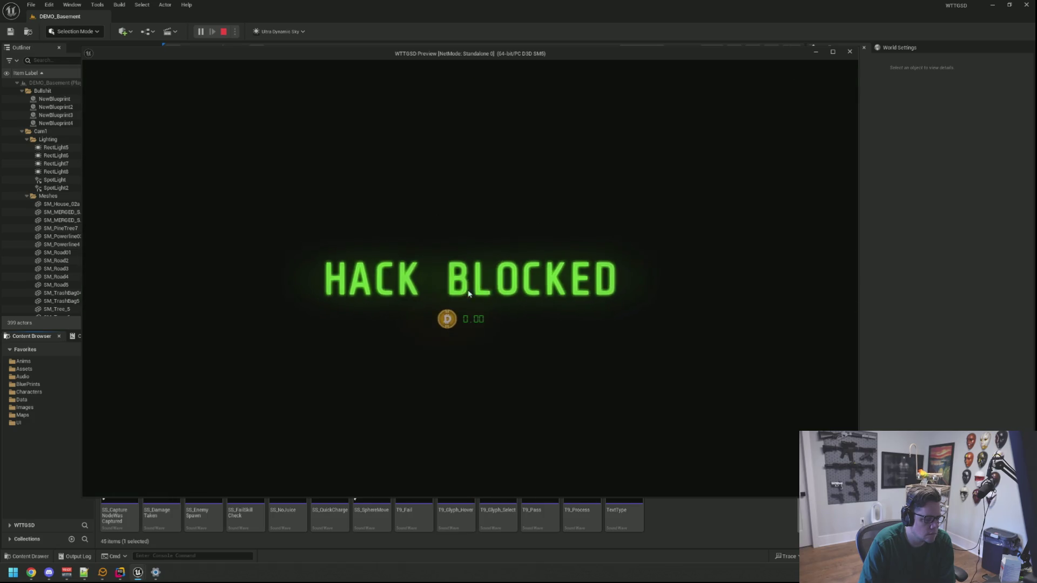
key("Escape")
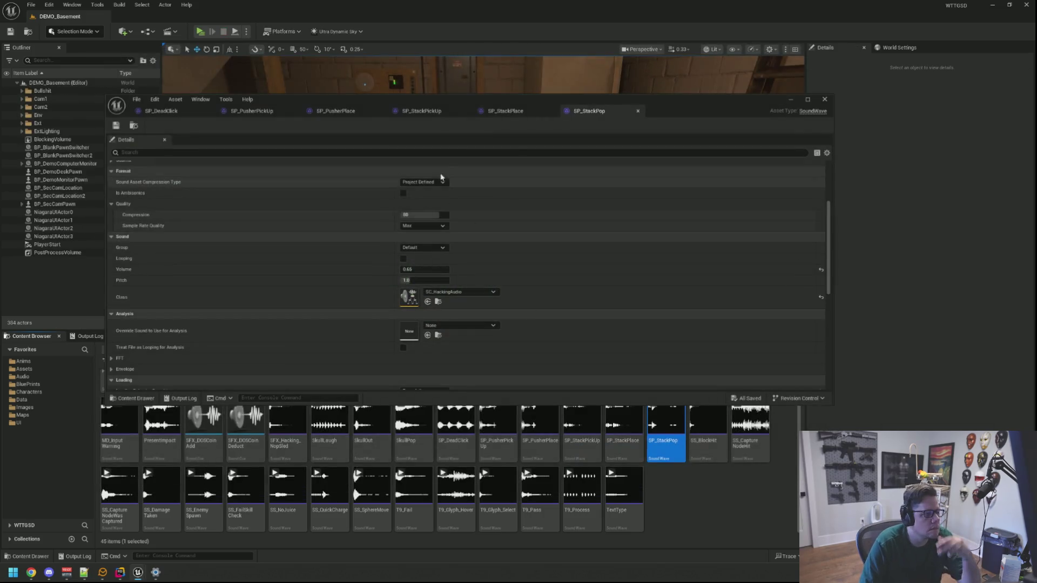
Step: Set SP_PusherPickUp's volume to 0.15
left_click(239, 111)
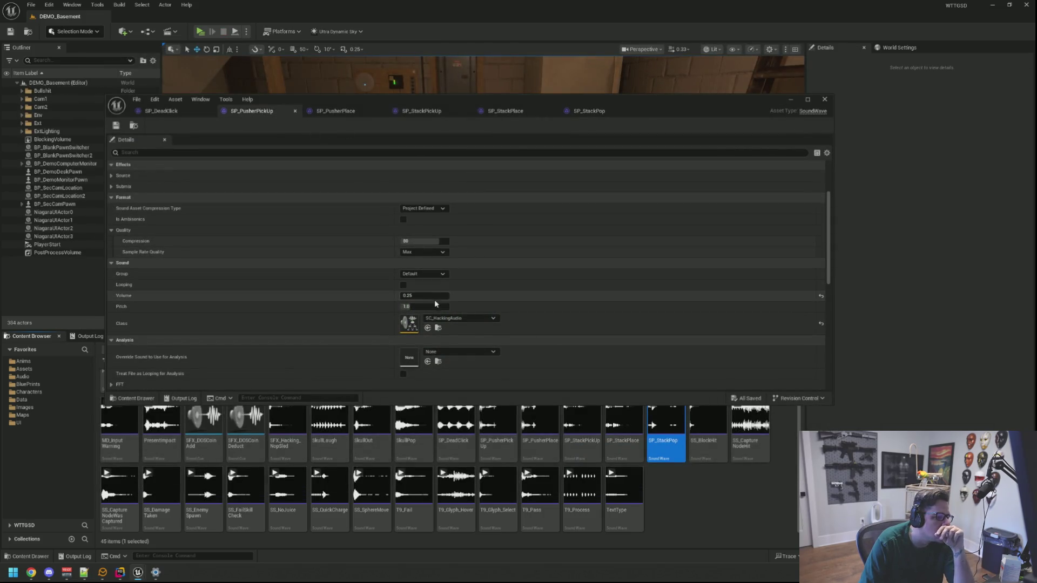
left_click(133, 126)
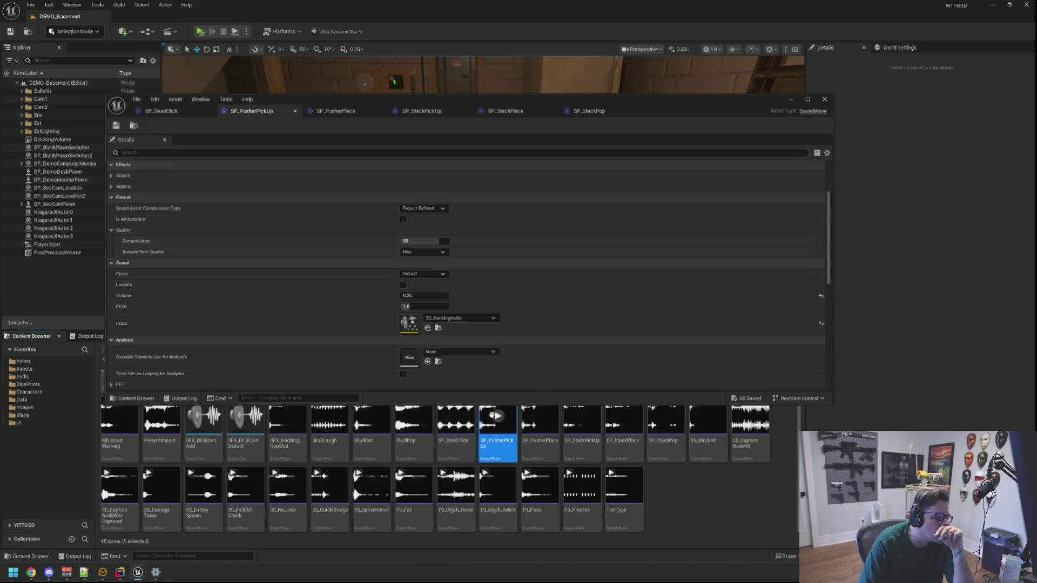
left_click(425, 295)
type("0.15")
key("Return")
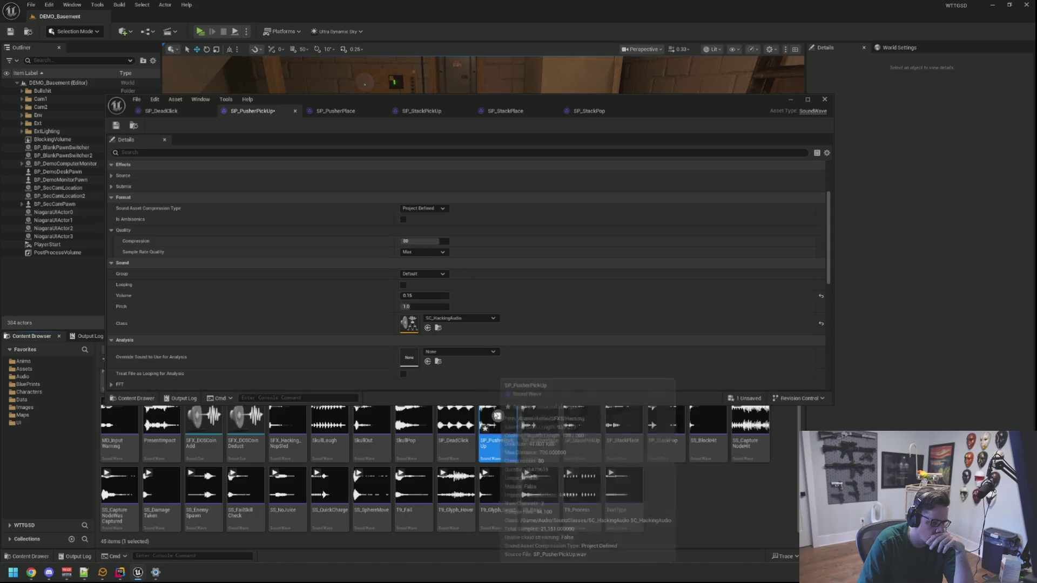
left_click(168, 171)
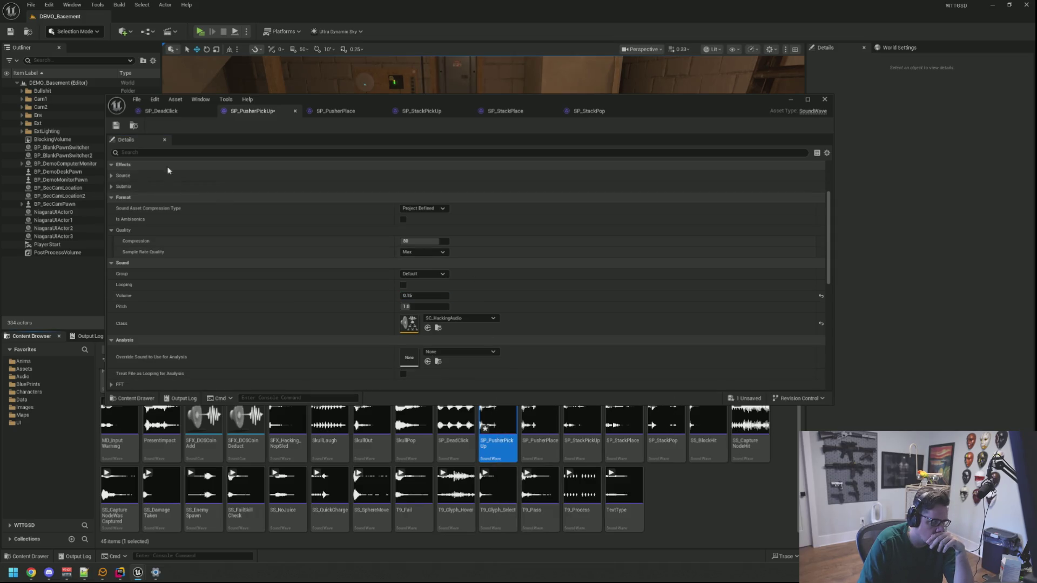
Step: Set SP_PusherPlace's volume to 0.15 and save, then show SP_DeadClick's settings
left_click(313, 111)
scroll(421, 243, "down", 2)
left_click(435, 245)
type("0.15")
key("Return")
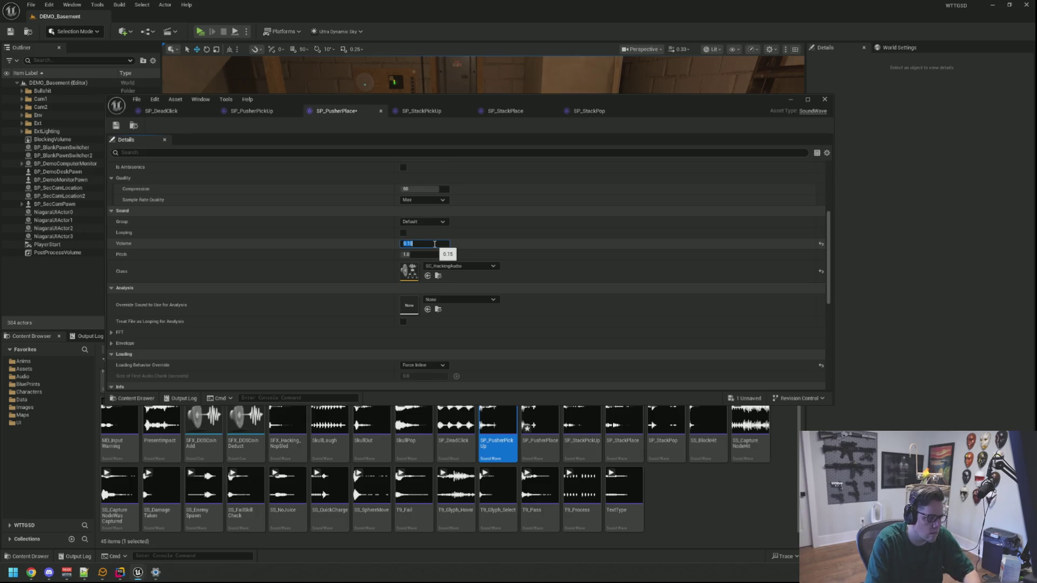
key("ctrl+s")
left_click(169, 114)
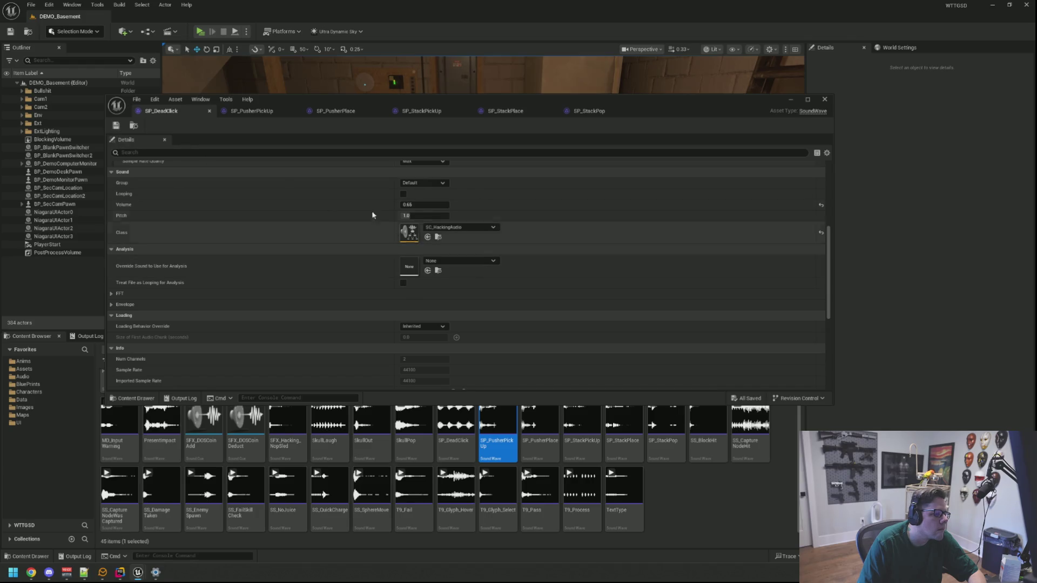
left_click(467, 424)
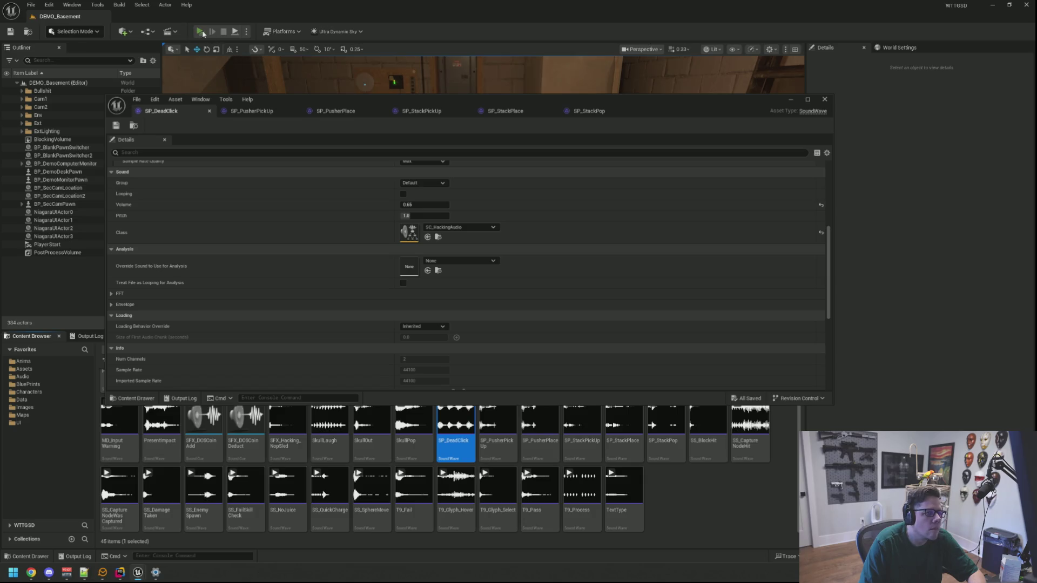
Step: Play-test a stackPUSHER hack to HACK BLOCKED, then shorten the sound editor window
left_click(200, 32)
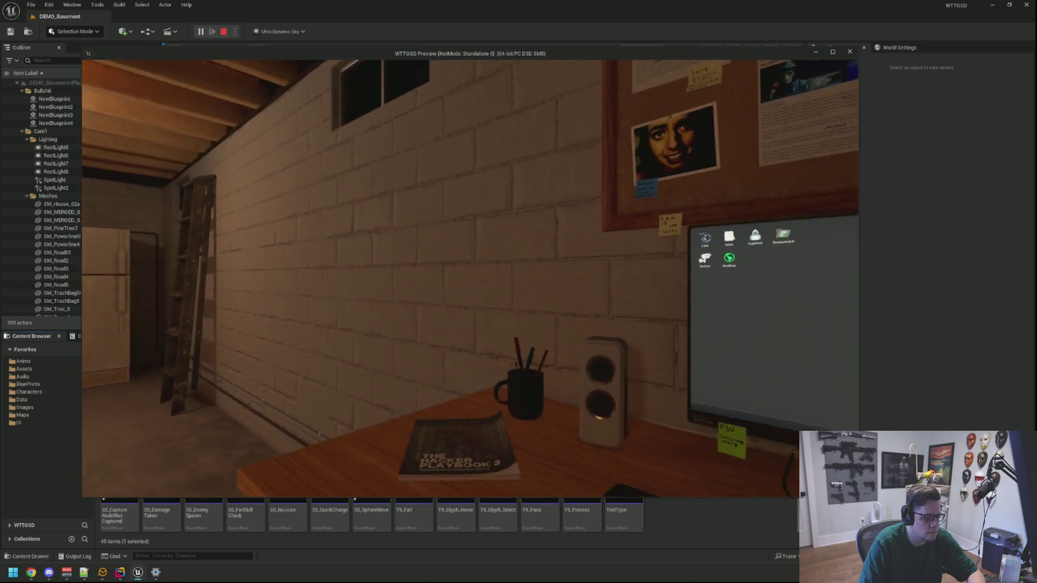
left_click(470, 279)
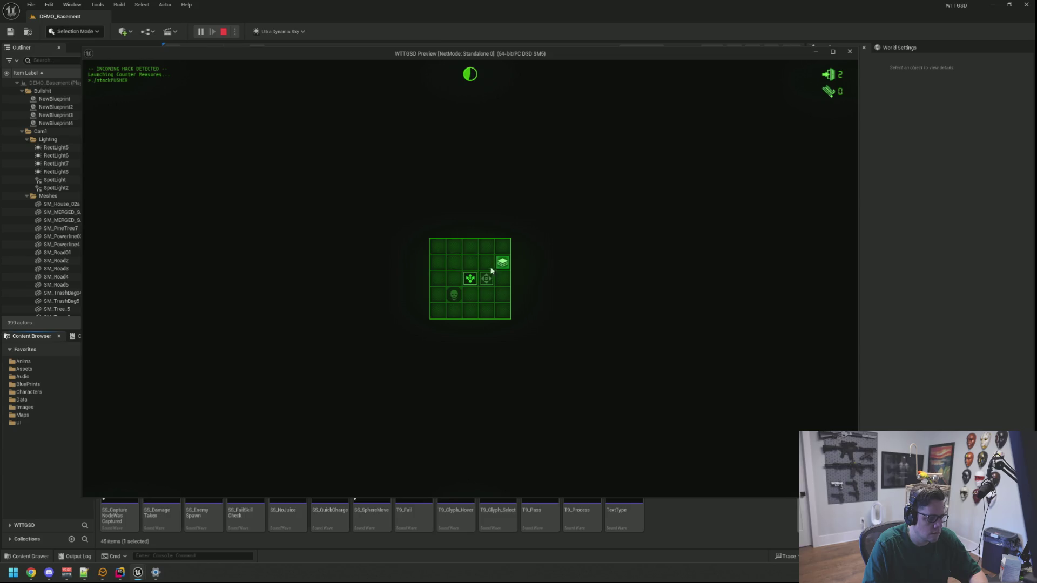
left_click(476, 269)
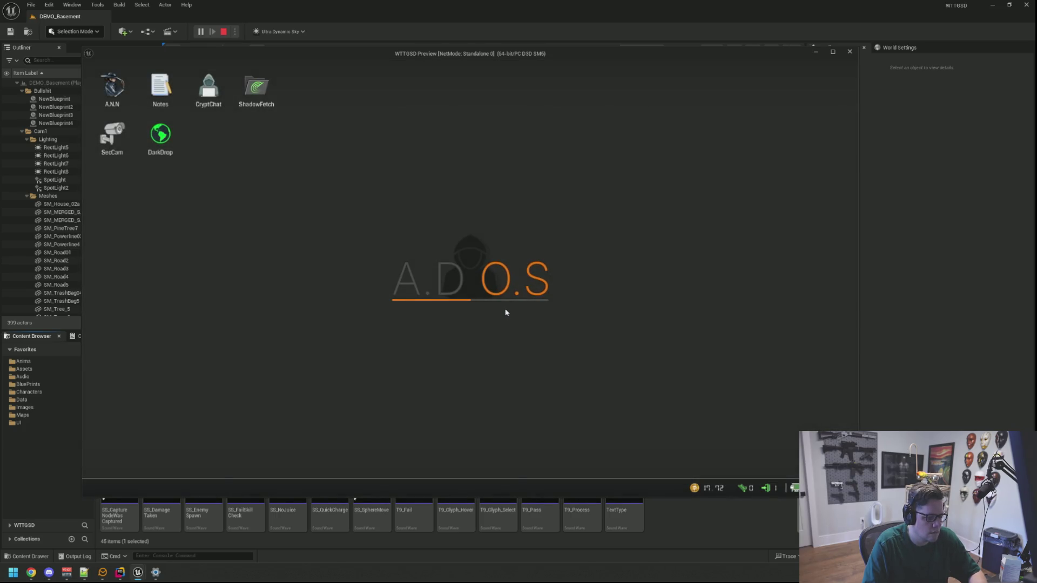
key("Escape")
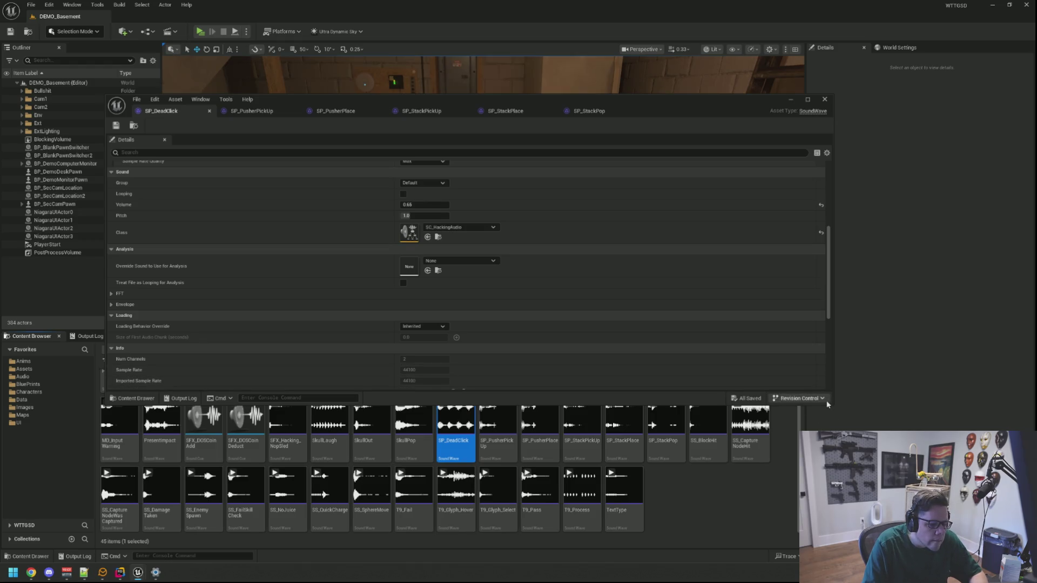
left_click_drag(827, 402, 819, 368)
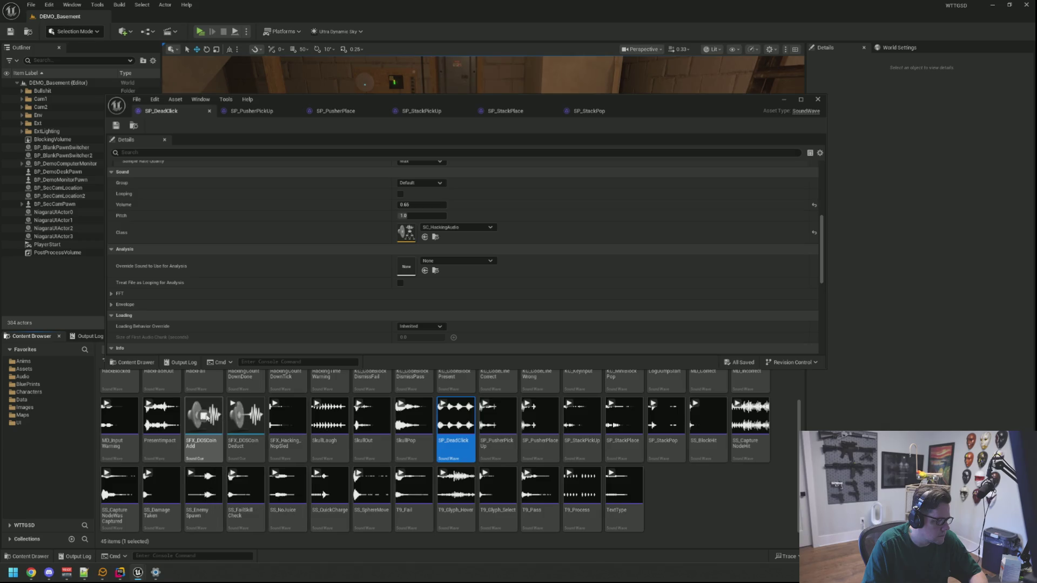
Step: Save SFX_DOSCoinAdd's volume multiplier at 0.4 and review the SFX_DOSCoinDeduct cue graph
double_click(207, 417)
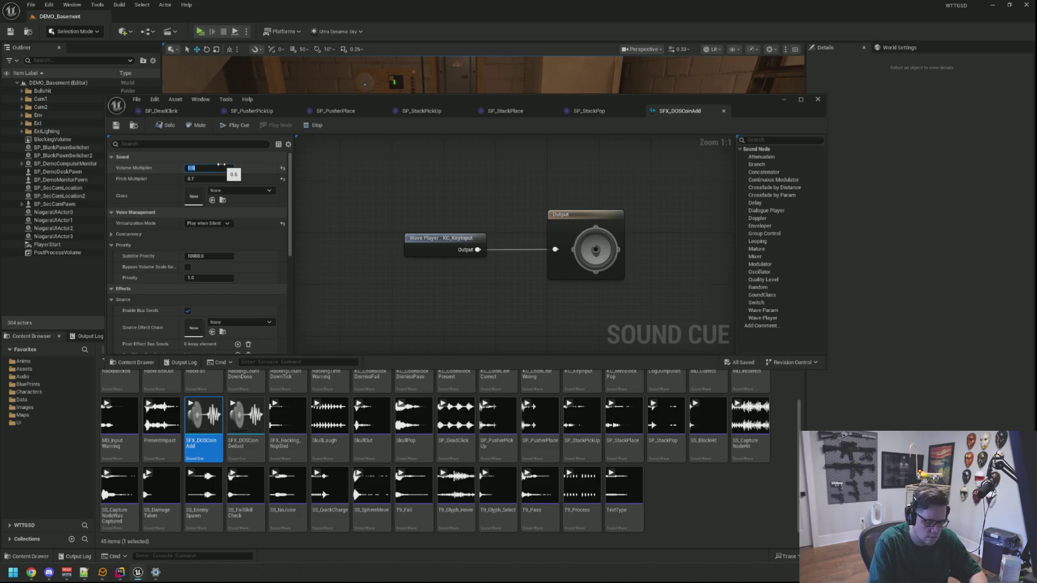
type("0.4")
key("ctrl+s")
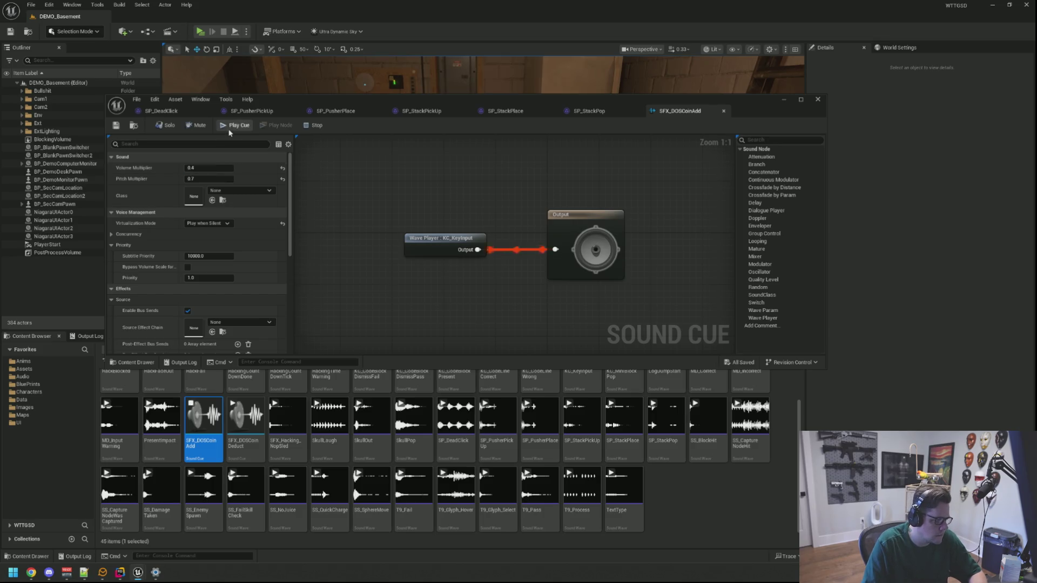
double_click(246, 416)
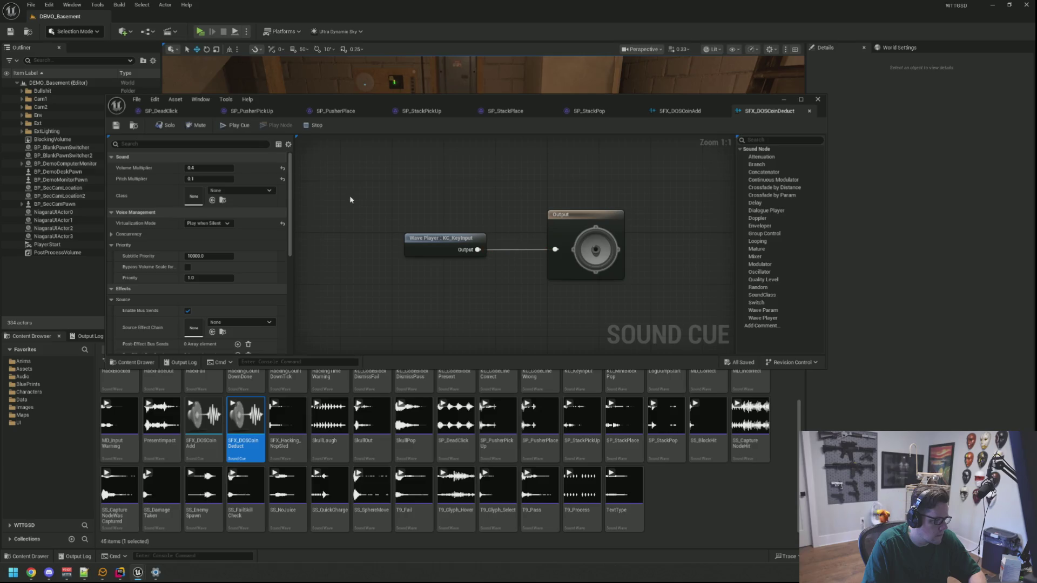
left_click_drag(351, 200, 350, 177)
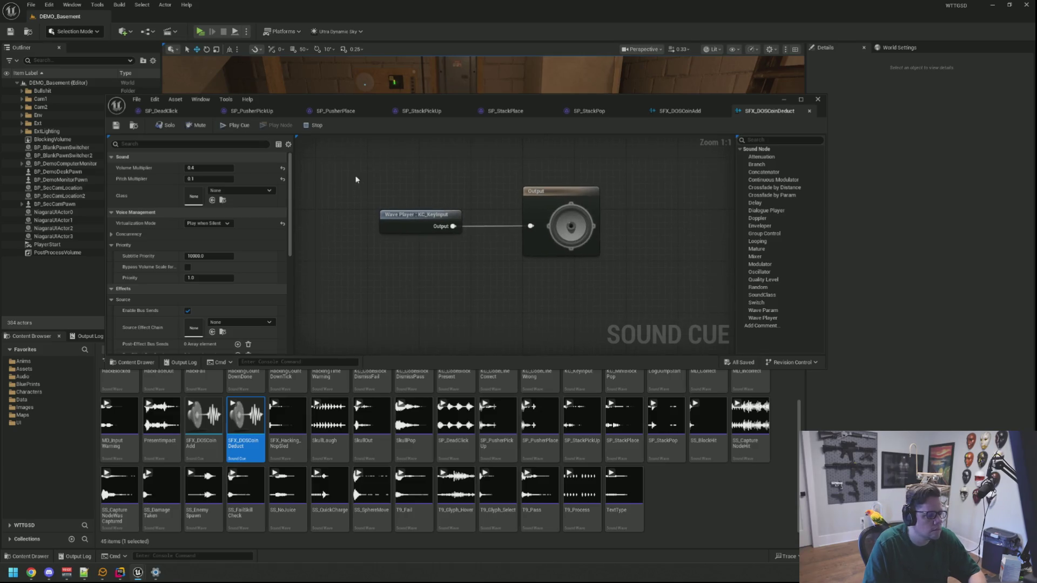
left_click_drag(382, 296, 392, 288)
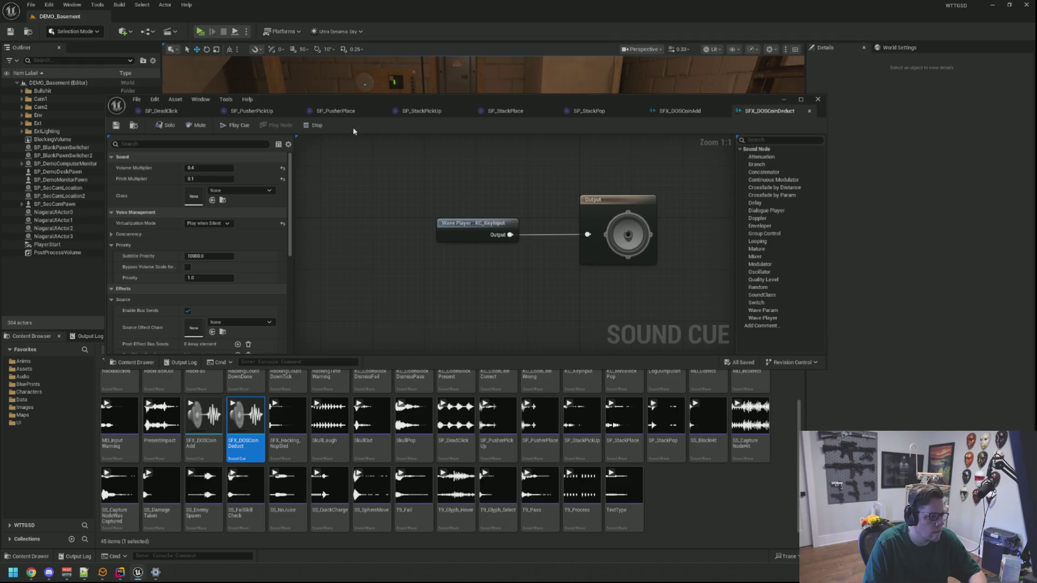
Step: Close all eight open sound editors, from SFX_DOSCoinDeduct through SP_PusherPickUp
middle_click(781, 112)
middle_click(680, 111)
middle_click(589, 111)
middle_click(520, 112)
middle_click(427, 112)
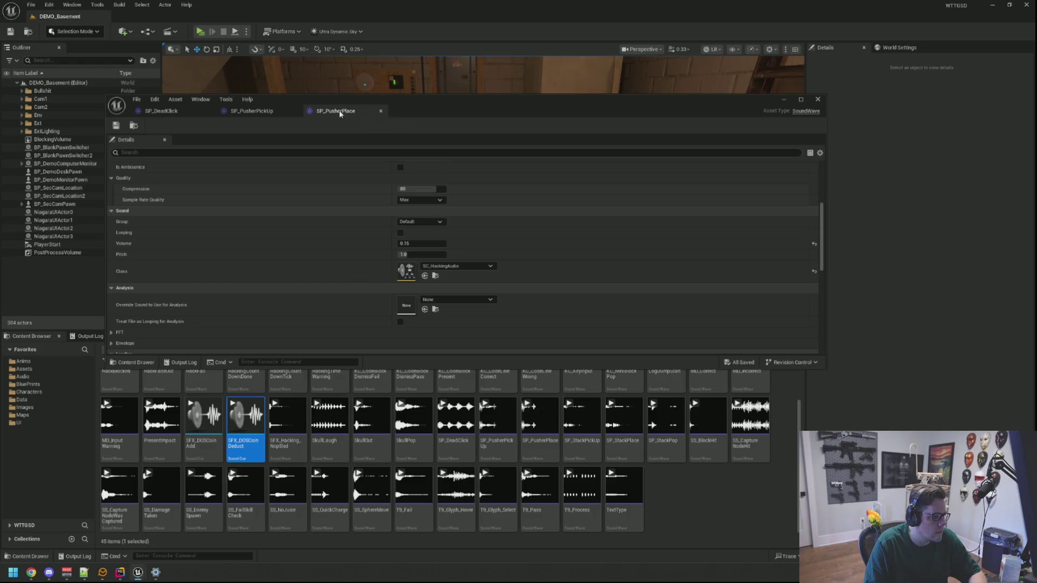
middle_click(335, 111)
middle_click(251, 111)
middle_click(178, 111)
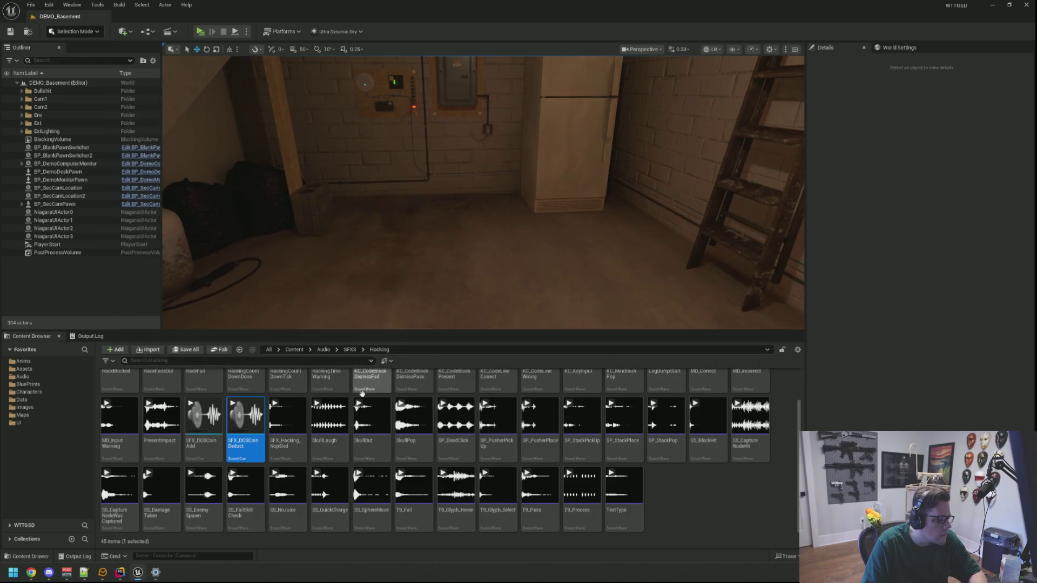
Step: Set the HackFail sound wave's volume to 0.55 and save it
scroll(331, 435, "up", 1)
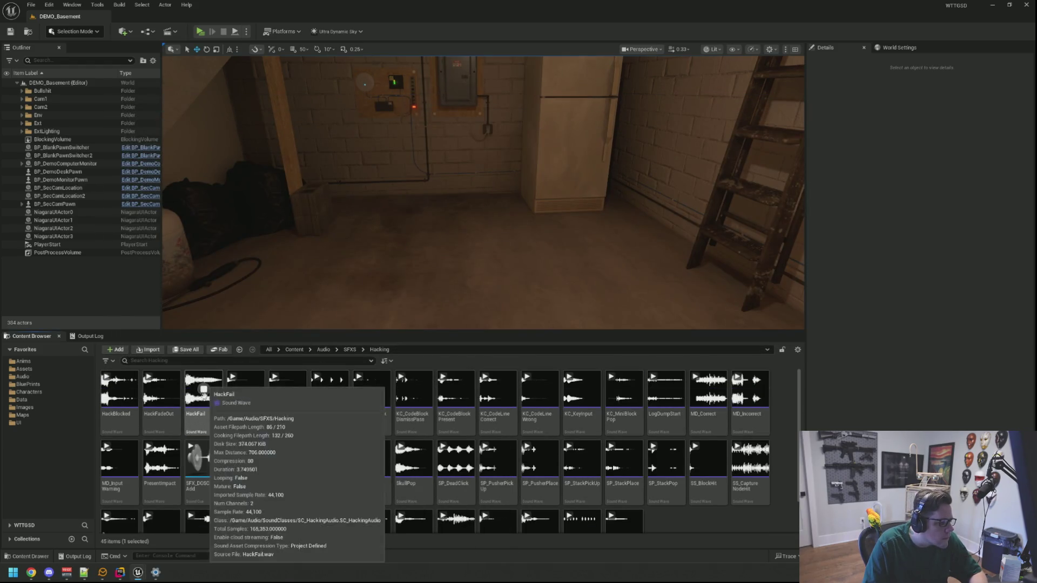
double_click(218, 432)
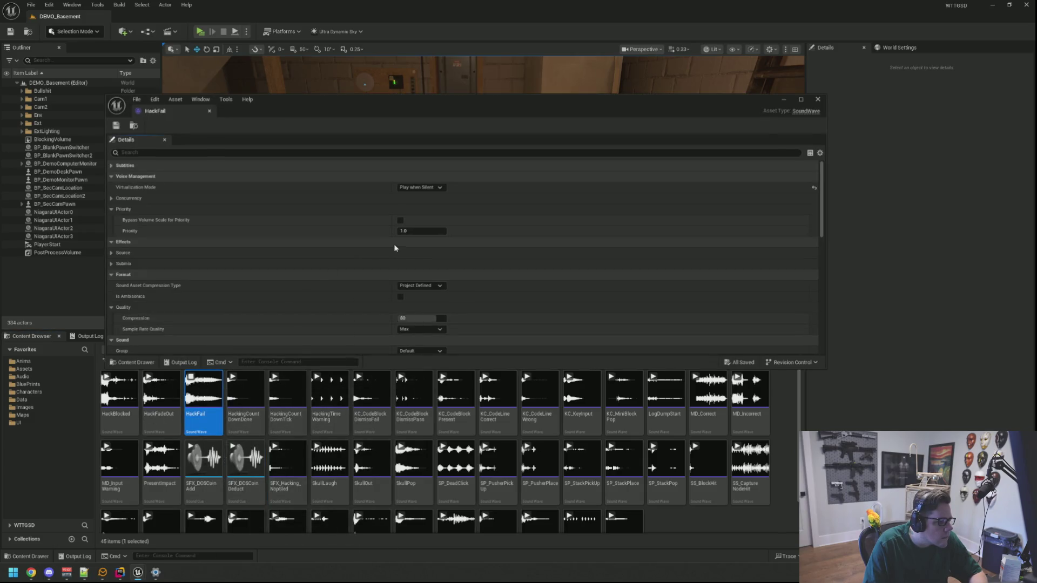
scroll(392, 257, "down", 1)
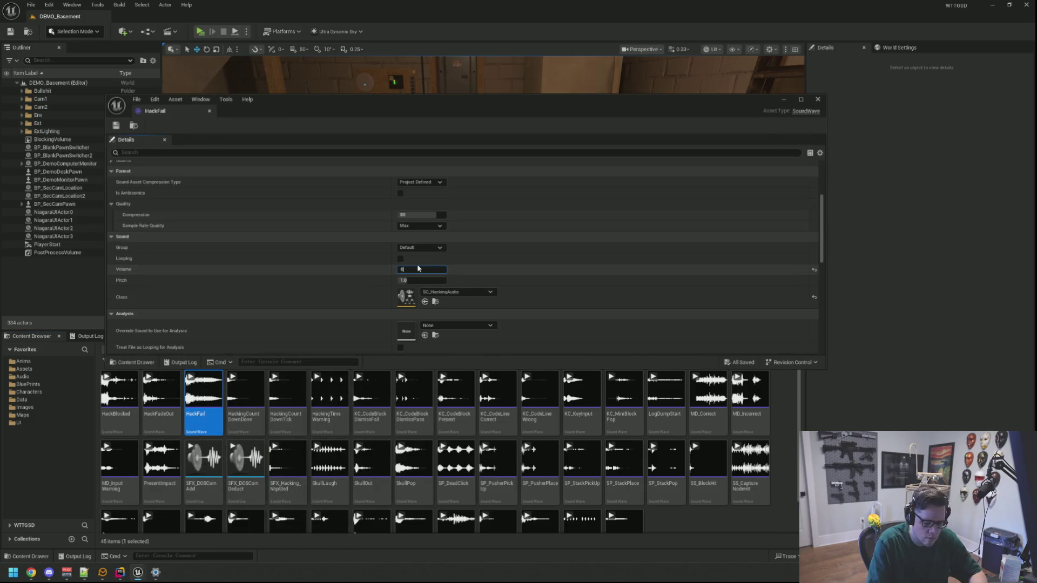
key("ctrl+s")
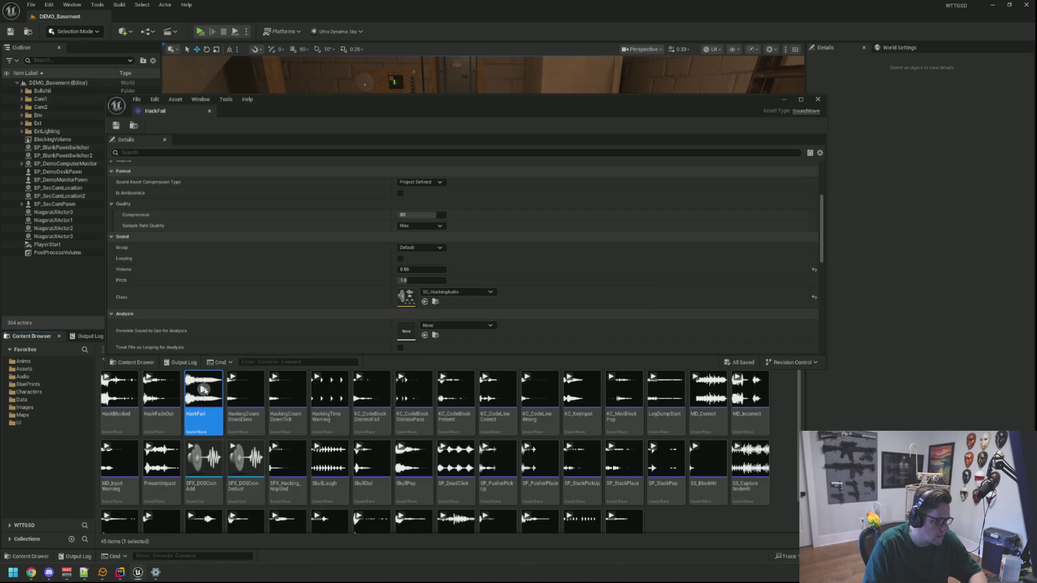
Step: Set HackBlocked's volume to 0.55, save, and close its editor
double_click(119, 390)
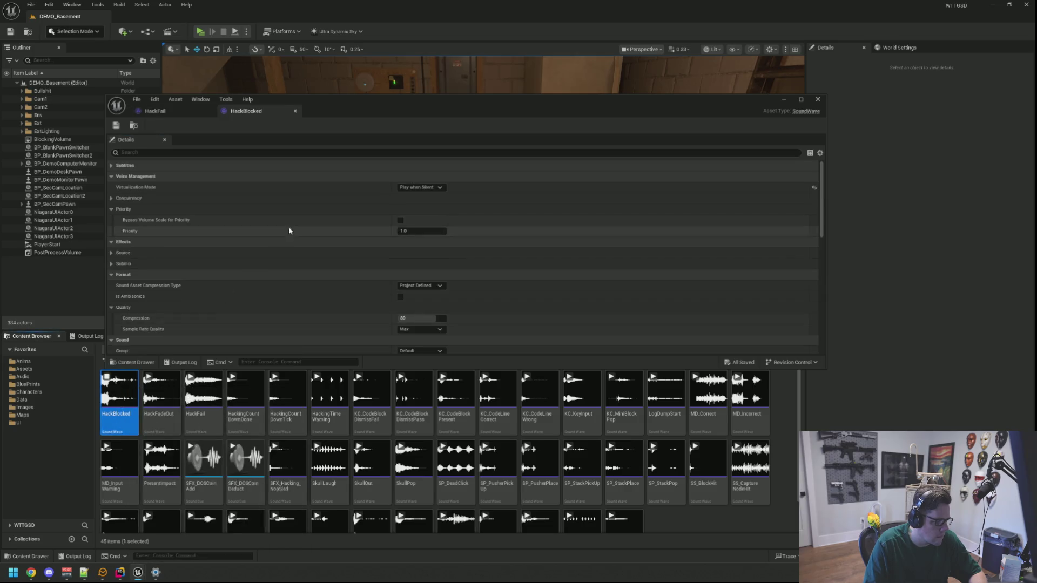
scroll(288, 231, "down", 5)
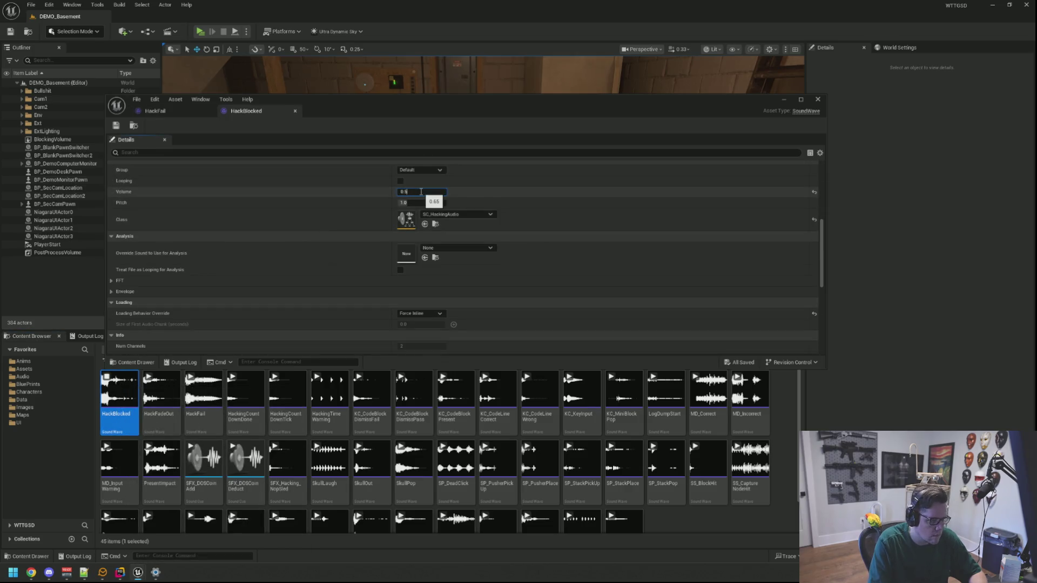
key("Return")
key("ctrl+s")
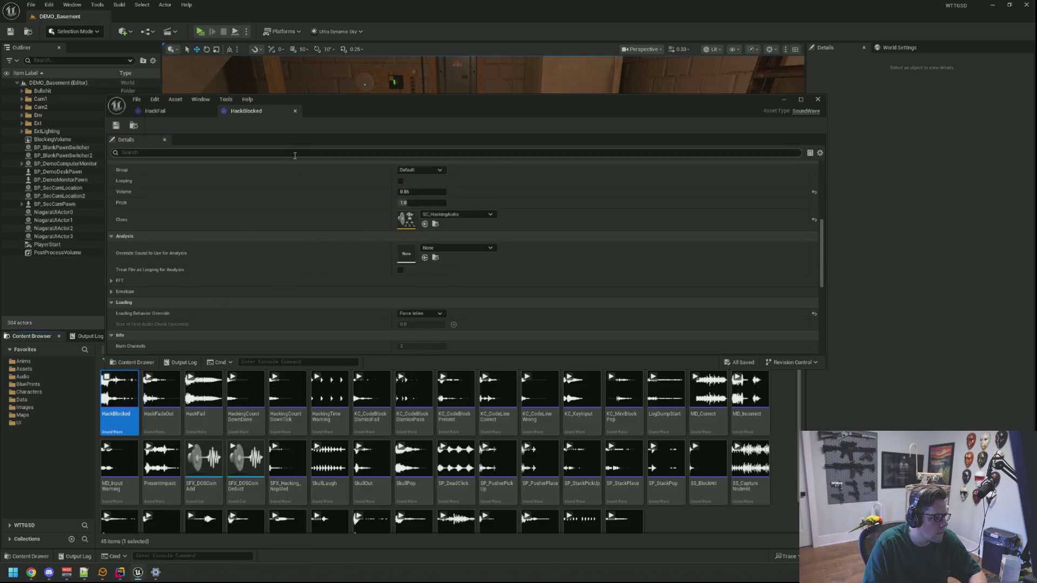
key("alt+F4")
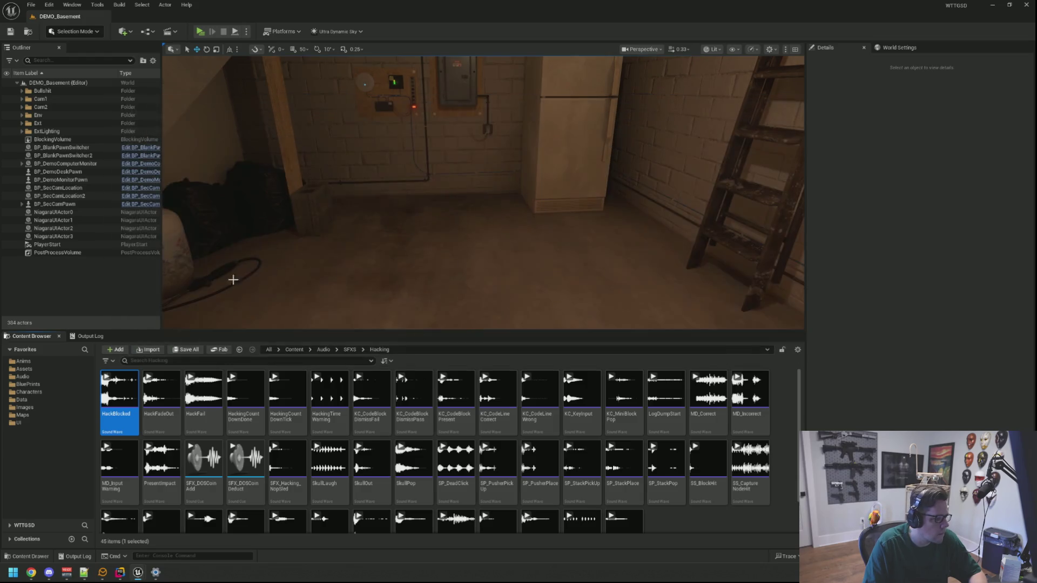
Step: Set HackFadeOut's volume to 0.55, save, and close its editor
double_click(167, 415)
scroll(376, 225, "down", 5)
left_click(420, 257)
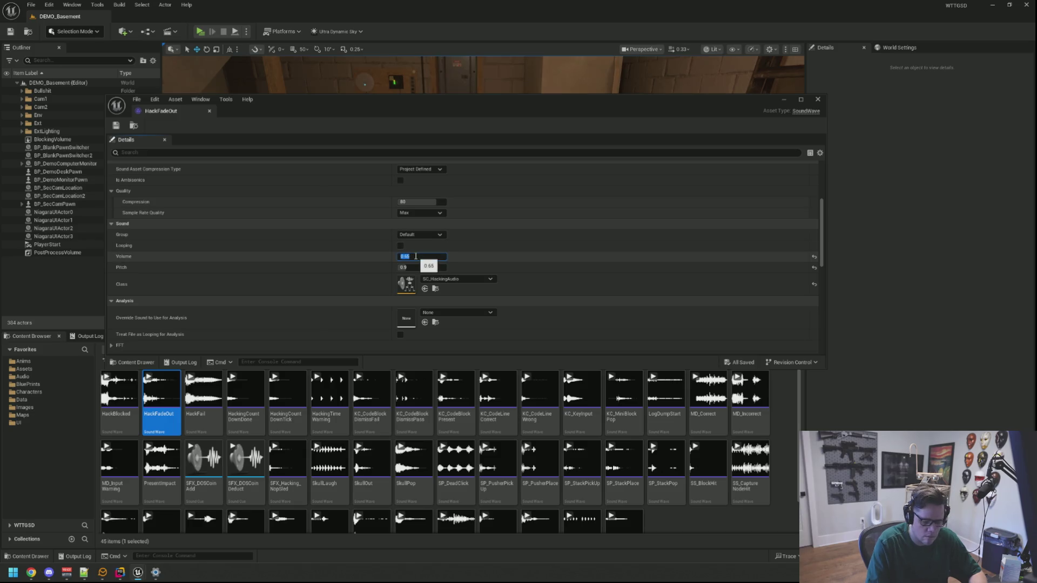
type("0.6")
key("Return")
key("ctrl+s")
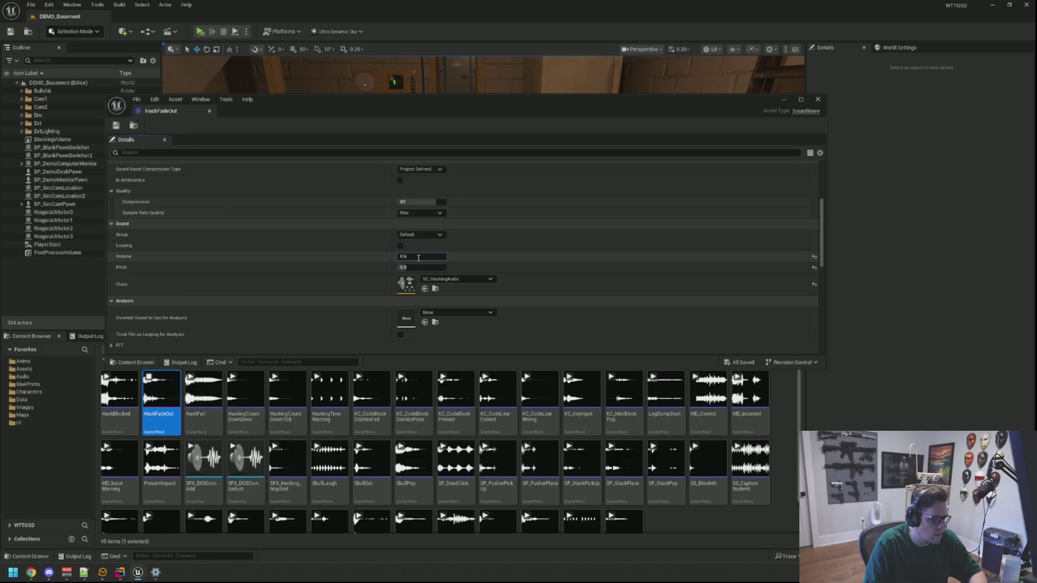
key("Return")
key("ctrl+s")
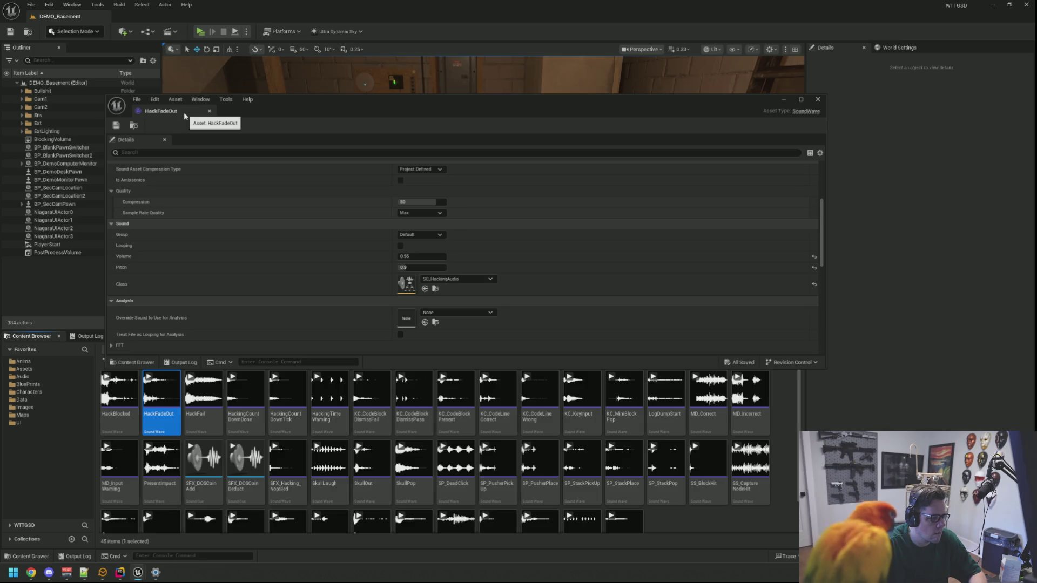
left_click(209, 110)
Step: Clear the Output Log and move the viewport camera into the basement
left_click(87, 336)
right_click(250, 378)
left_click(272, 403)
left_click_drag(329, 262, 328, 165)
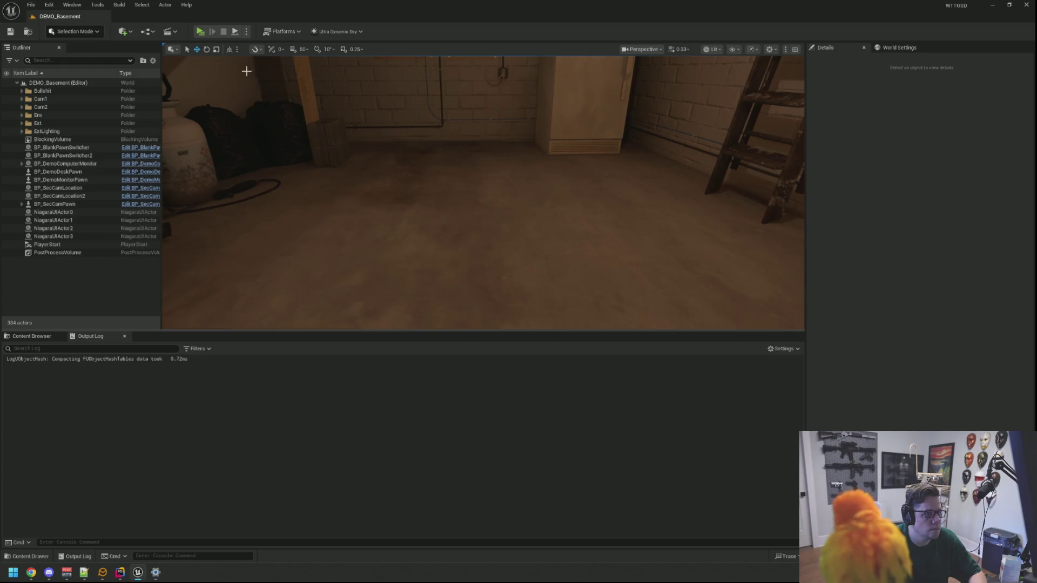
Step: Run TriggerHack 2 from the console during play and solve the grid to HACK BLOCKED (3.82 reward)
left_click(200, 31)
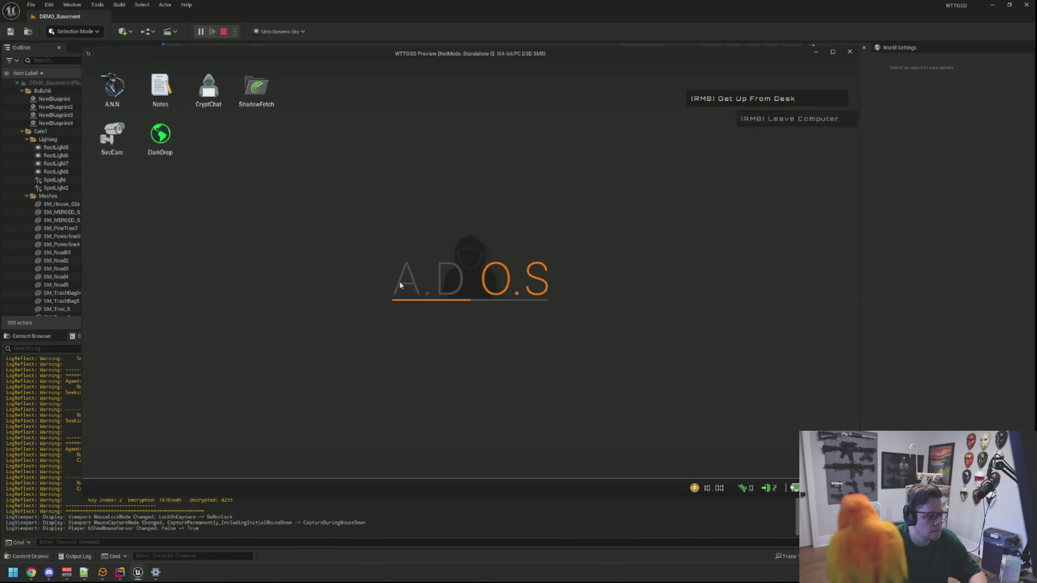
key("grave")
key("Up")
key("Return")
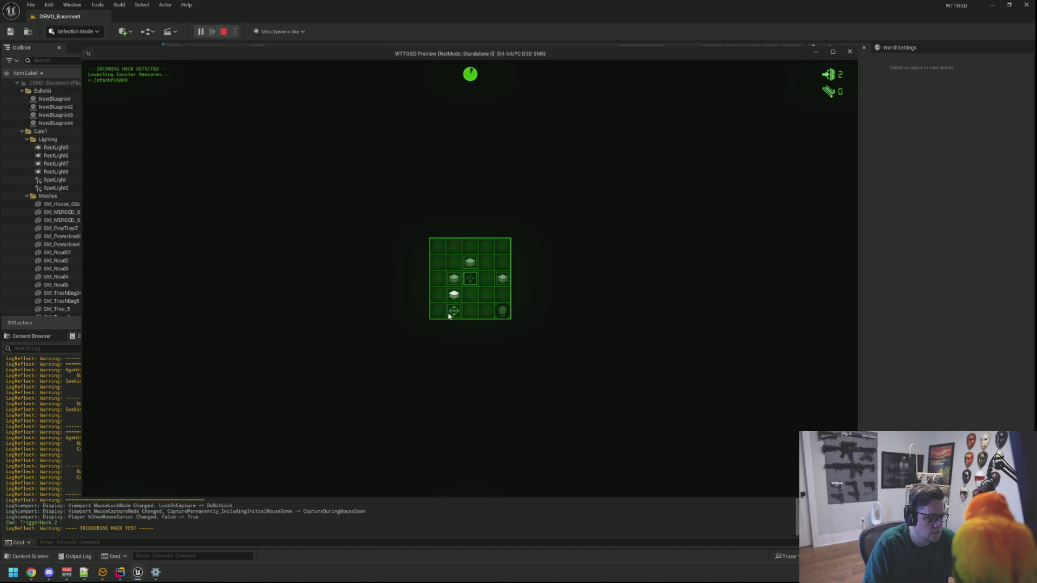
left_click(472, 281)
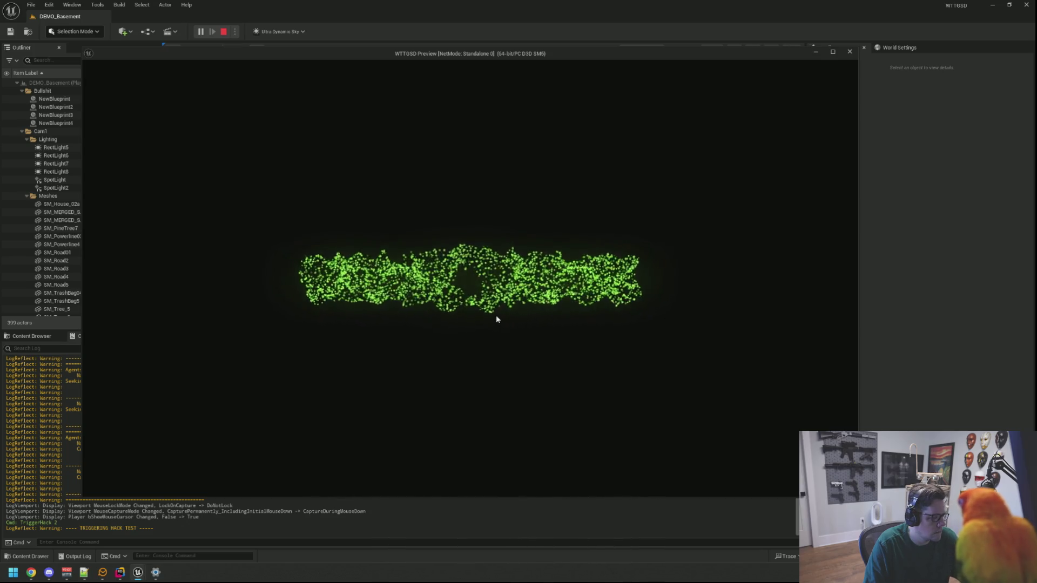
key("Escape")
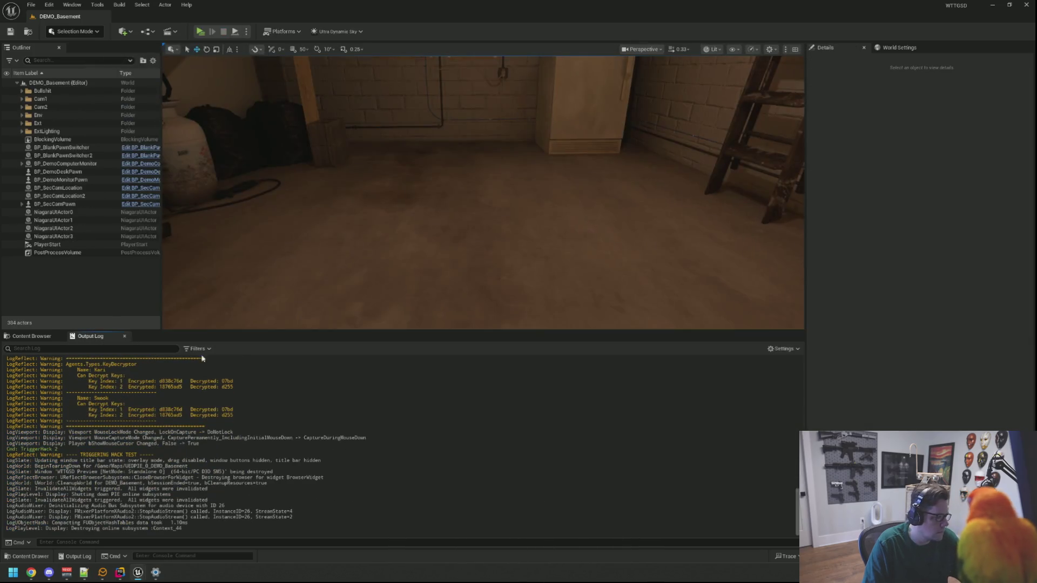
left_click(32, 336)
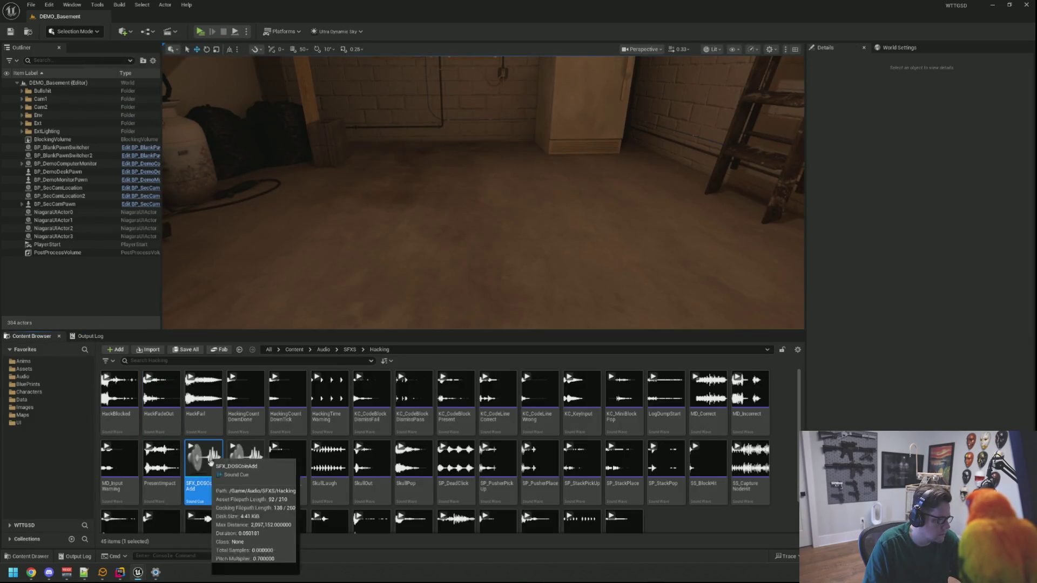
Step: Set SFX_DOSCoinAdd's volume multiplier to 0.2, save, and close the cue editor
double_click(204, 462)
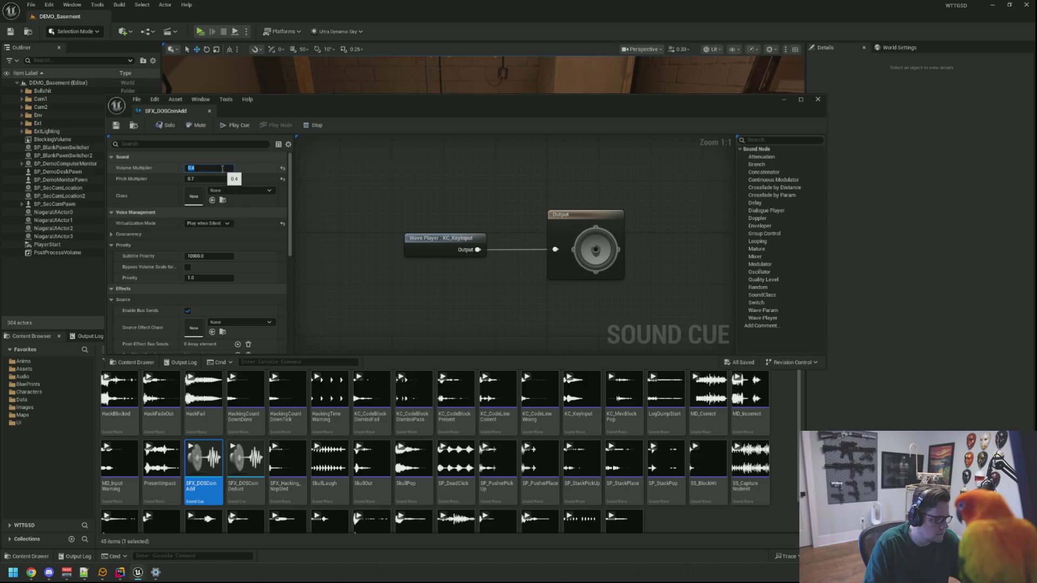
key("Return")
key("ctrl+s")
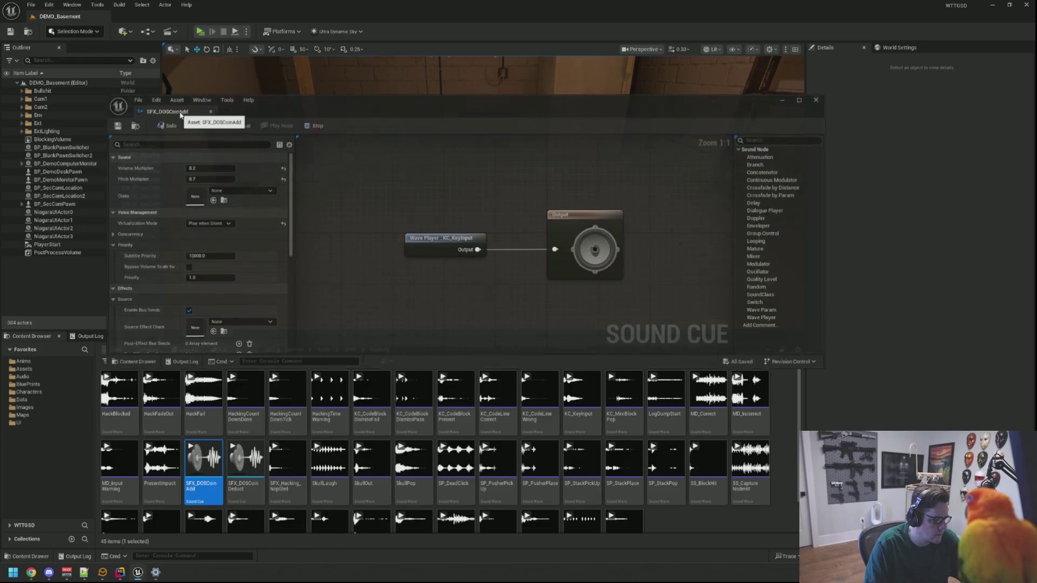
middle_click(180, 112)
Step: Lower HackBlocked's volume to 0.45 and save it
double_click(127, 400)
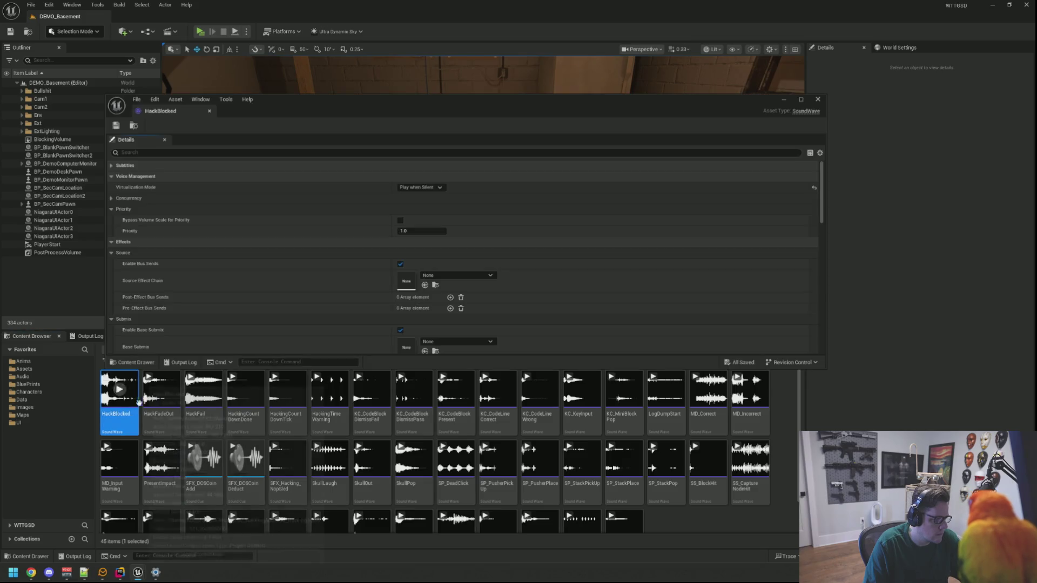
scroll(436, 260, "down", 3)
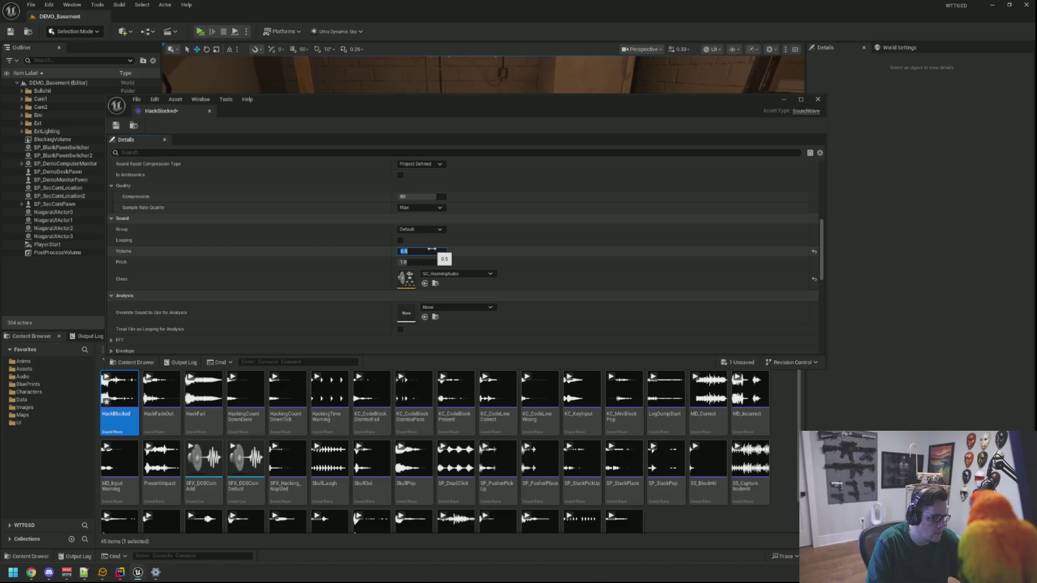
key("ctrl+s")
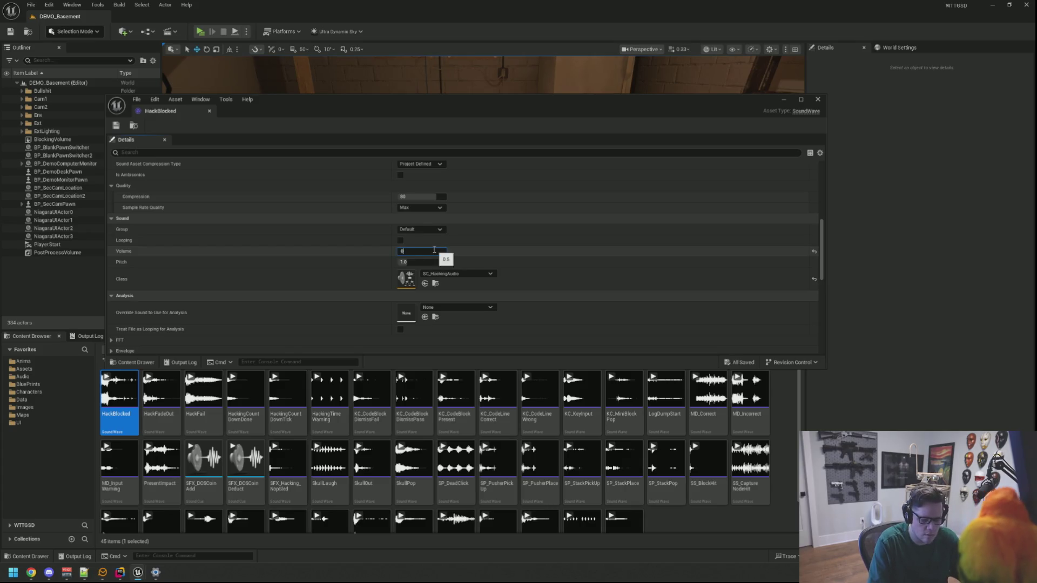
type(".45")
key("Return")
key("ctrl+s")
left_click(203, 24)
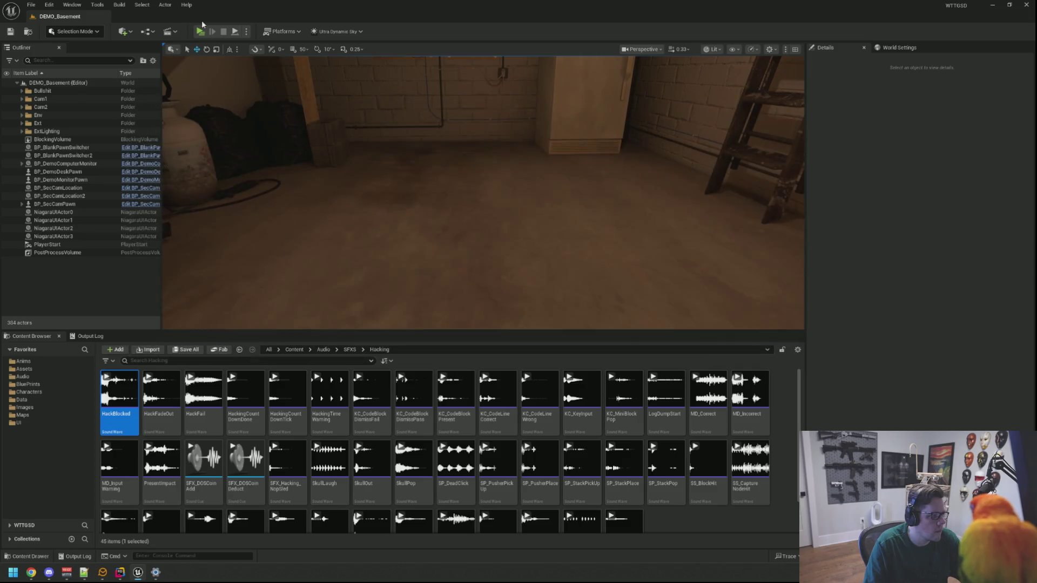
Step: Start a play-test and run TriggerHack 2 from the in-game console
left_click(200, 31)
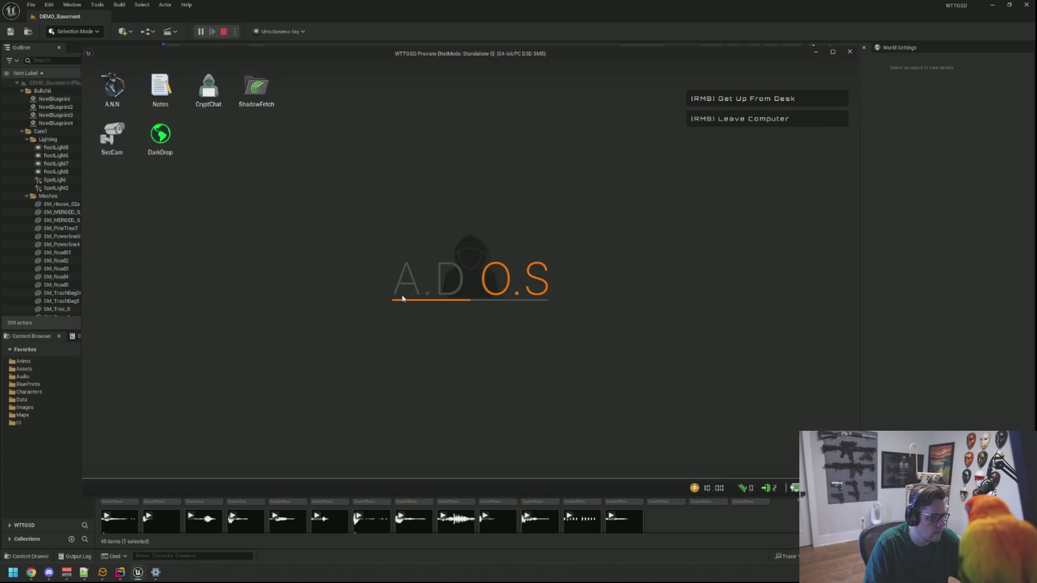
key("grave")
key("Up")
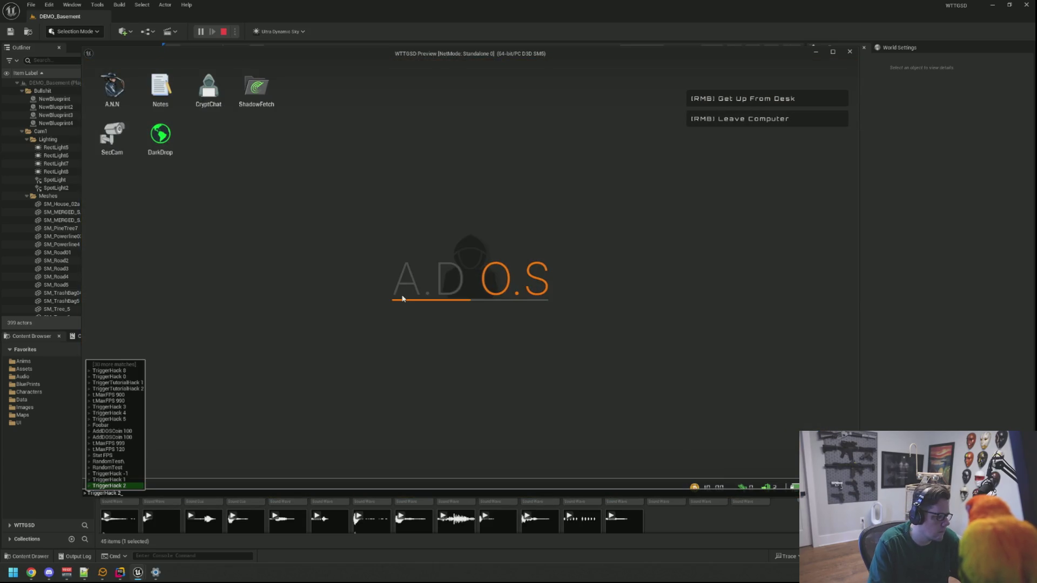
key("Return")
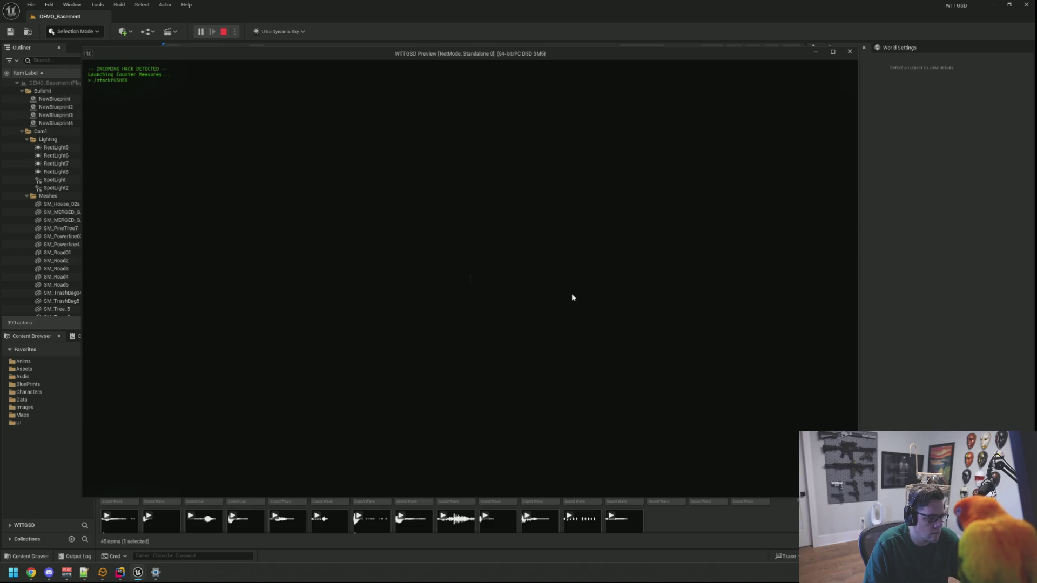
Step: Solve the stack-pusher grid to HACK BLOCKED (5.81 reward) and stop the play-test
left_click(486, 295)
left_click(471, 287)
left_click(467, 280)
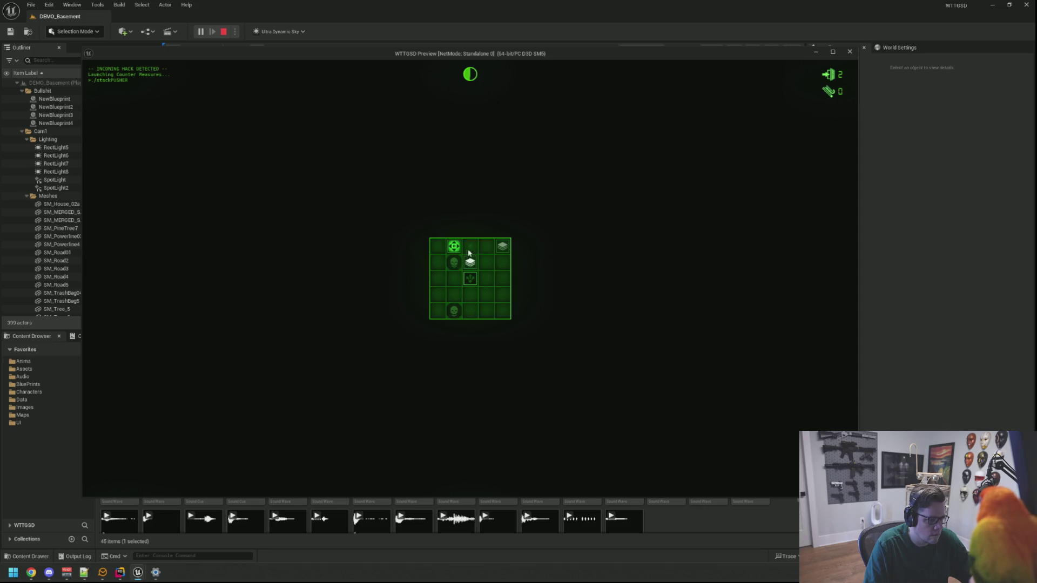
left_click(495, 253)
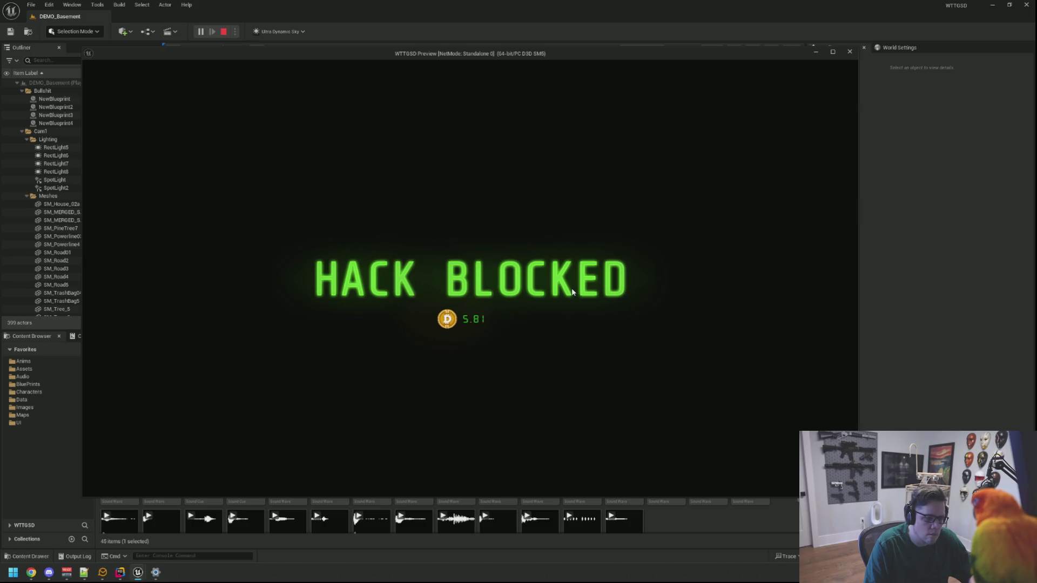
key("Escape")
double_click(203, 459)
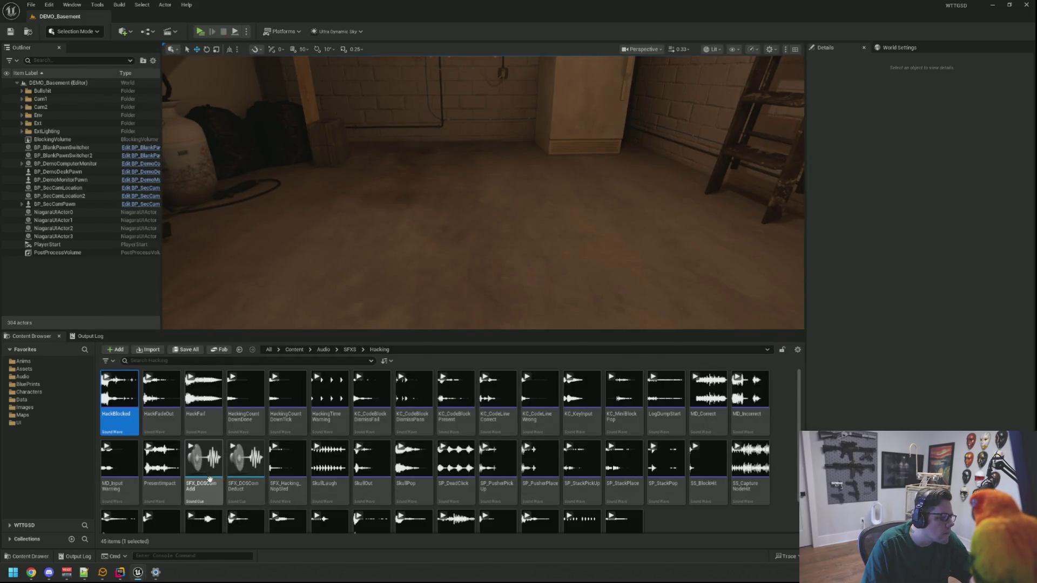
Step: Set SFX_DOSCoinAdd's volume multiplier to 0.25, save, and preview the cue
left_click(223, 169)
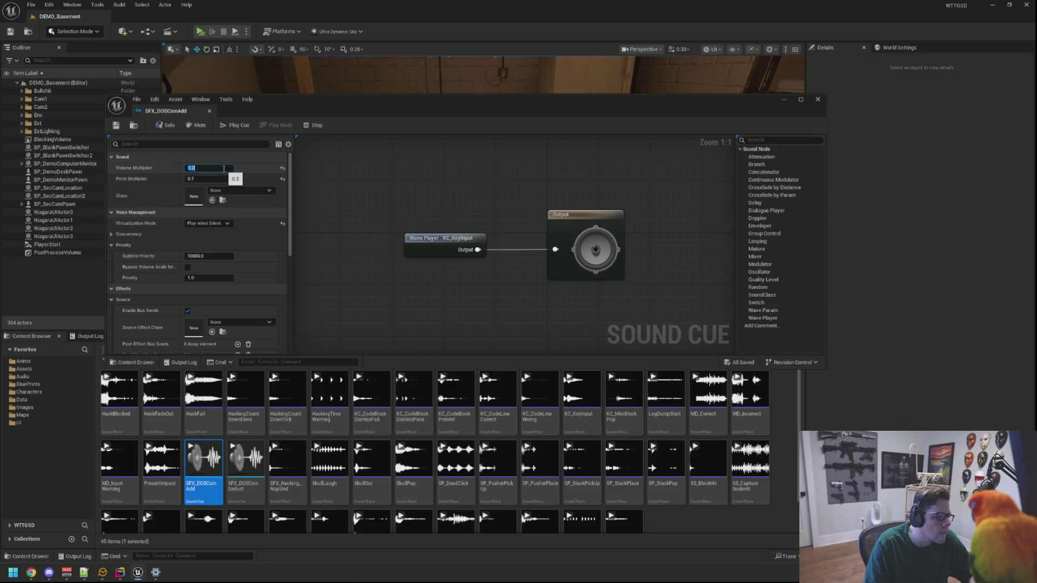
type("0.25")
key("Return")
key("ctrl+s")
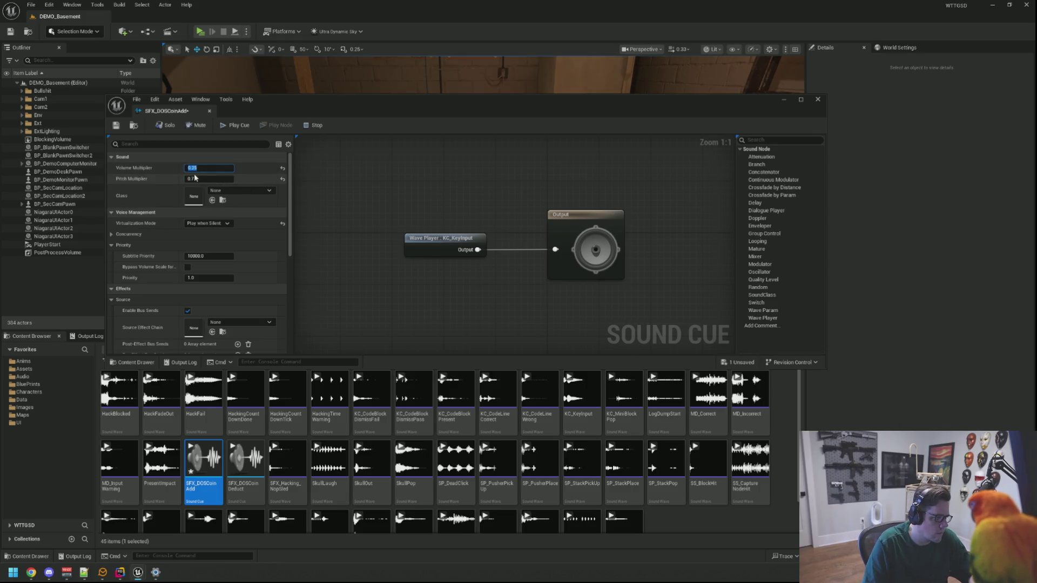
left_click(241, 127)
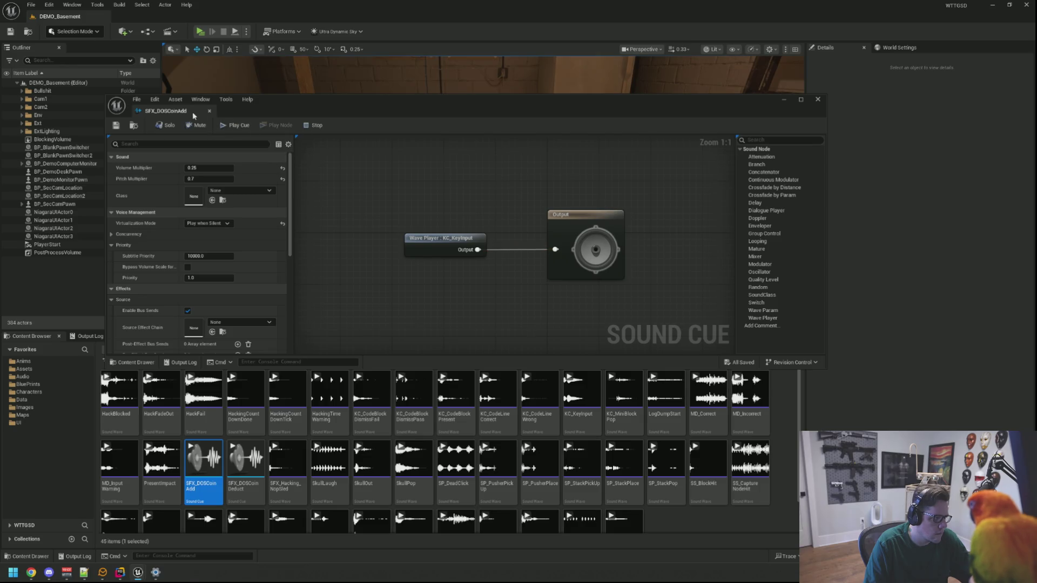
left_click(197, 48)
Step: Play-test another stackPUSHER hack to HACK BLOCKED (0.24 reward)
key("alt+p")
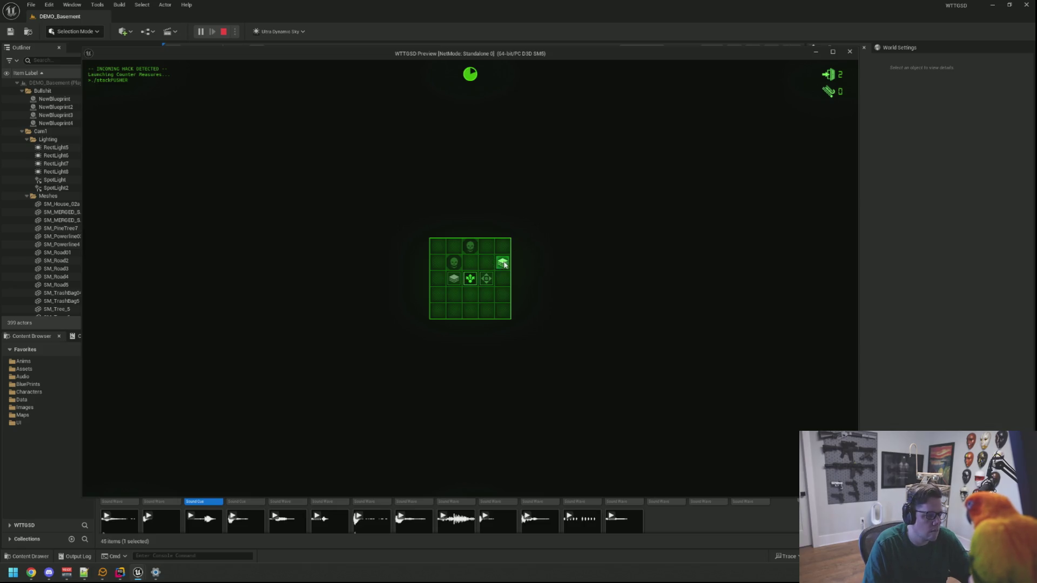
left_click(466, 280)
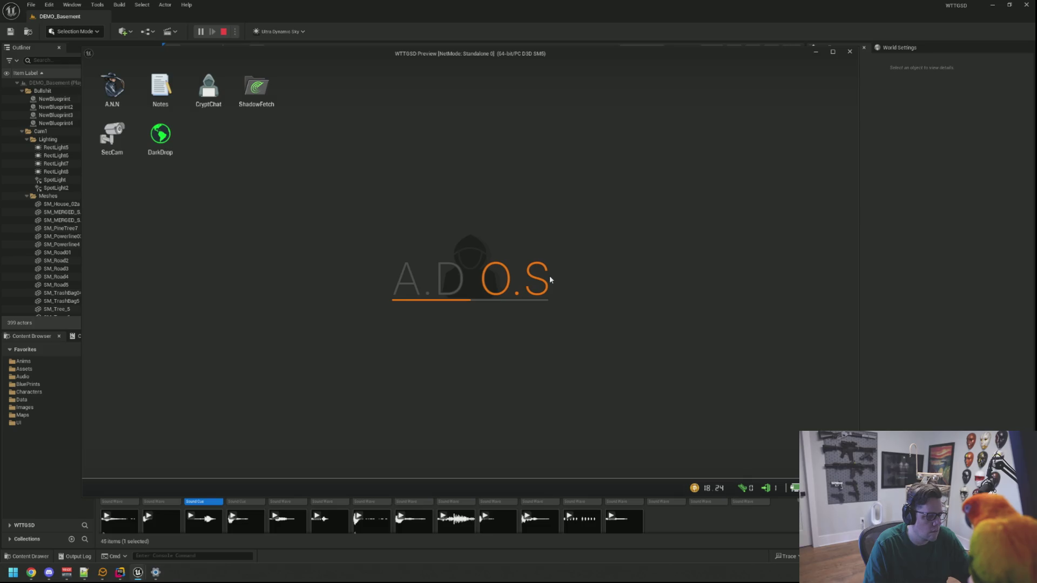
key("Escape")
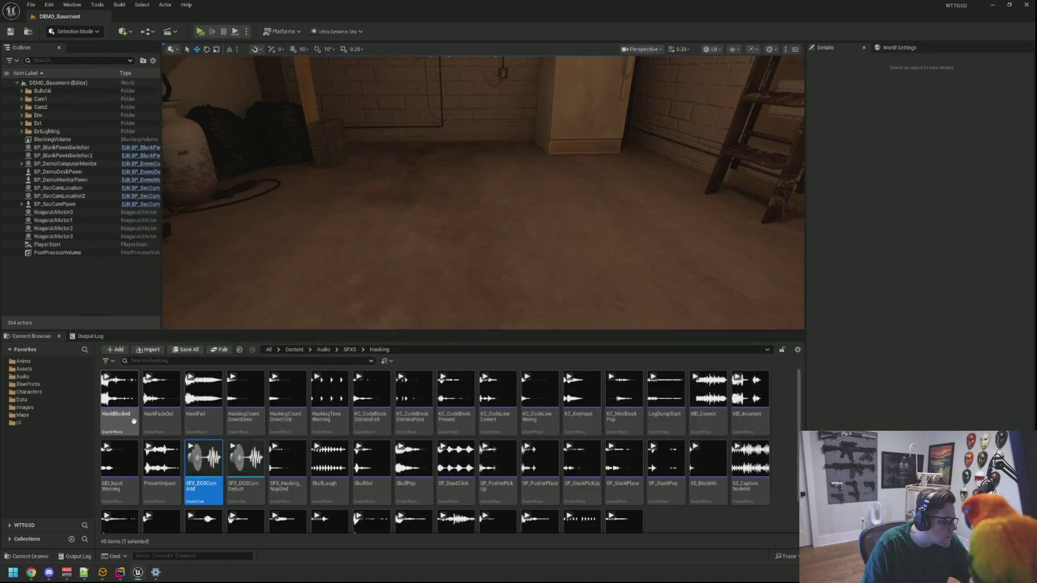
Step: Inspect the HackBlocked sound's volume setting
double_click(119, 392)
scroll(263, 340, "up", 10)
type("0.4")
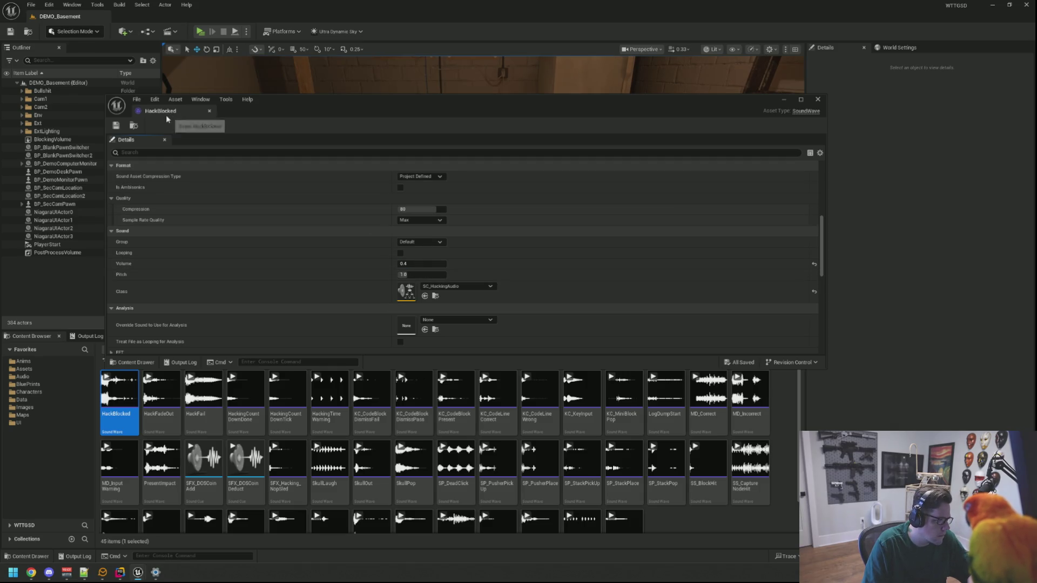
left_click(209, 111)
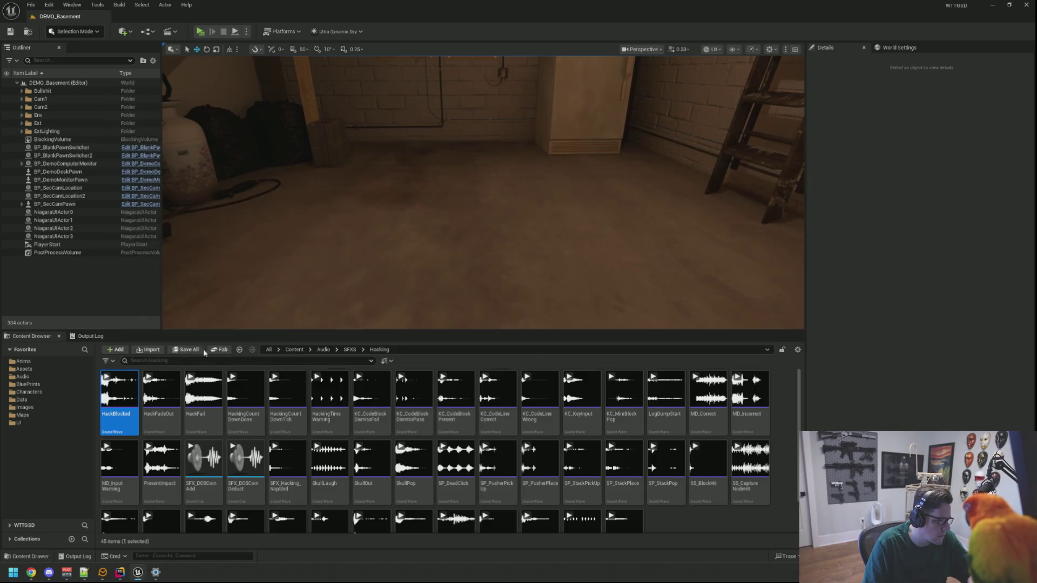
Step: Lower HackFadeOut's volume to 0.5, close its editor, and start a play-test
double_click(171, 411)
scroll(428, 273, "down", 5)
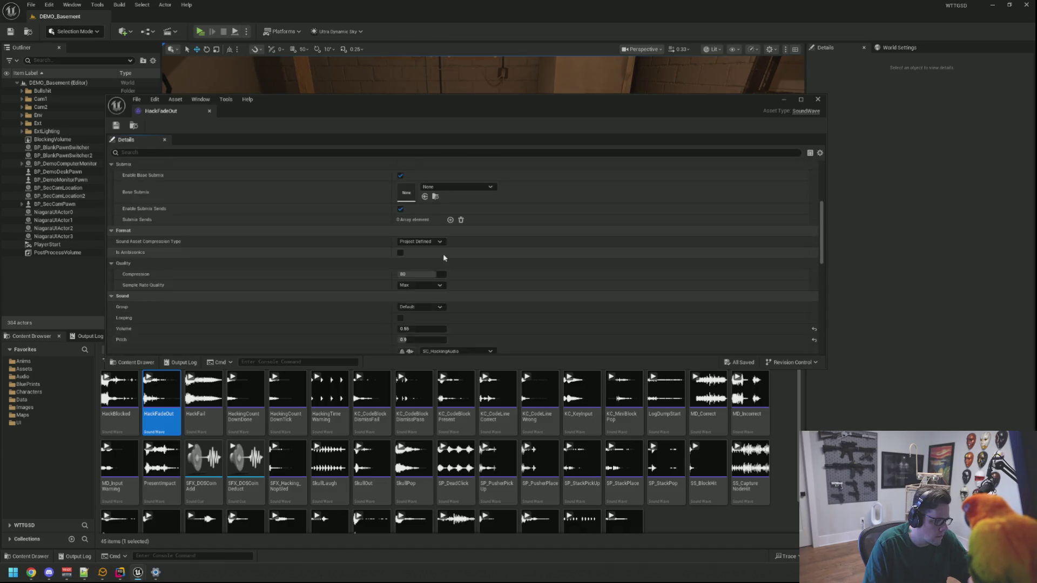
left_click(424, 277)
key("Return")
left_click(209, 110)
left_click(199, 32)
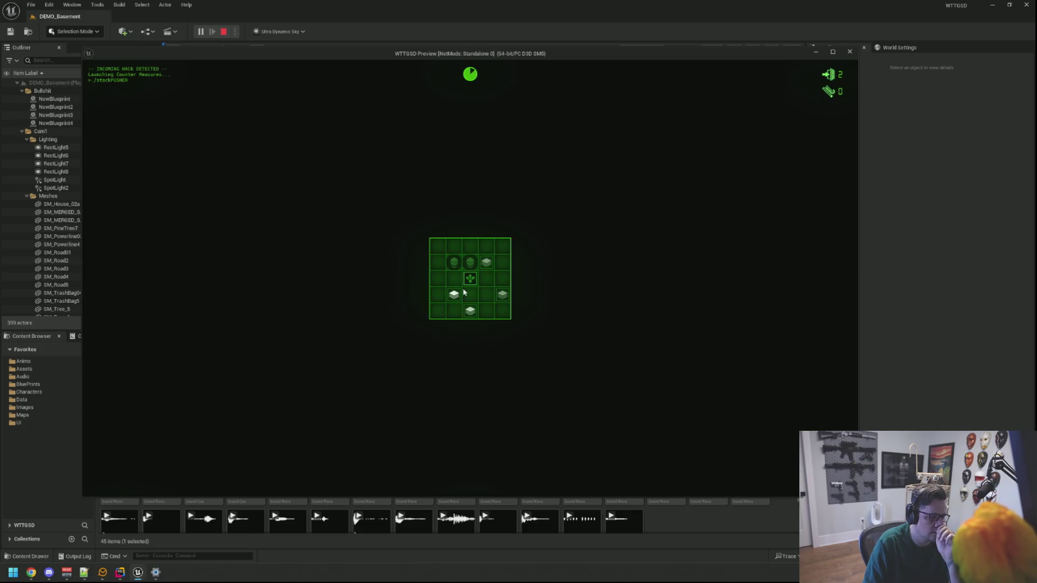
Step: Solve the hack grid to HACK BLOCKED (5.22 reward) and stop the play-test
left_click(471, 294)
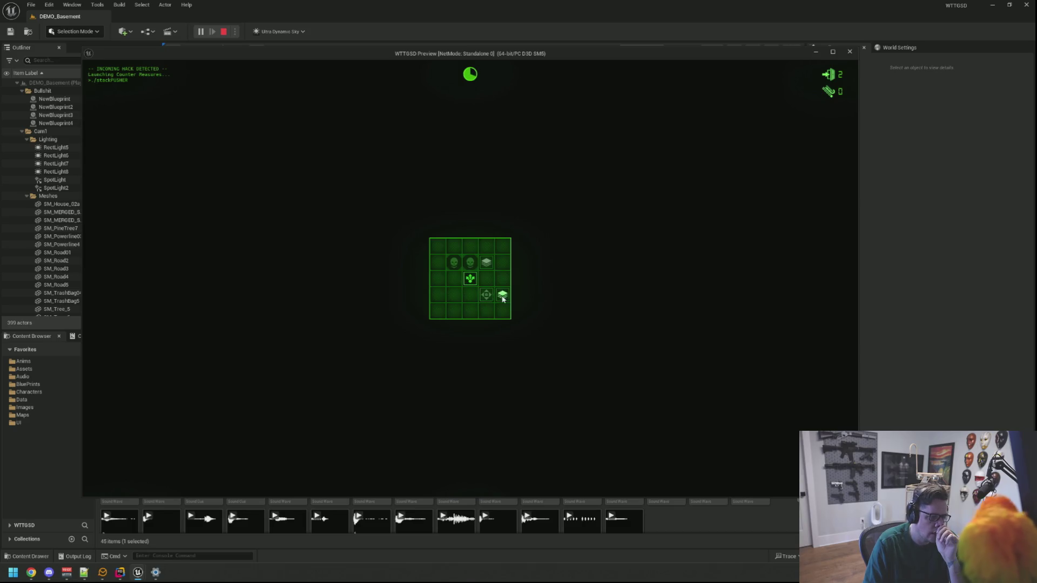
left_click(475, 276)
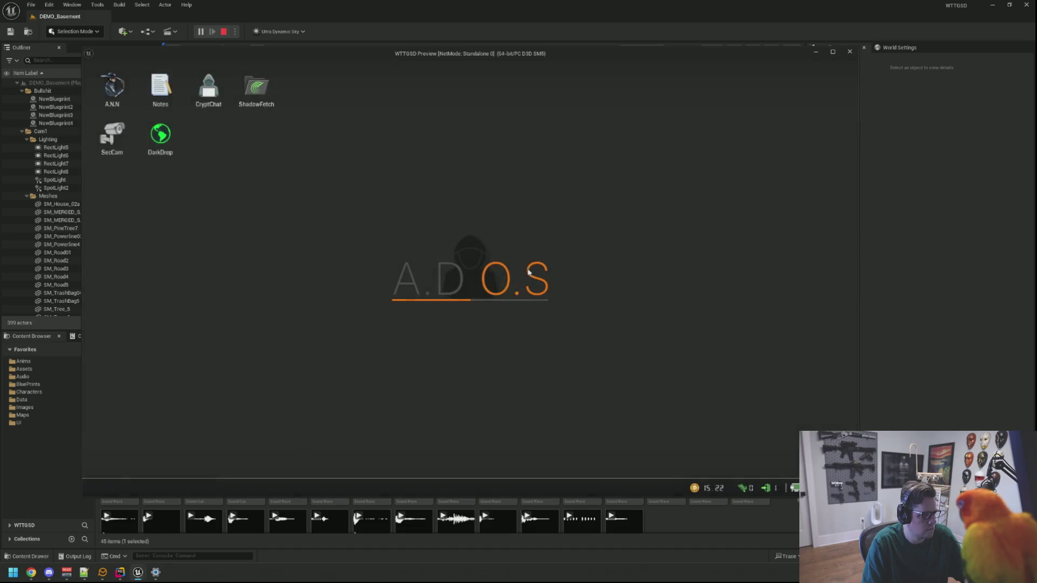
key("Escape")
Step: Set SFX_DOSCoinAdd's volume multiplier to 0.5
double_click(203, 462)
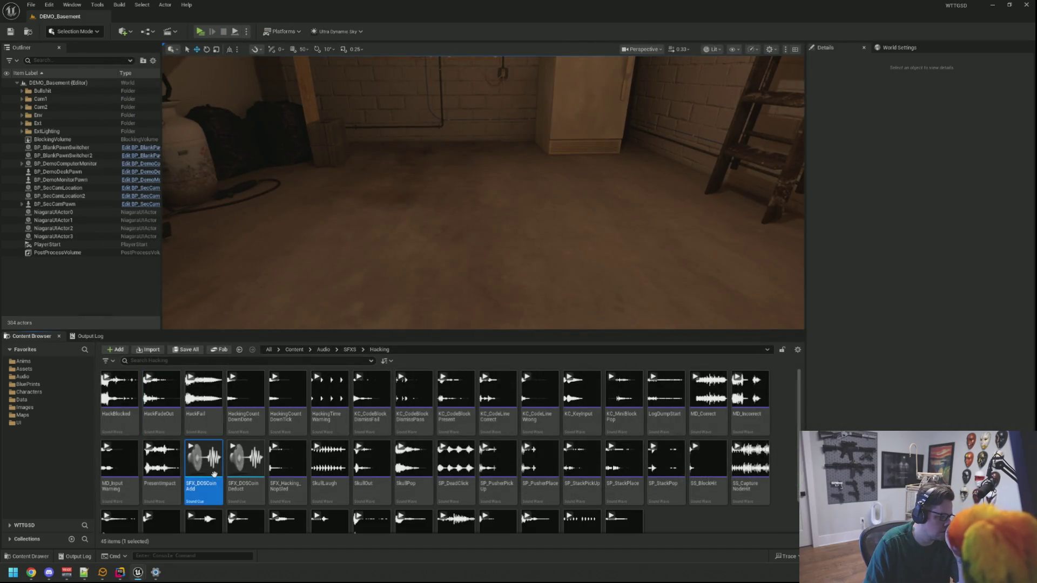
left_click(222, 169)
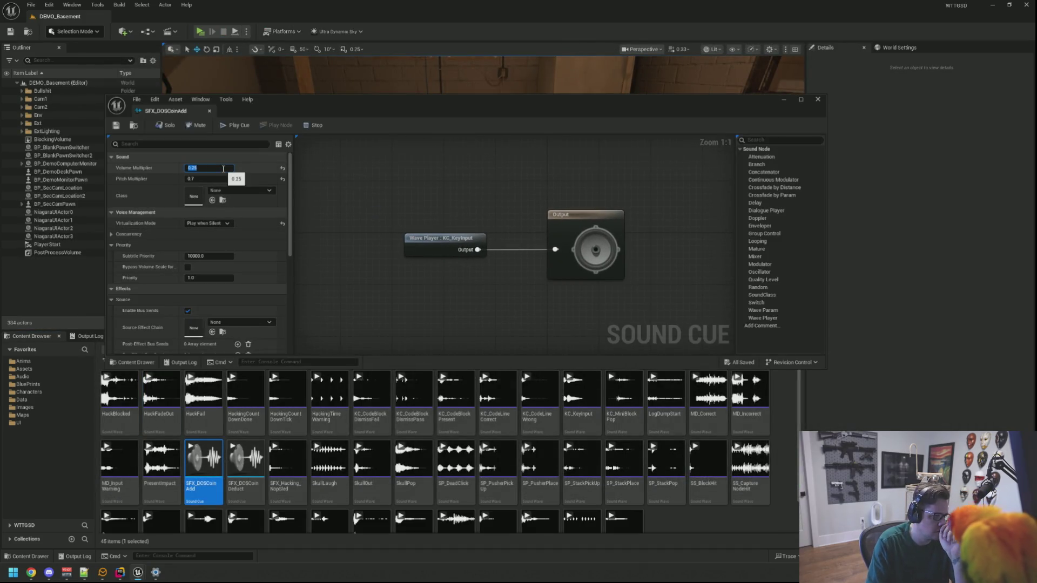
type("0.5")
key("Return")
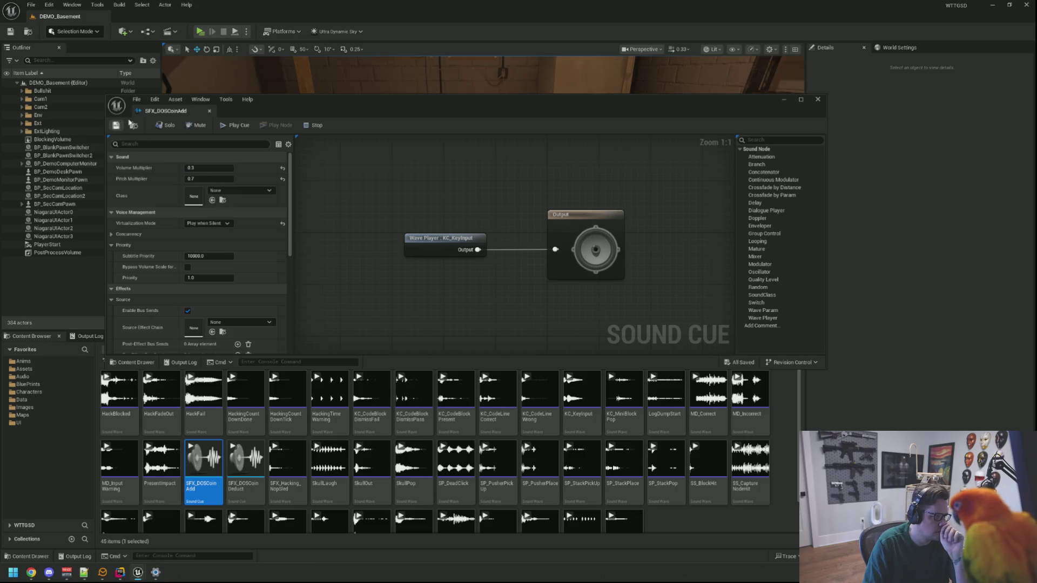
left_click(205, 44)
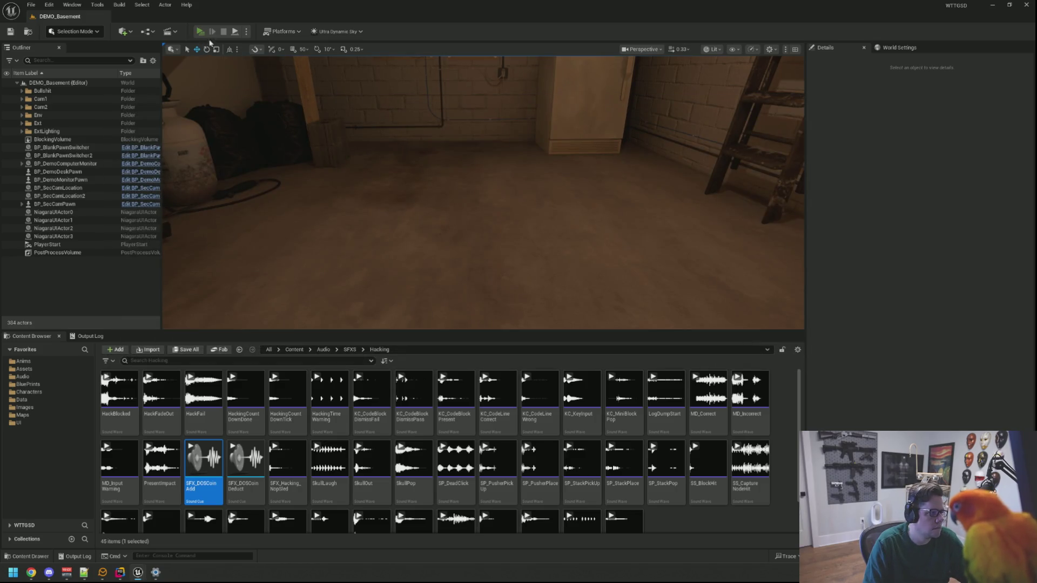
Step: Play another stackPUSHER hack test to Hack Blocked with a 6.38 reward, then stop the session
left_click(201, 31)
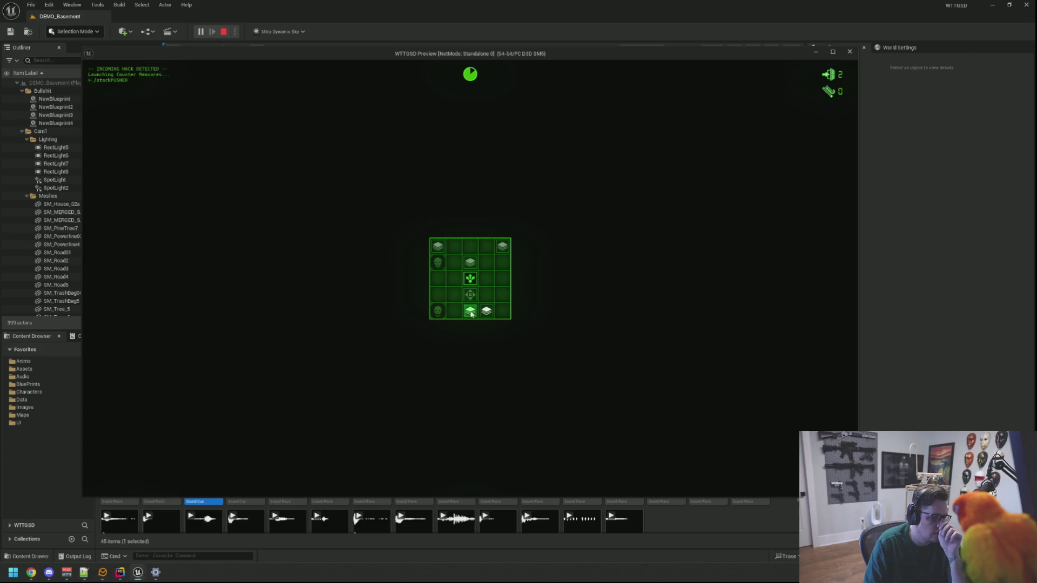
left_click_drag(474, 270, 485, 274)
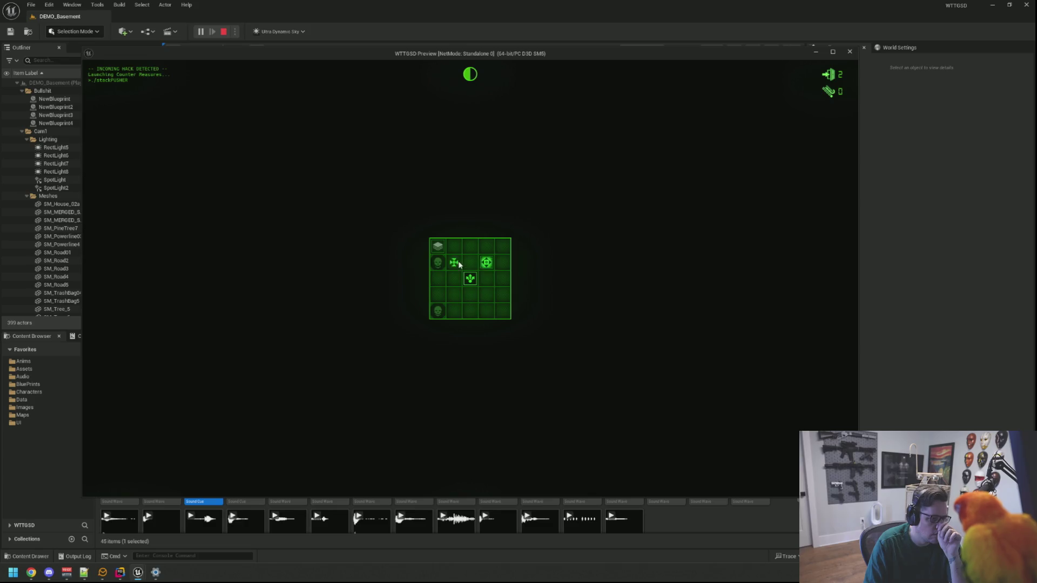
left_click(471, 280)
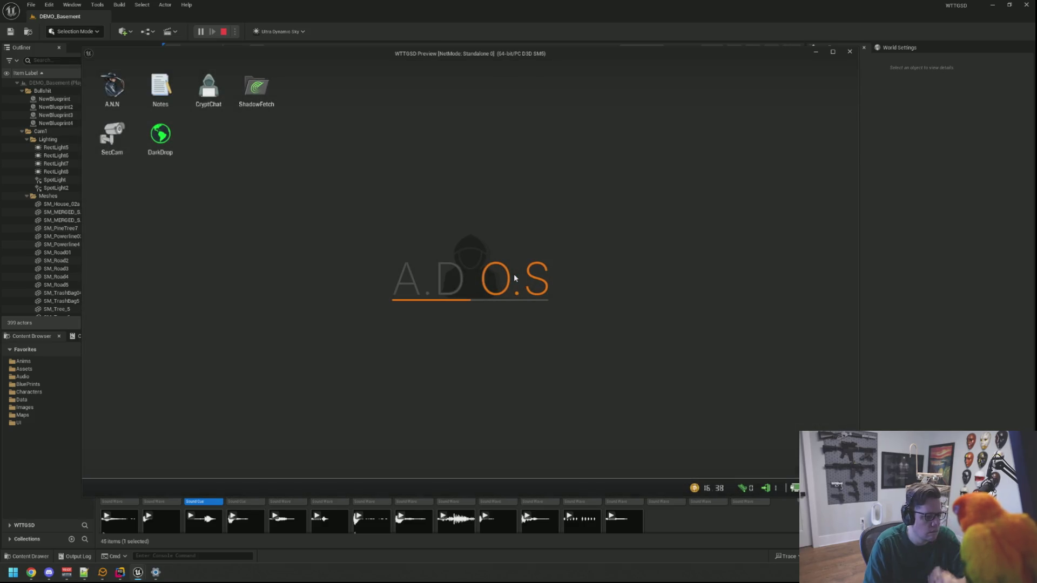
key("Escape")
Step: Set HackFadeOut's volume to 0.46, save it, and close its editor
double_click(160, 403)
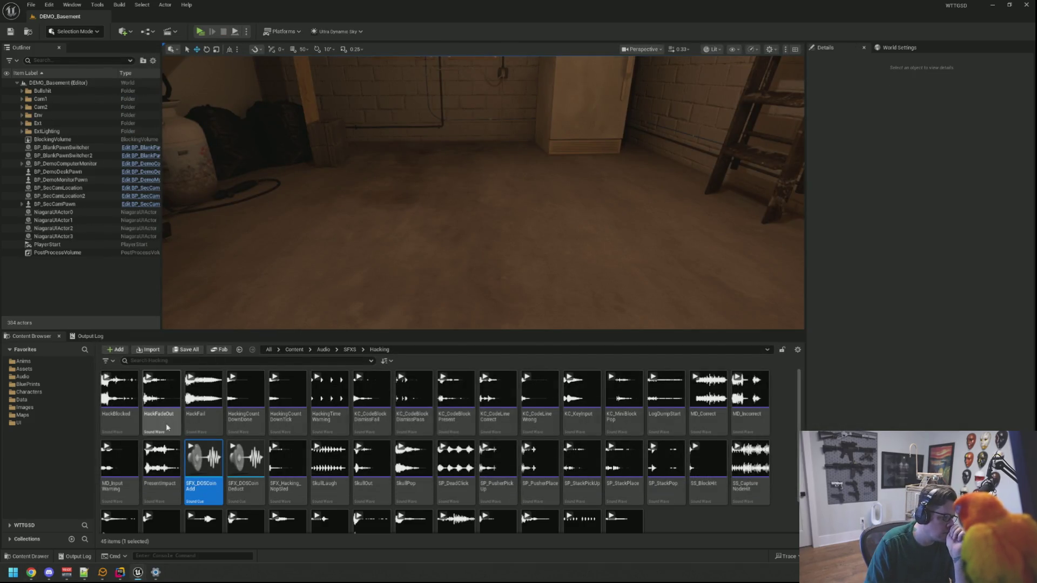
scroll(448, 266, "down", 5)
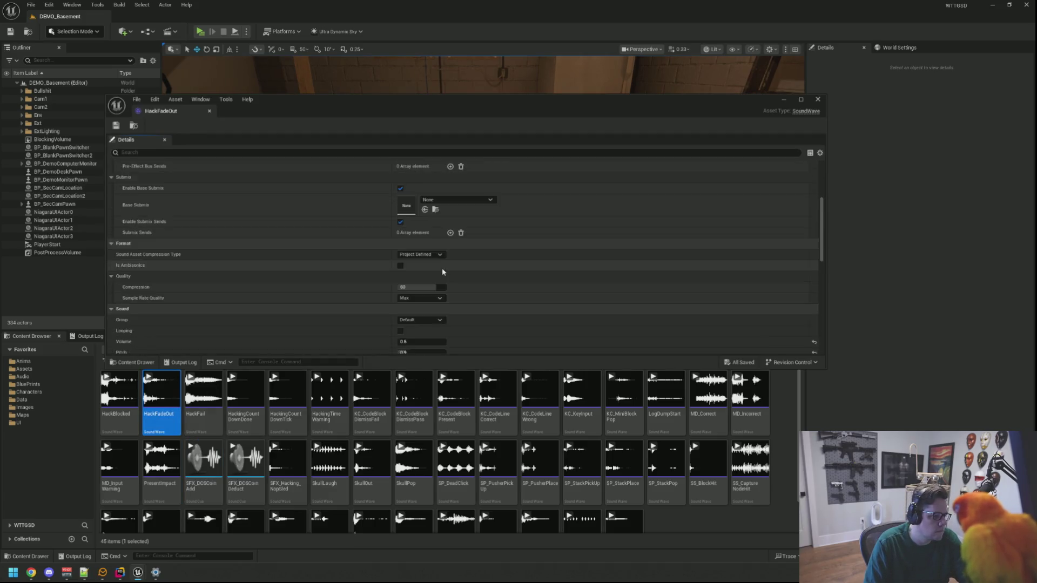
left_click(423, 291)
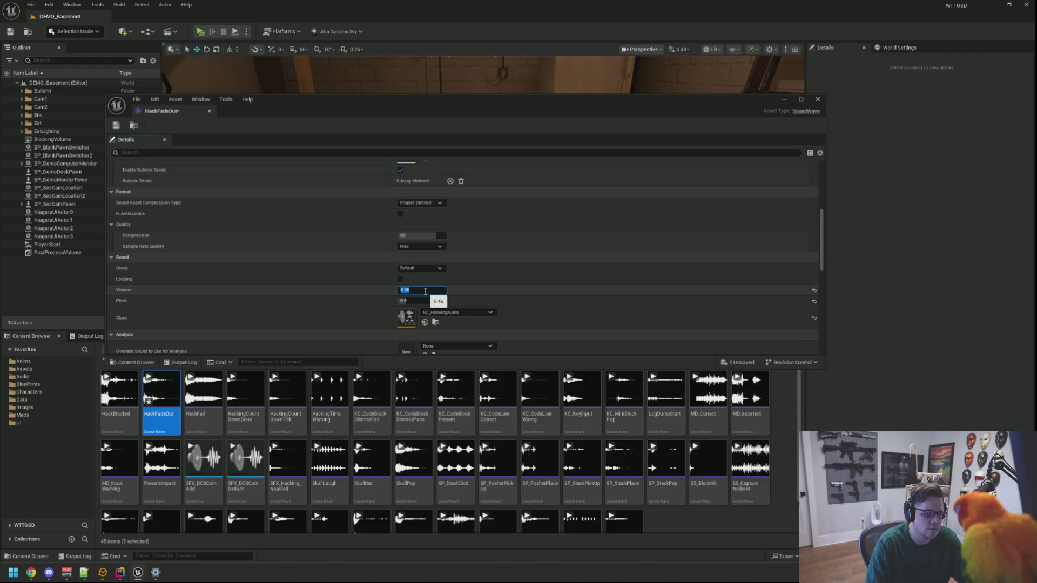
key("ctrl+s")
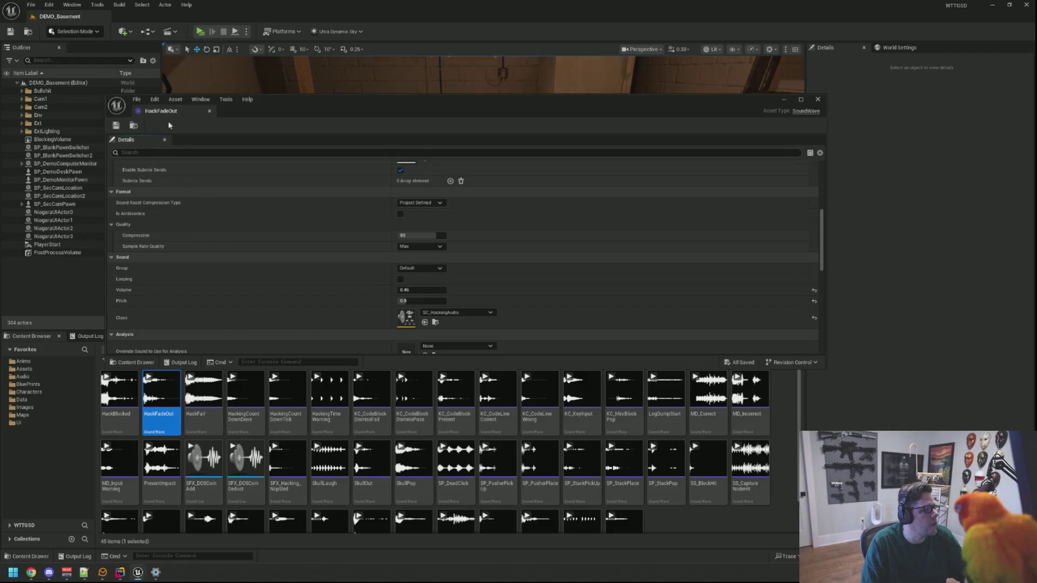
middle_click(173, 112)
Step: Show the Output Log and clear its contents
left_click(96, 338)
right_click(233, 361)
left_click(253, 378)
mouse_move(232, 232)
left_mouse_down()
mouse_move(259, 233)
mouse_move(325, 146)
left_mouse_up()
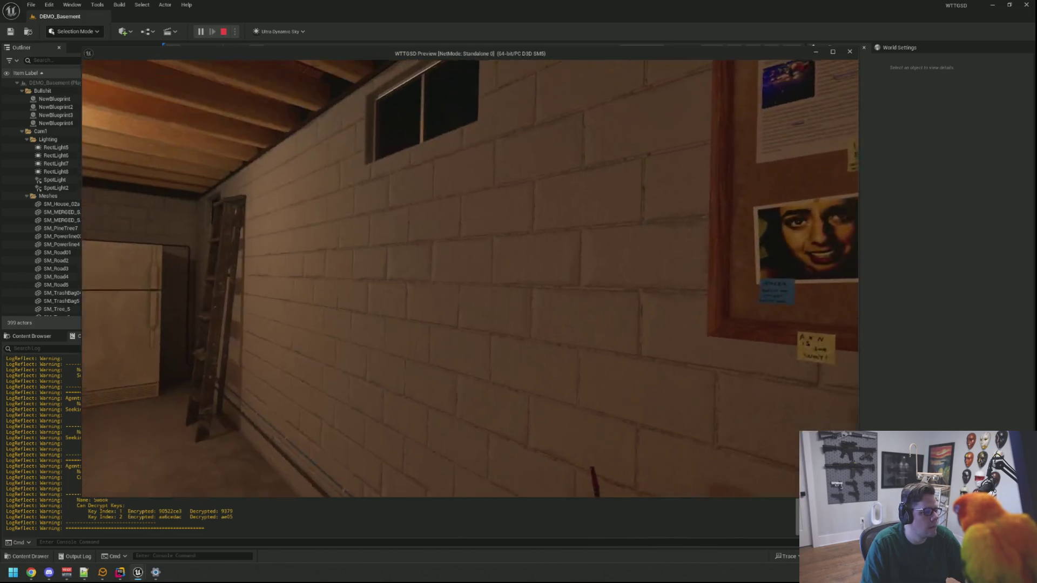
Step: Run TriggerHack 2 from the console and win the stackPUSHER puzzle to block the hack
key("grave")
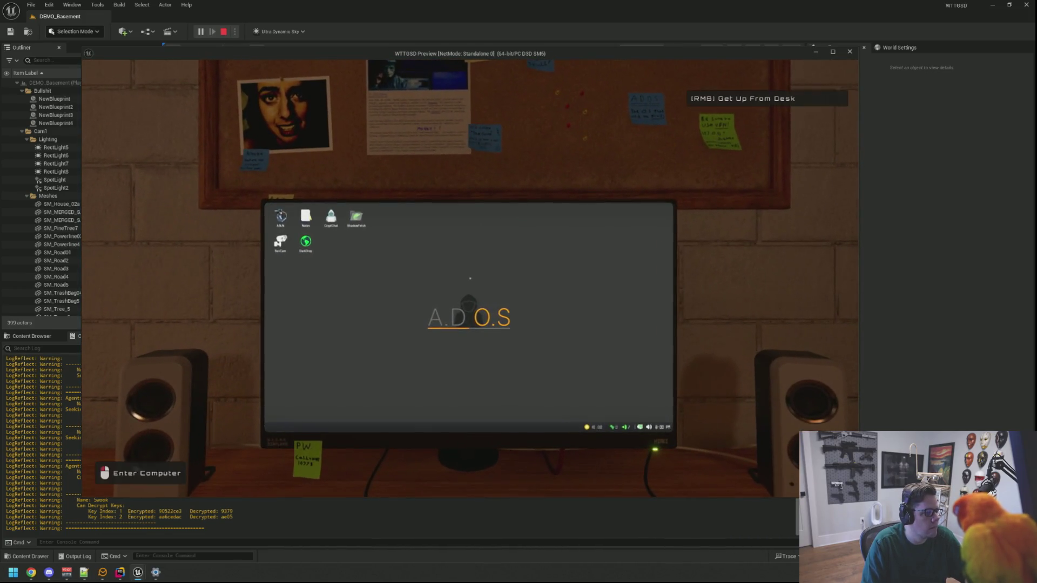
key("Up")
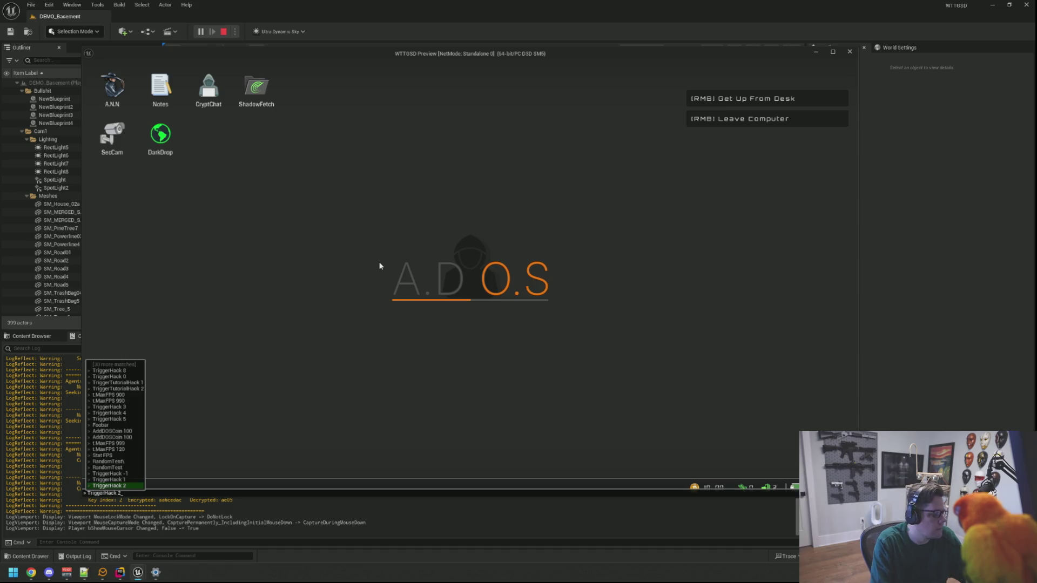
key("Return")
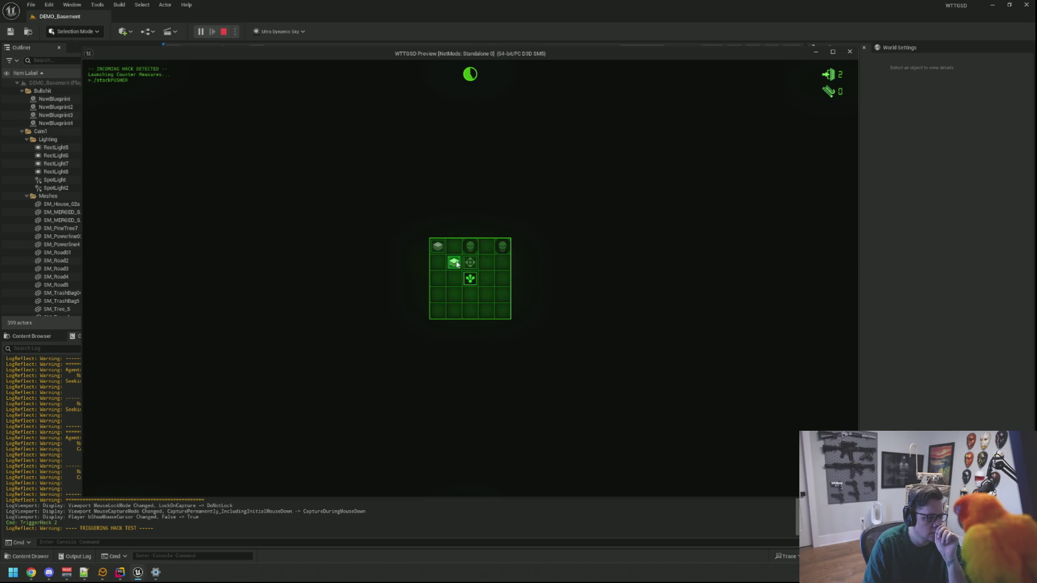
left_click(475, 280)
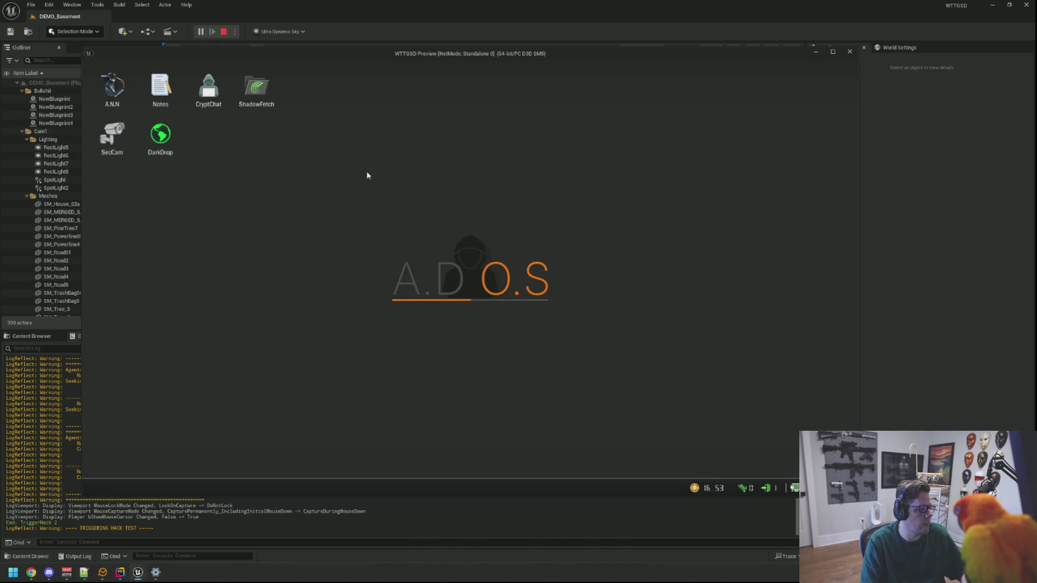
Step: Rerun TriggerHack 2, fail the puzzle with a 2.95 coin deduction, and end the session
key("grave")
key("Up")
key("Return")
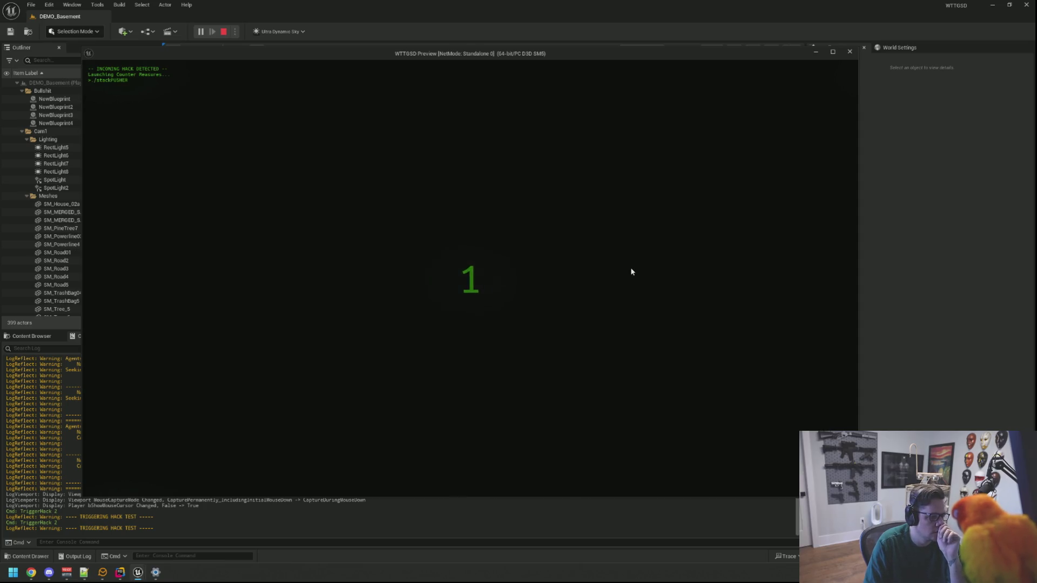
key("Up")
key("Up")
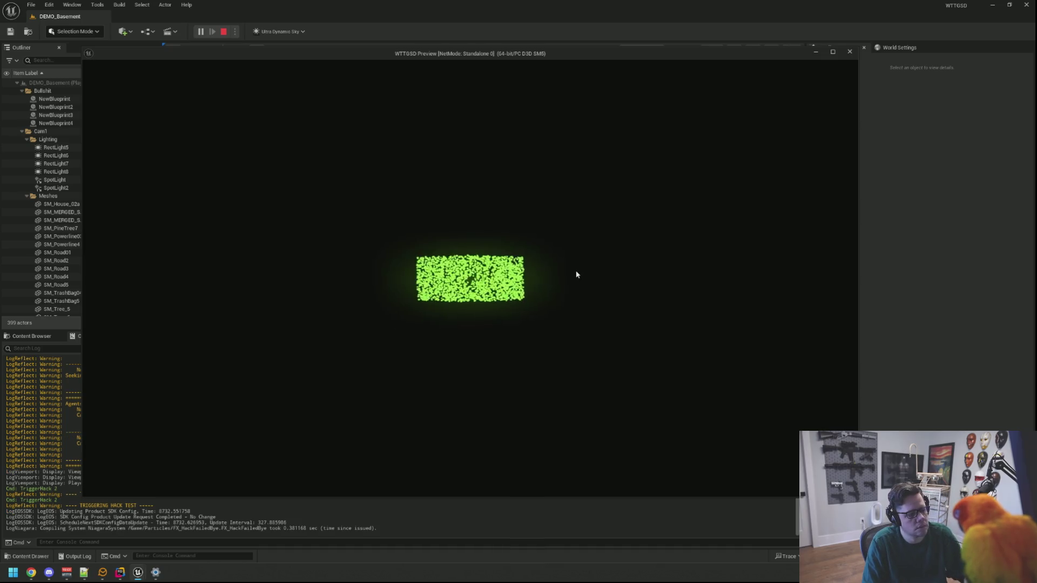
key("Escape")
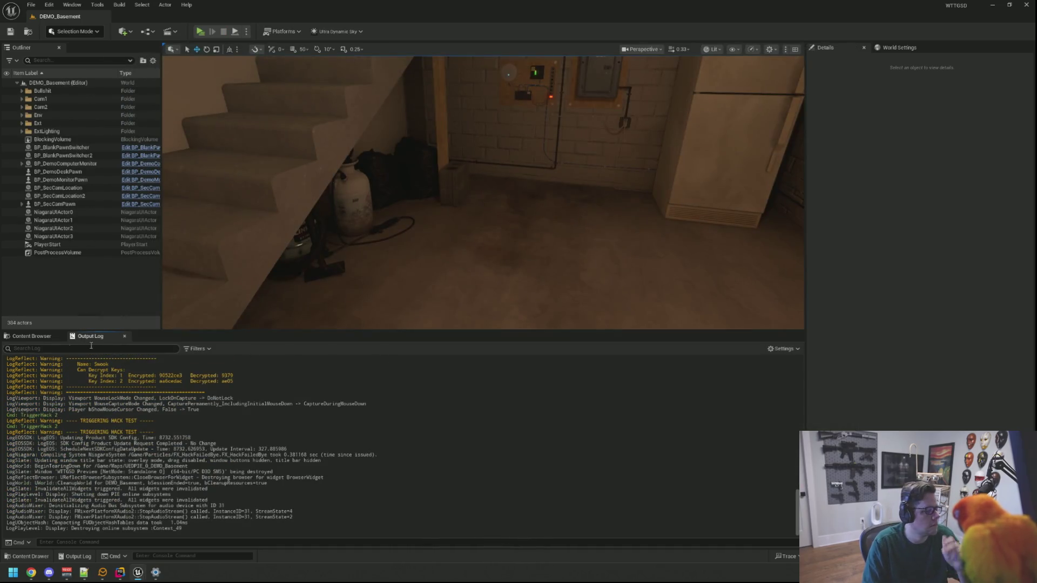
Step: Inspect the SFX_DOSCoinAdd and SFX_DOSCoinDeduct sound cues in the Hacking folder
left_click(31, 336)
double_click(204, 459)
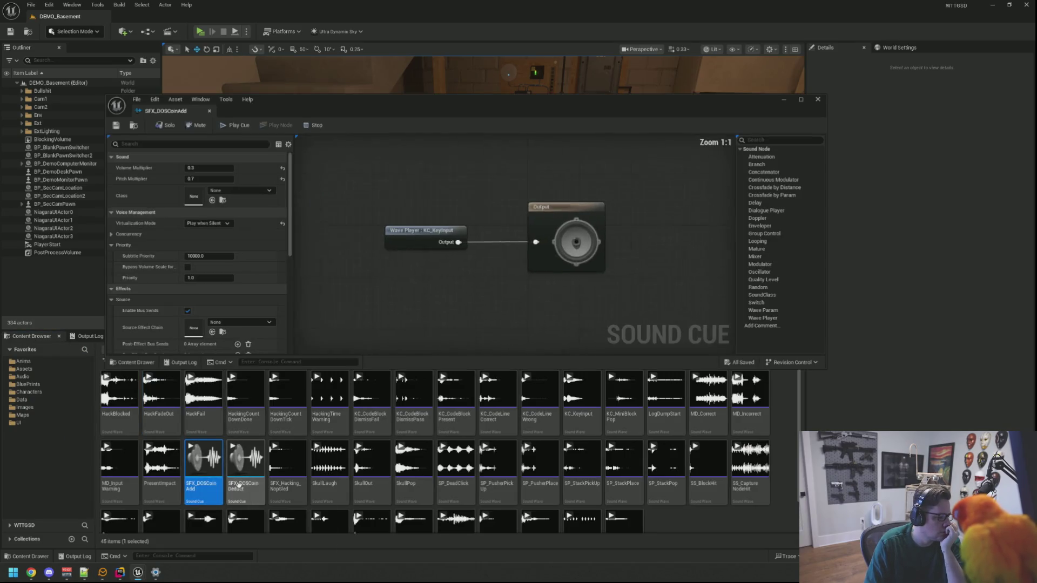
double_click(244, 459)
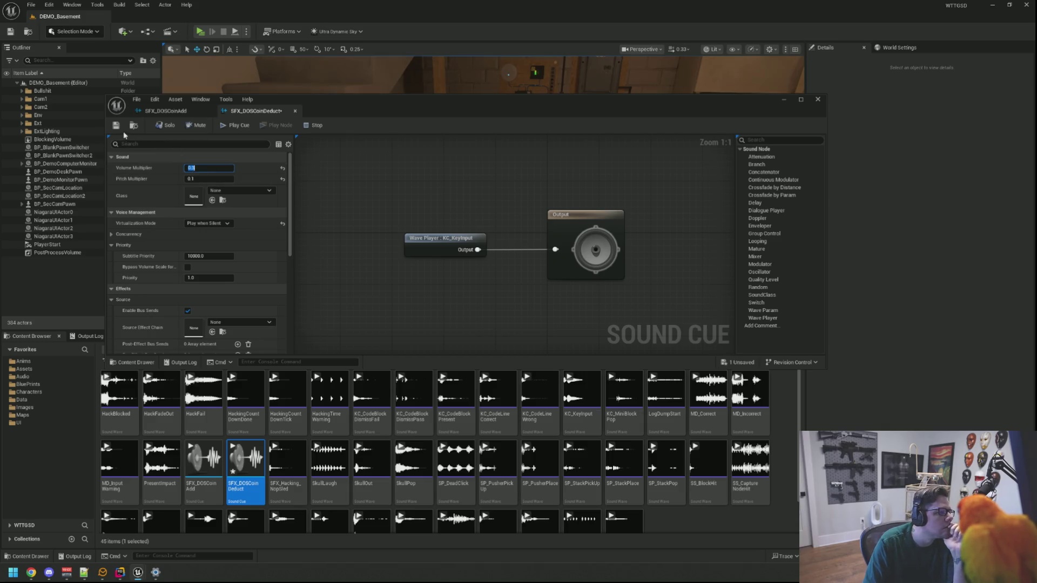
left_click(295, 111)
left_click(186, 112)
Step: Set HackFail's volume to 0.4, save it, and start a new play session
double_click(204, 389)
scroll(430, 265, "down", 6)
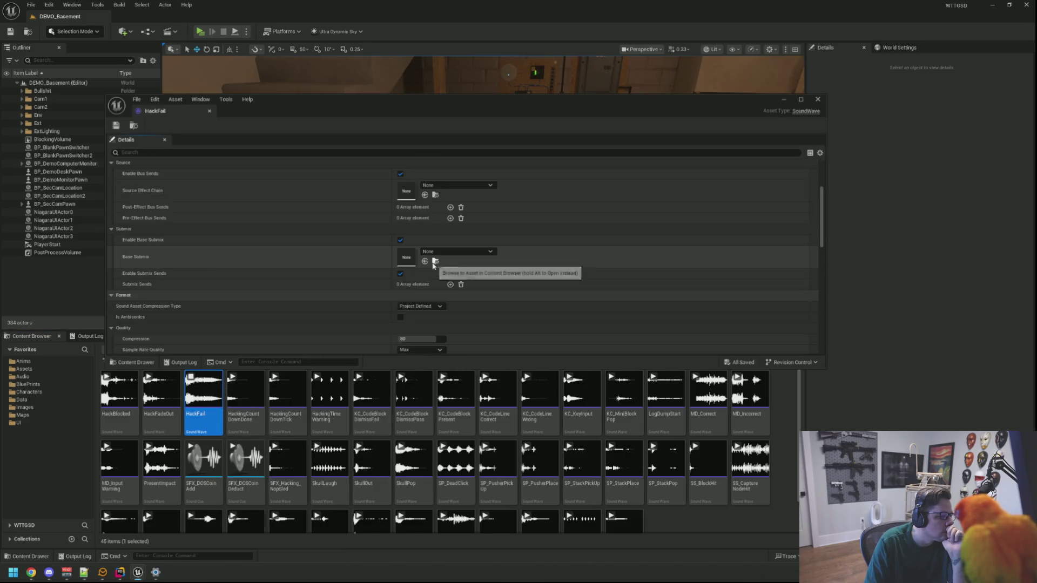
left_click(421, 290)
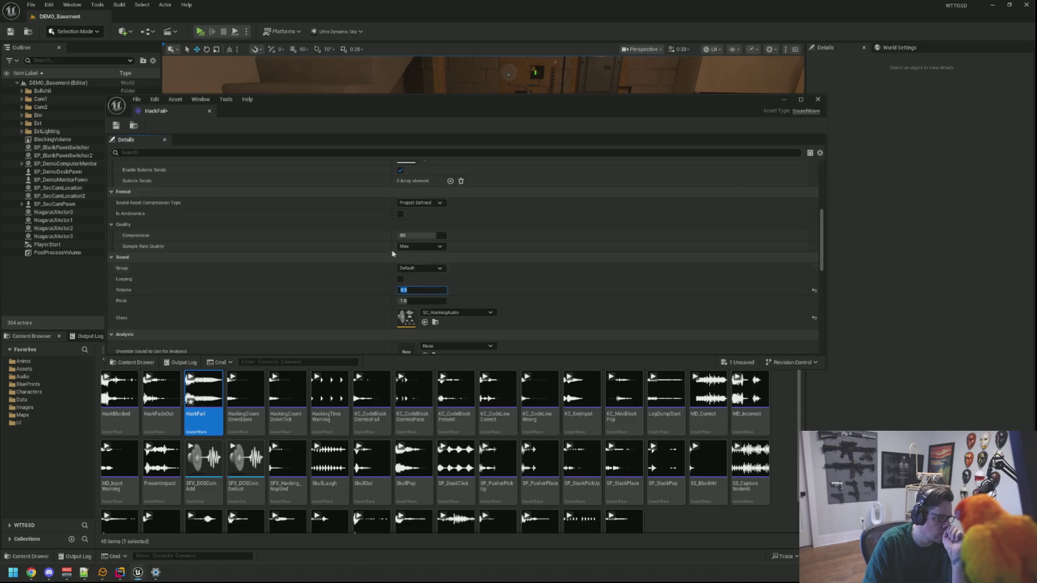
double_click(123, 415)
scroll(344, 264, "down", 6)
left_click(155, 111)
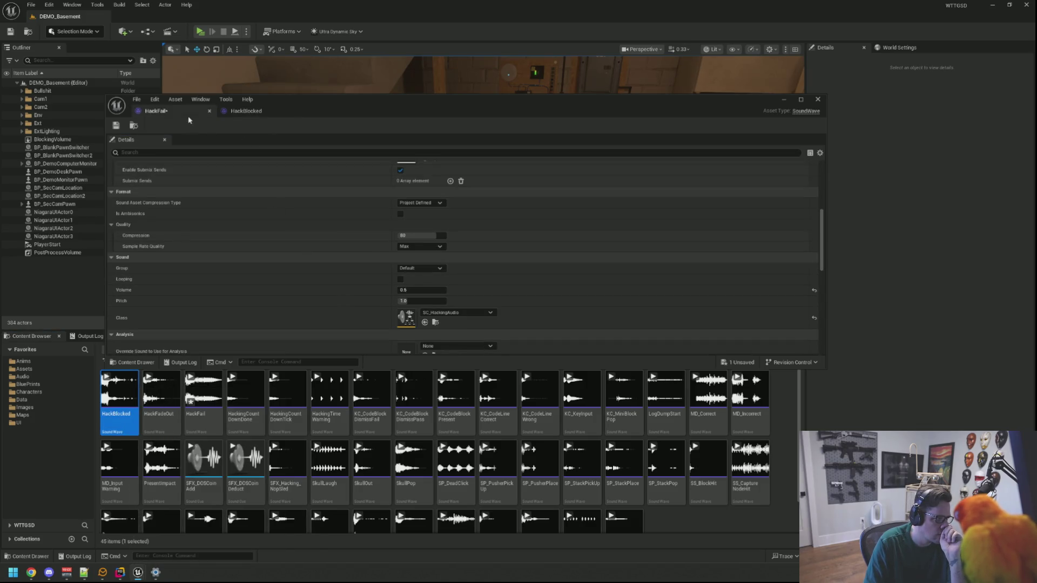
left_click(416, 290)
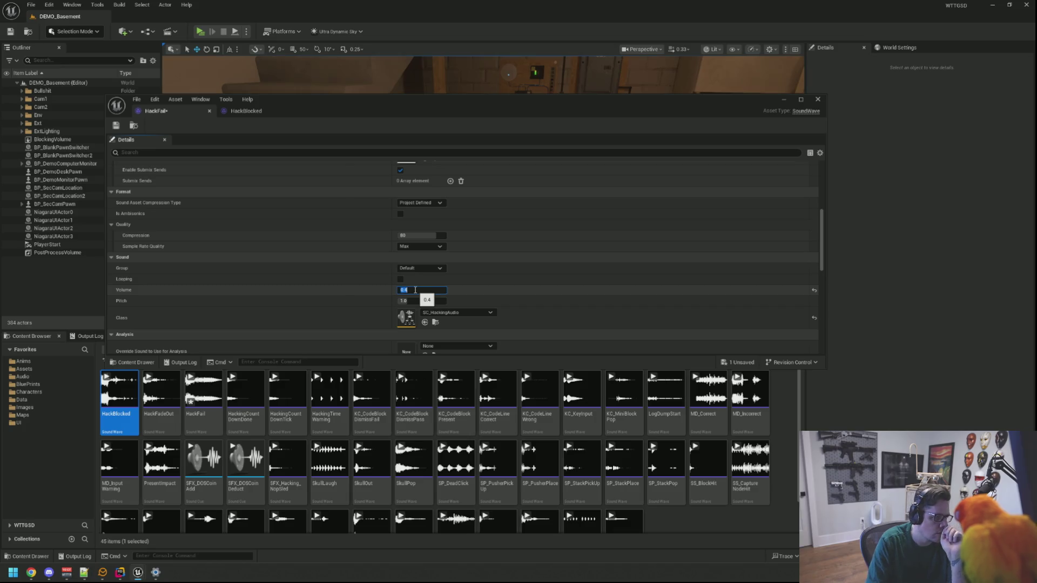
key("Return")
key("ctrl+s")
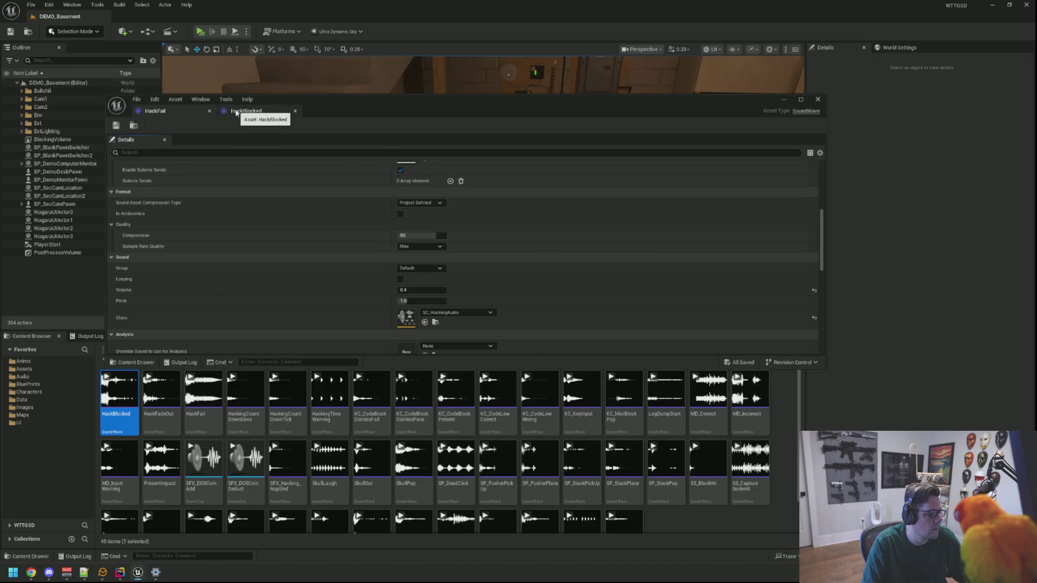
left_click(196, 68)
left_click(200, 32)
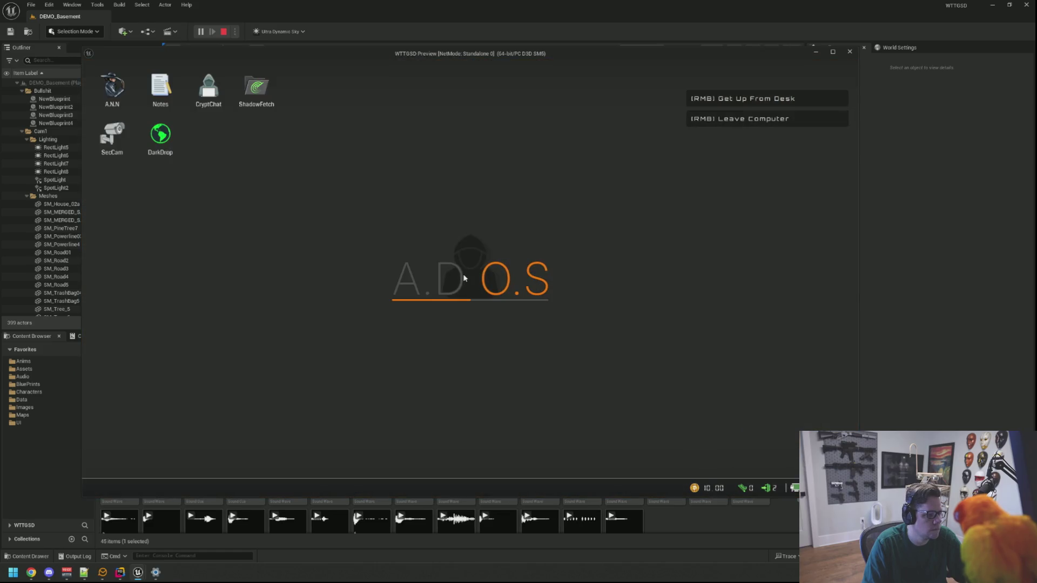
Step: Run TriggerHack 2 and play stackPUSHER to a FAIL with a 3.94 coin deduction
key("grave")
key("Up")
key("Return")
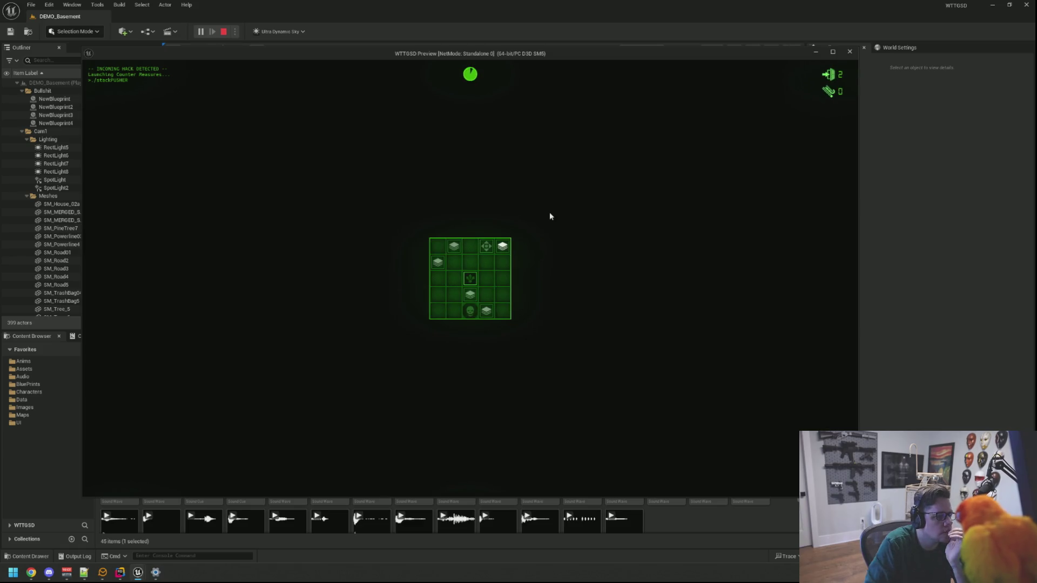
left_click(464, 317)
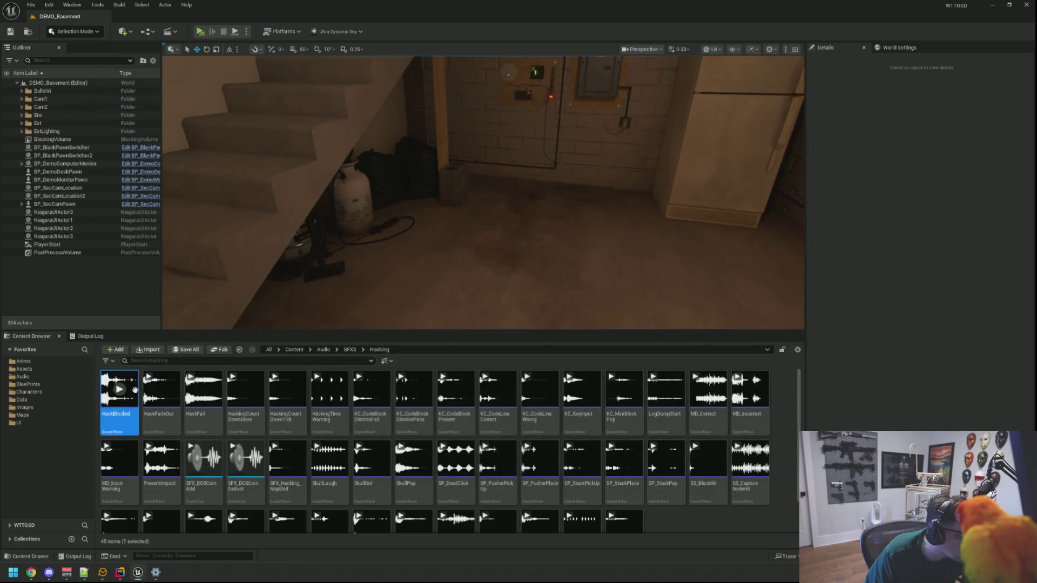
Step: Raise HackFail's volume from 0.4 to 0.45 and launch a new play session
mouse_move(203, 389)
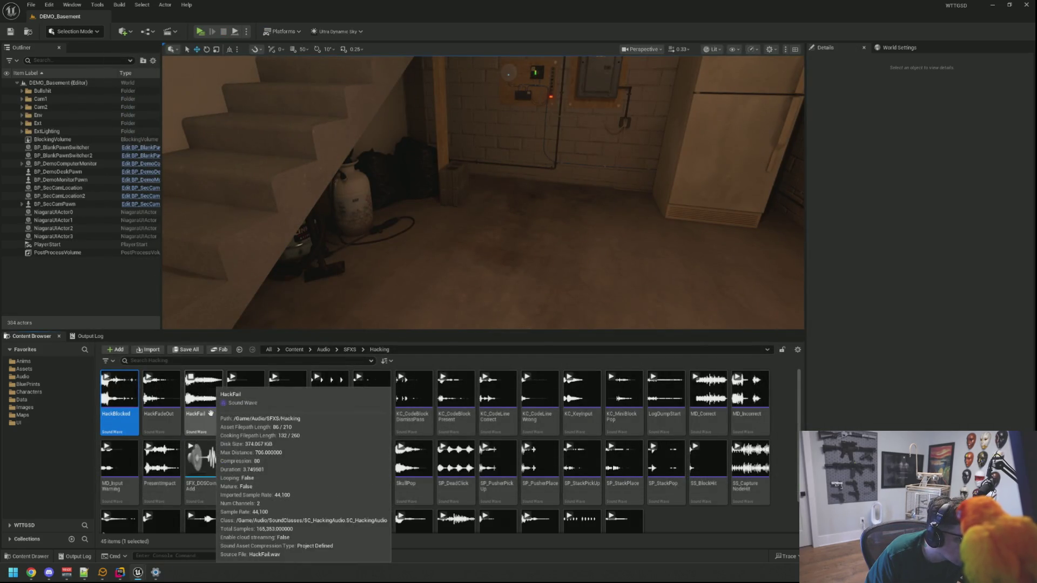
double_click(204, 414)
scroll(411, 276, "down", 5)
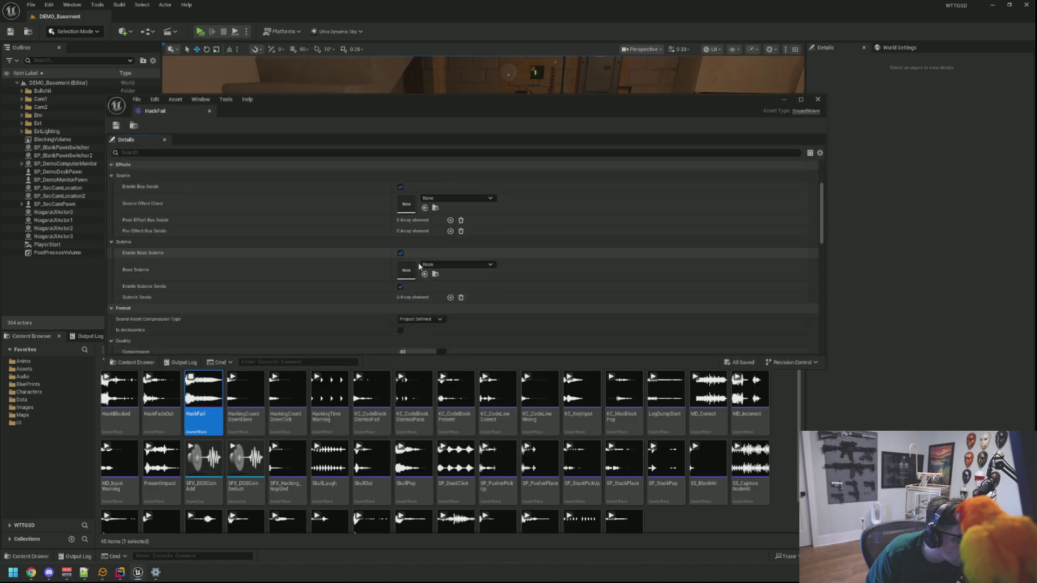
left_click(412, 277)
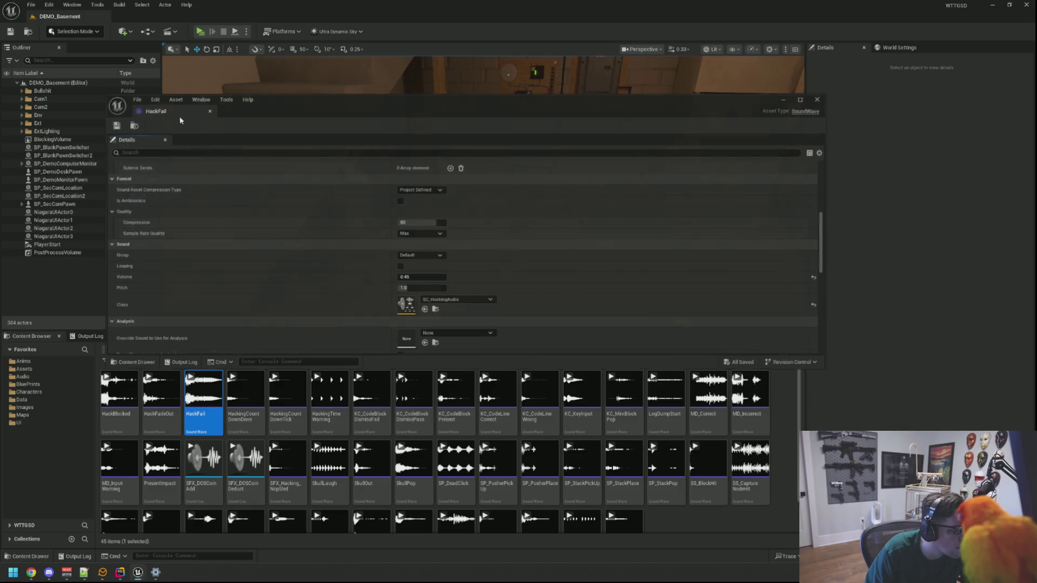
left_click(200, 31)
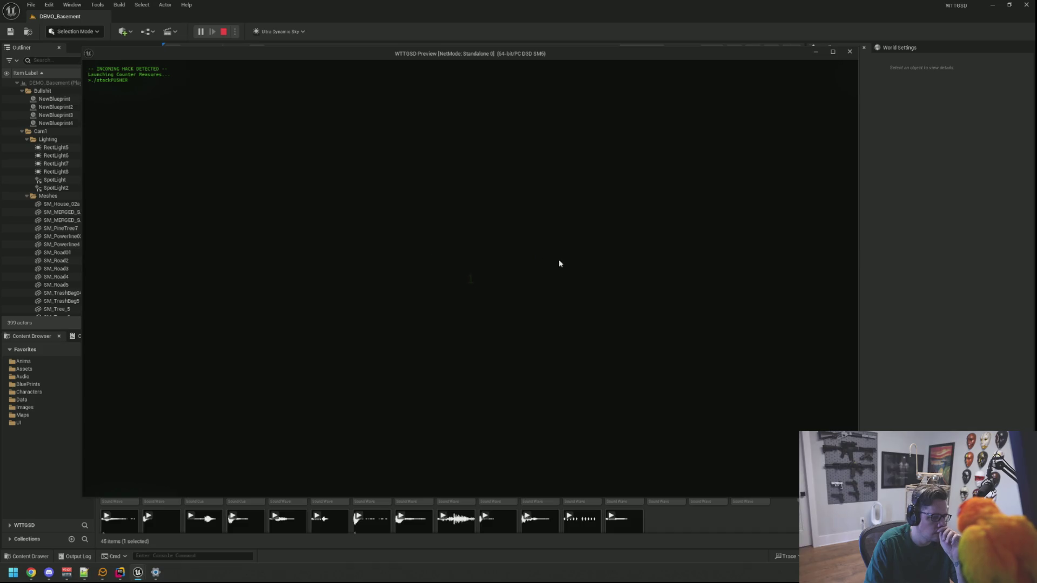
Step: Finish the stackPUSHER moves, then rerun TriggerHack 2 from the console
left_click(471, 295)
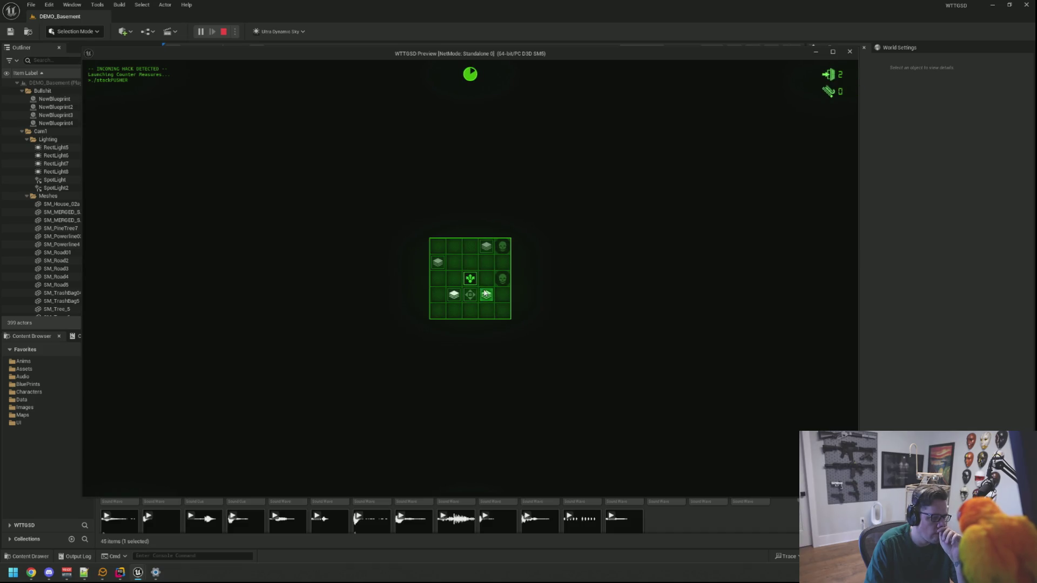
left_click(474, 263)
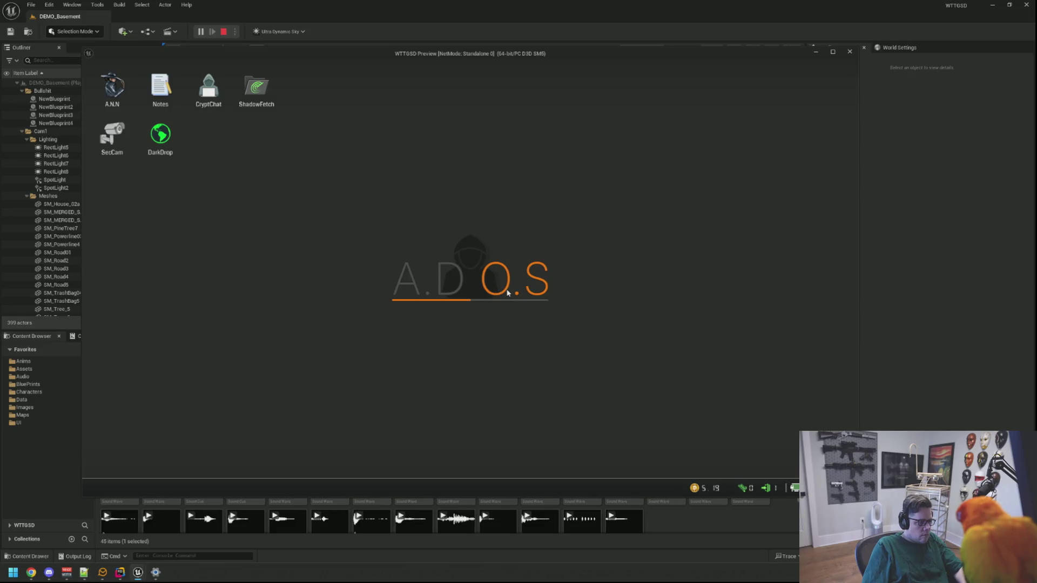
key("grave")
key("Up")
key("Return")
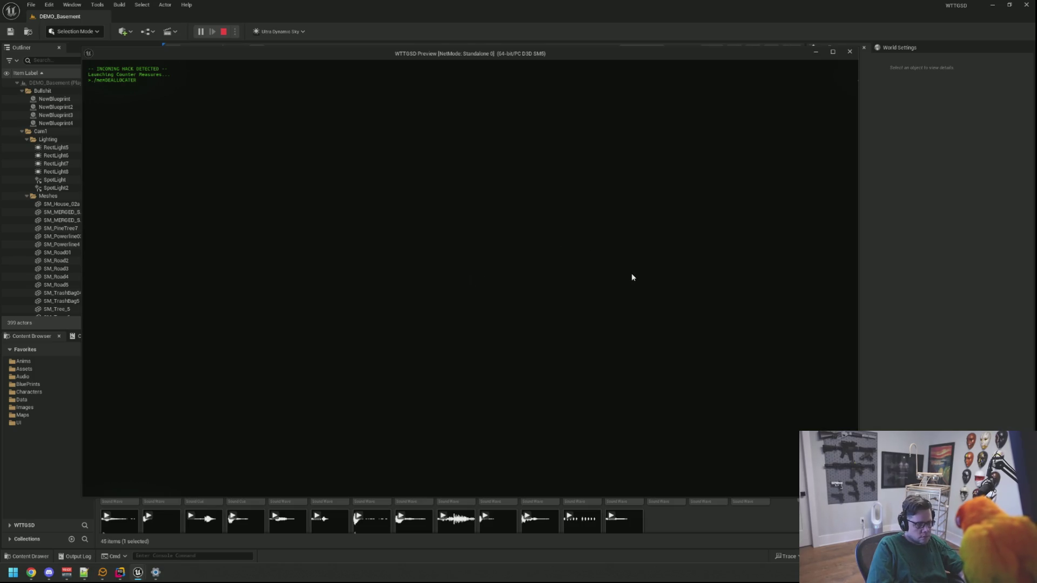
Step: Play memDEALLOCATOR to a FAIL with a 1.59 coin deduction and stop the session
key("space")
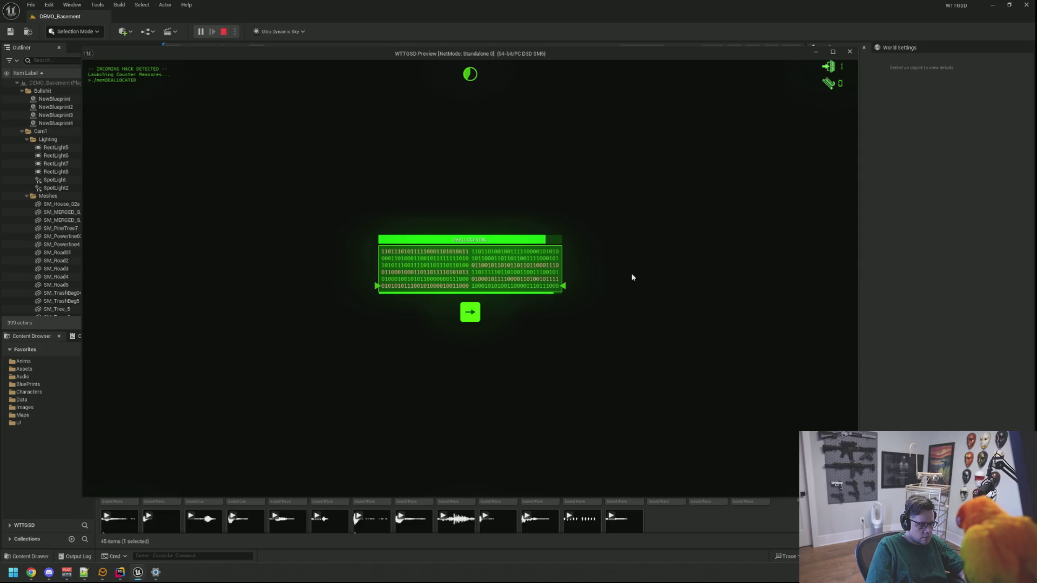
key("Right")
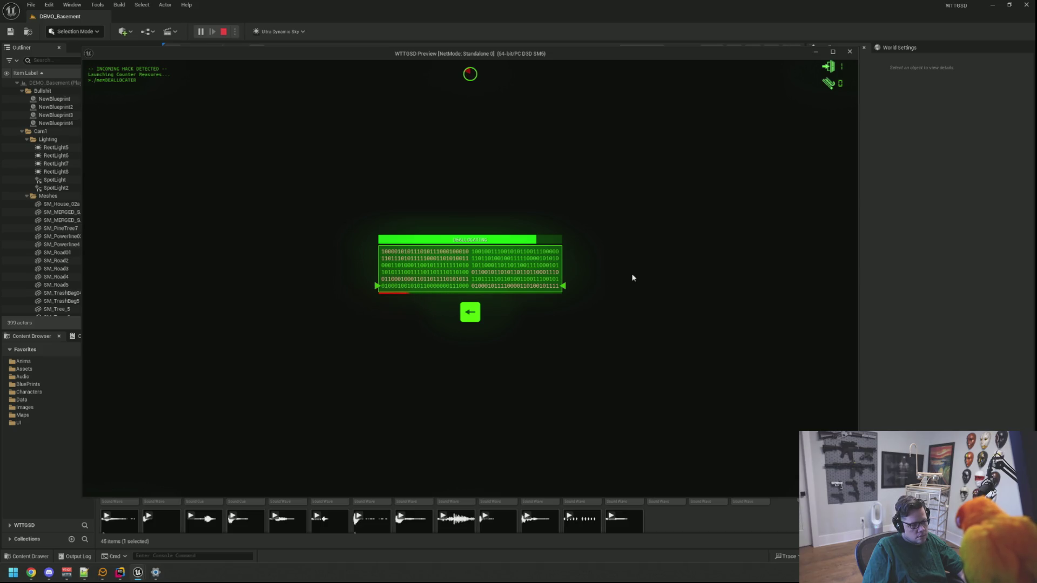
key("Escape")
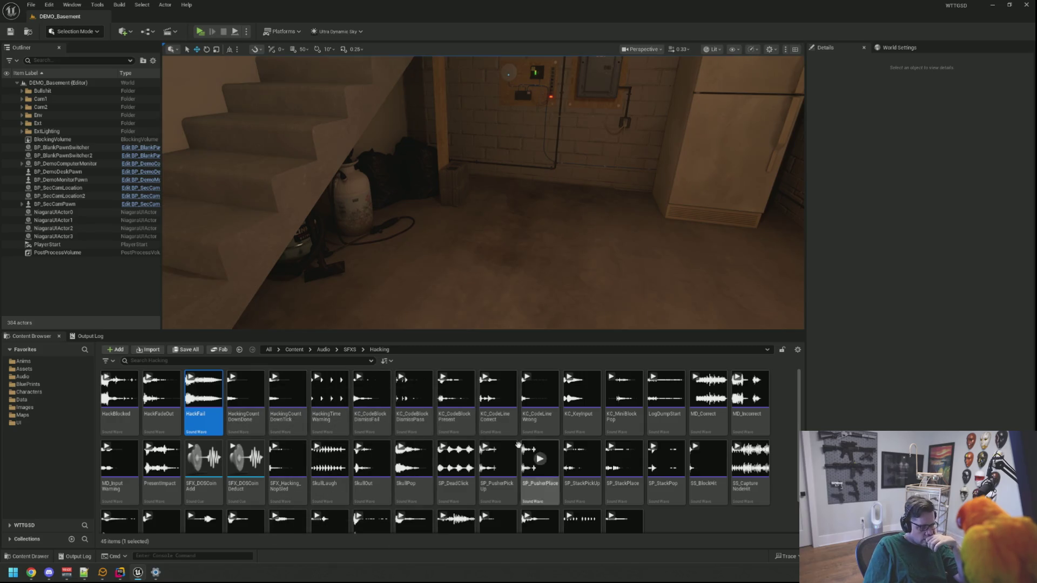
Step: Open the MD_Correct and MD_InputWarning sound waves from the Hacking folder
scroll(692, 500, "down", 2)
left_click(692, 501)
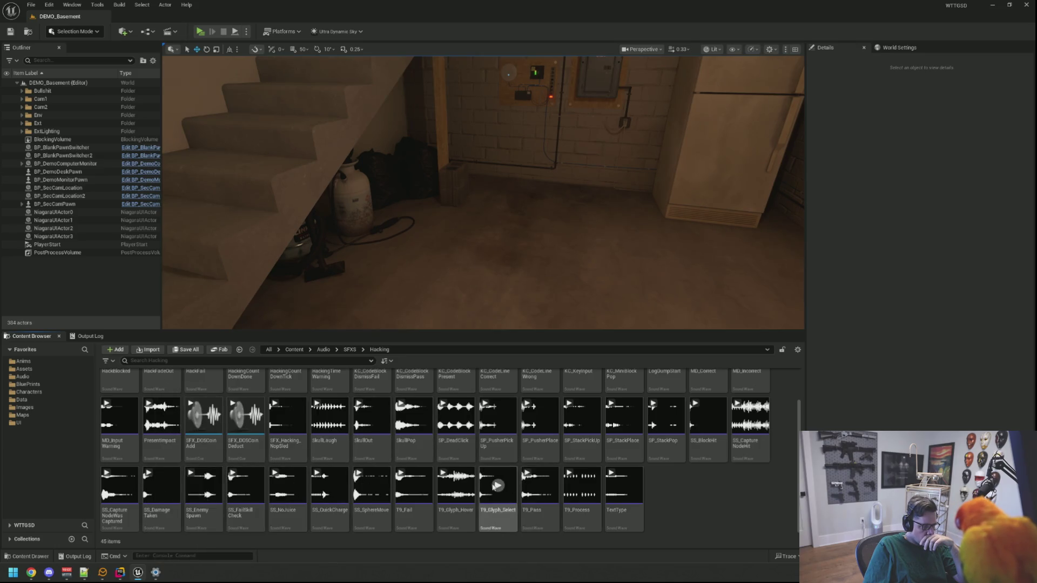
scroll(685, 489, "up", 1)
scroll(685, 489, "up", 2)
double_click(750, 402)
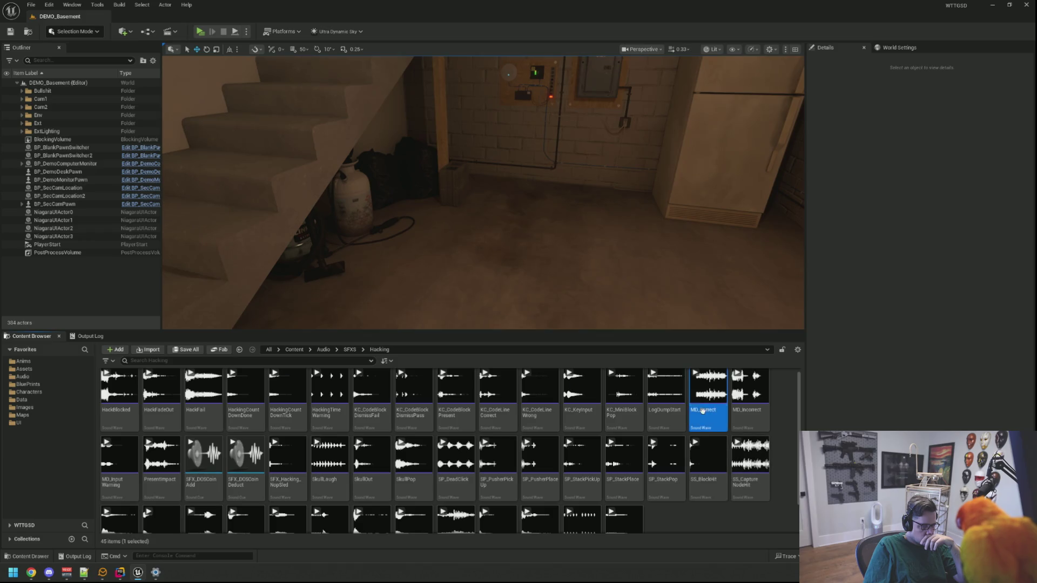
double_click(120, 456)
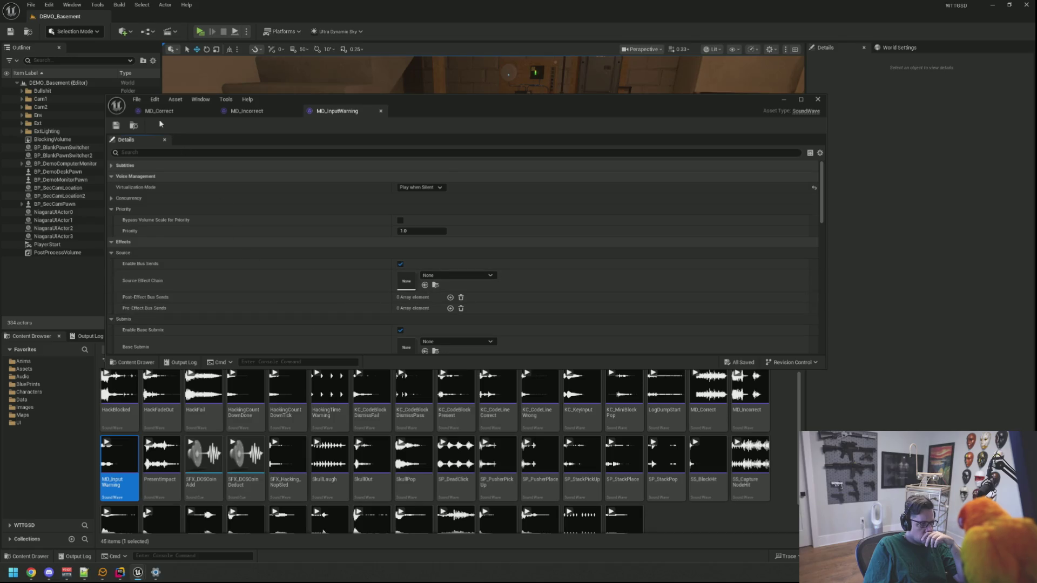
Step: Set MD_Correct and MD_Incorrect volumes to 0.15 and save MD_Incorrect
left_click(162, 113)
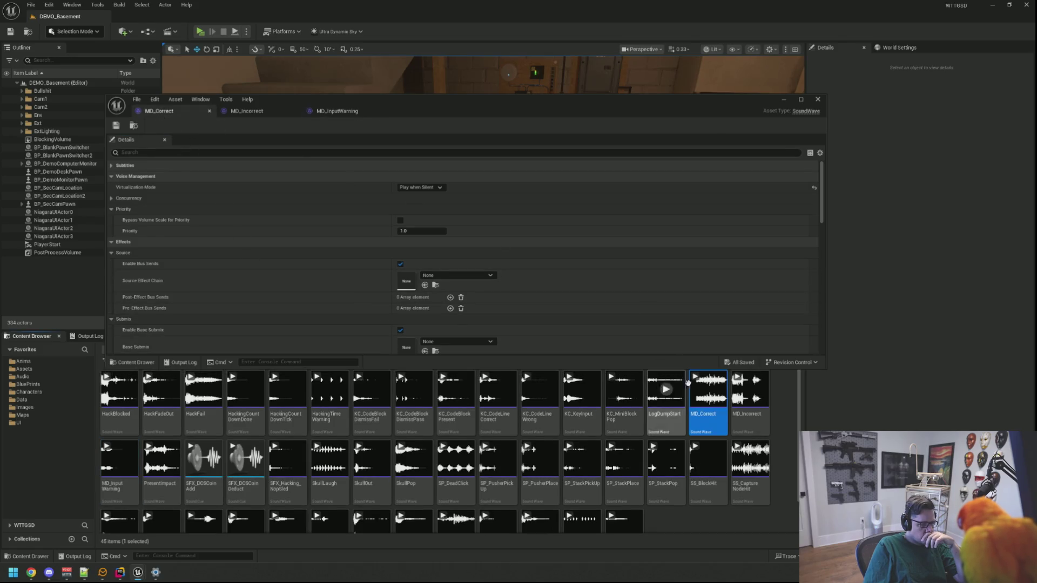
scroll(530, 266, "down", 10)
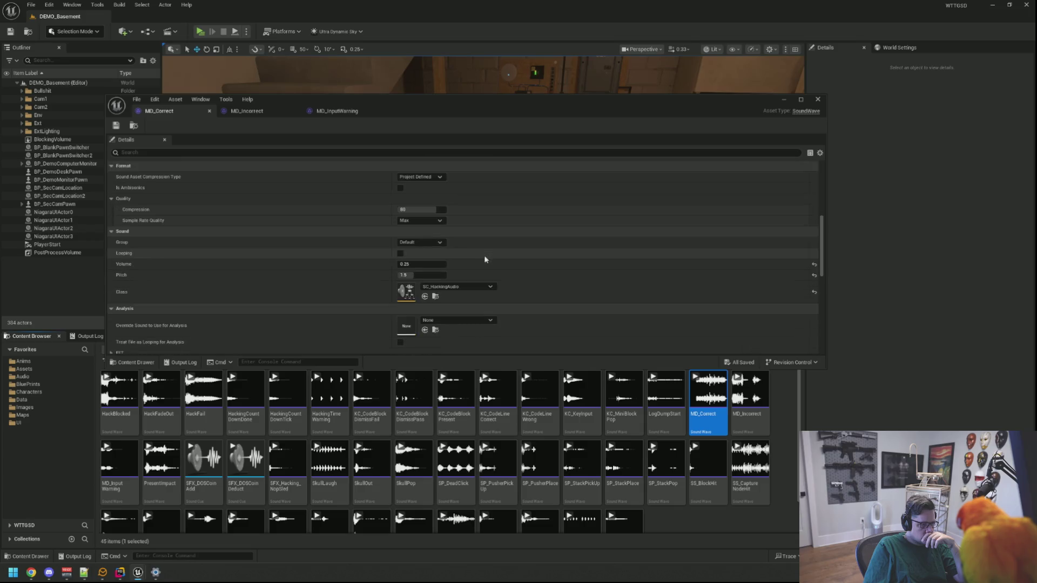
left_click(437, 253)
type("0")
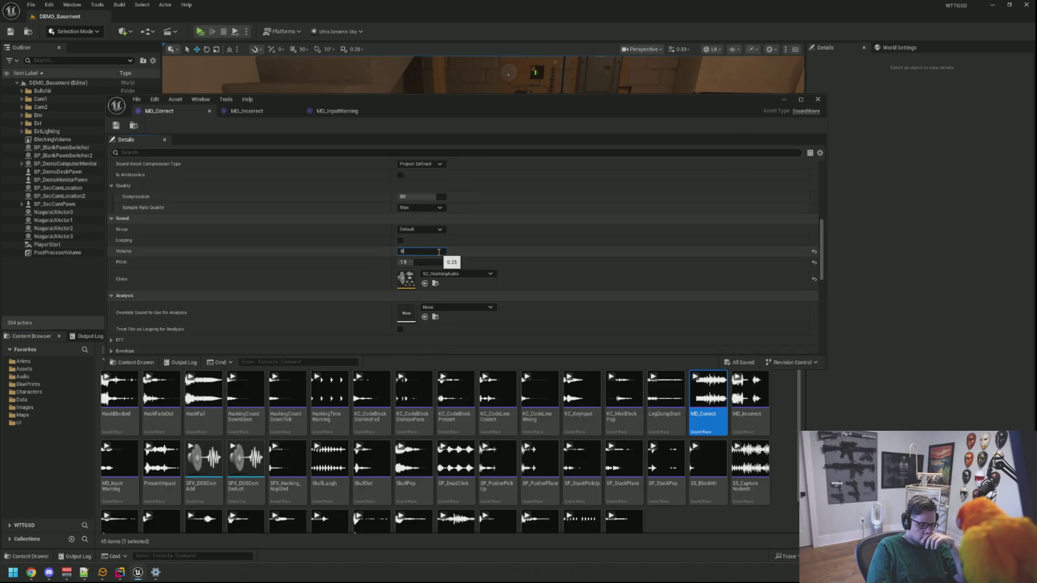
key("Return")
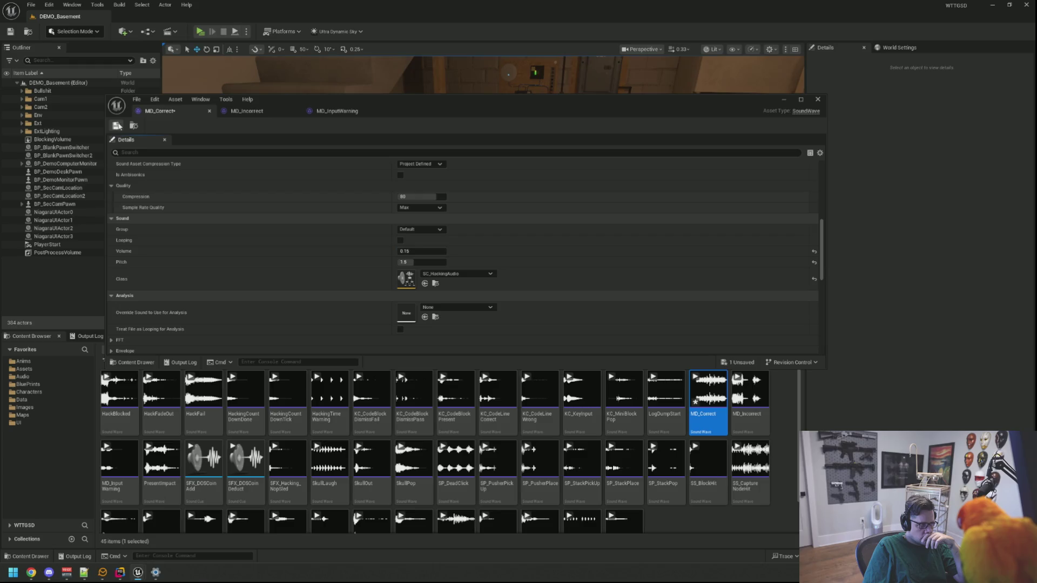
left_click(262, 112)
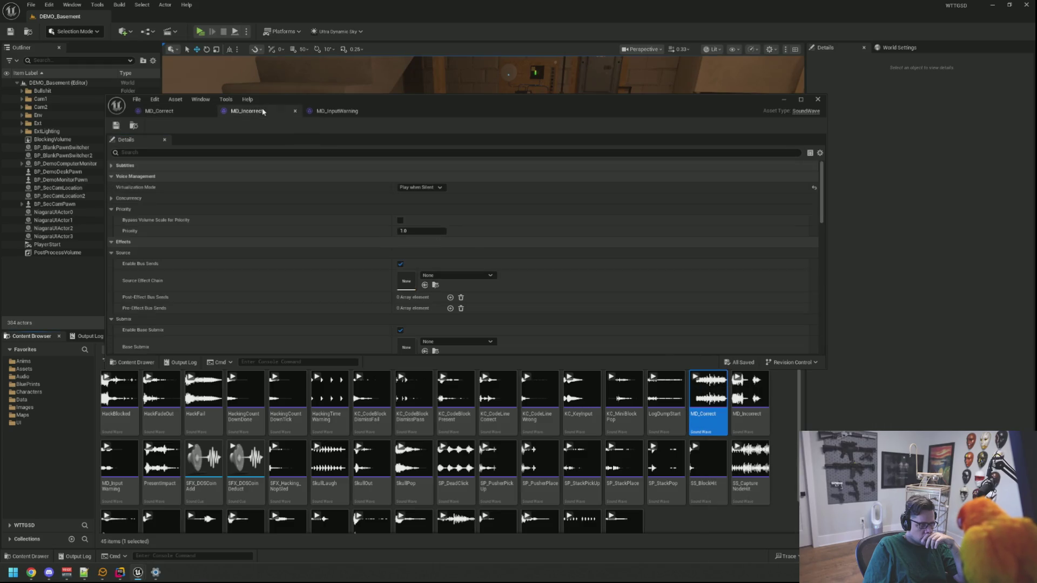
scroll(376, 202, "down", 3)
left_click(421, 237)
type("5")
key("Return")
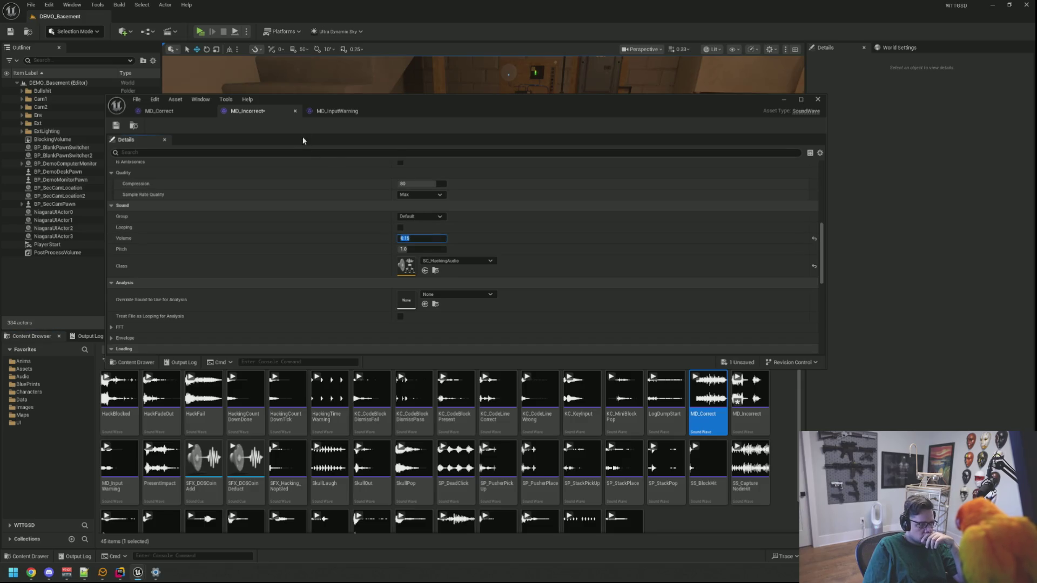
left_click(116, 125)
Step: Set MD_InputWarning's volume to 0.8, save it, and start a play session
left_click(337, 111)
scroll(313, 231, "down", 4)
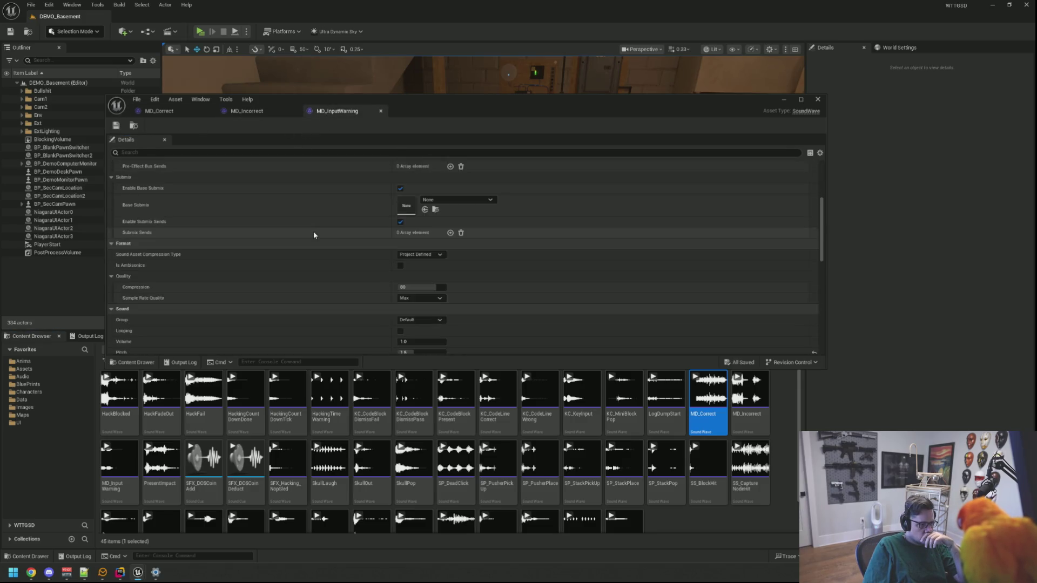
scroll(317, 234, "down", 1)
left_click(428, 262)
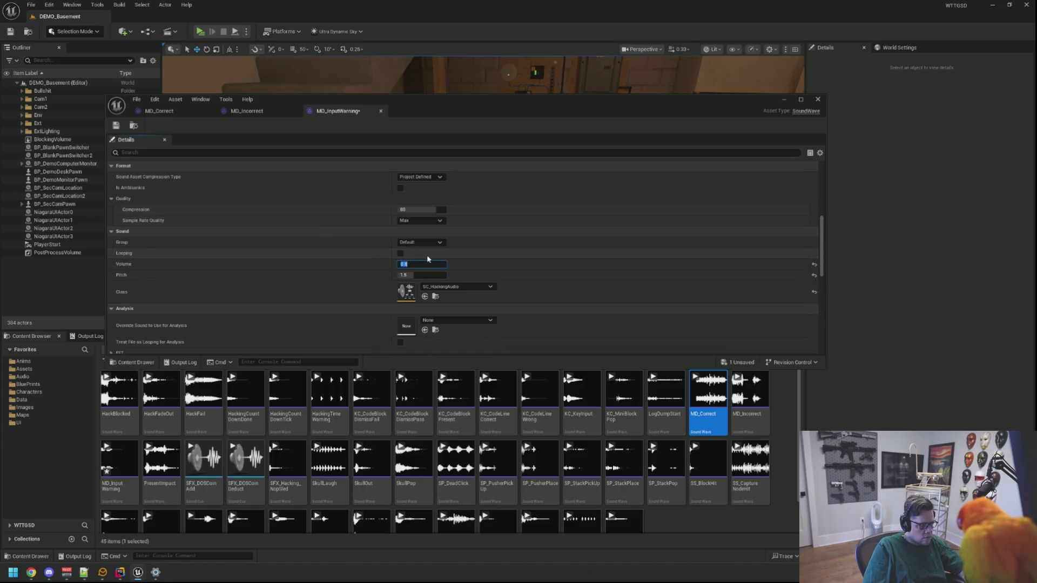
key("ctrl+s")
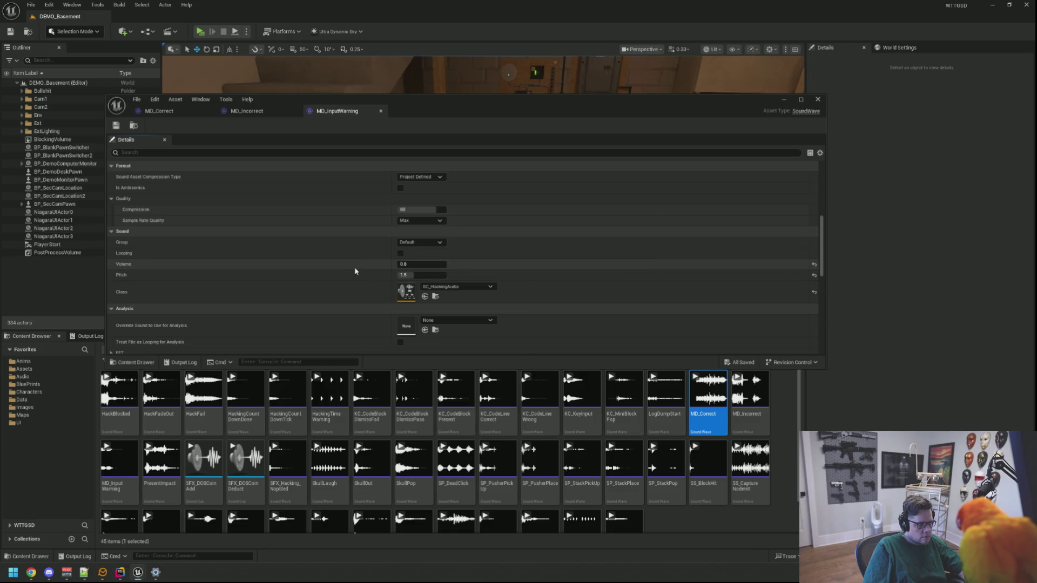
left_click(134, 129)
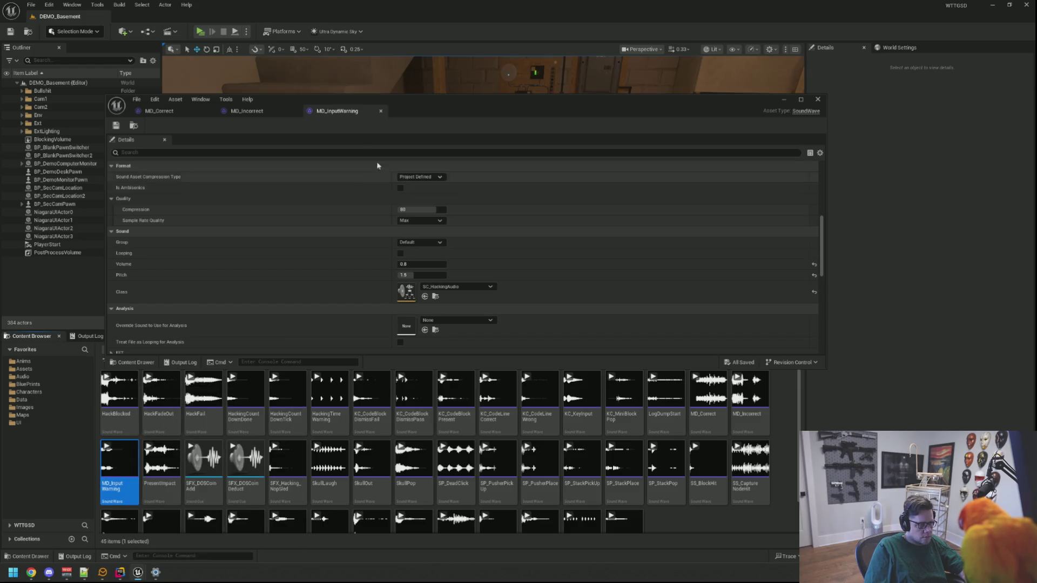
left_click(261, 111)
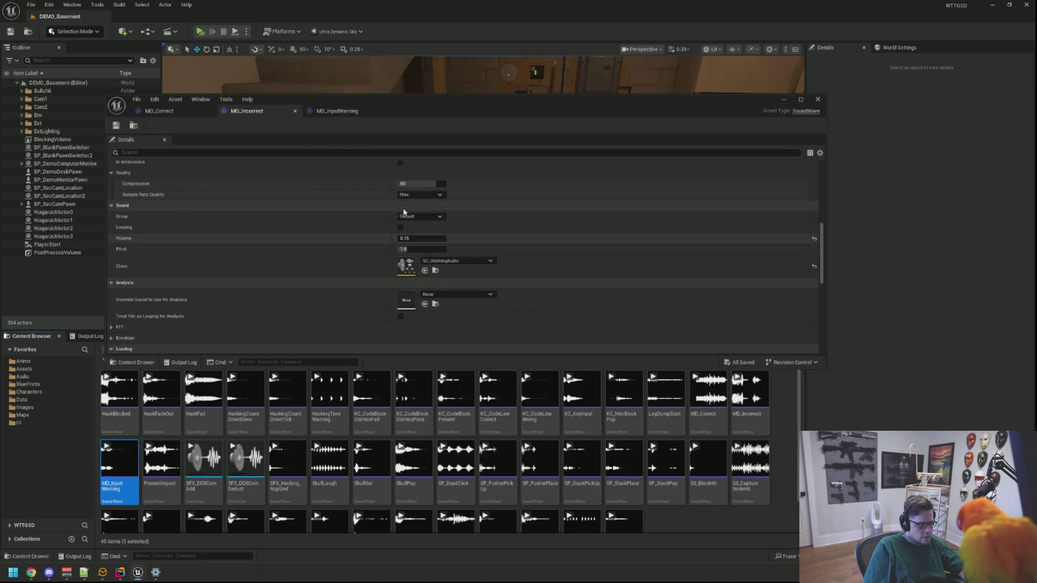
left_click(200, 32)
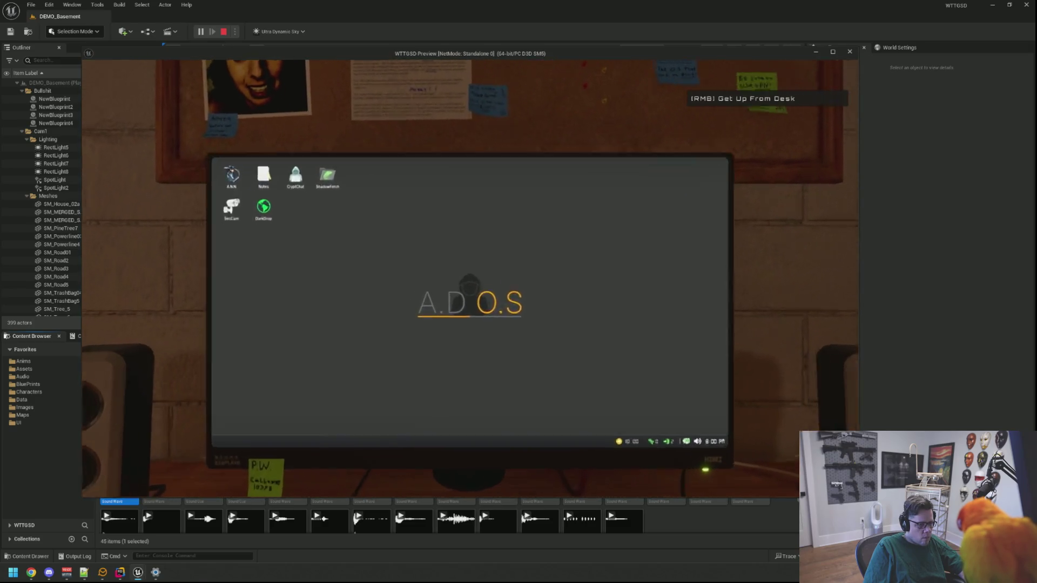
Step: Run TriggerHack 1 from the in-game console to launch the memDEALLOCATOR hack
key("grave")
key("Up")
key("Return")
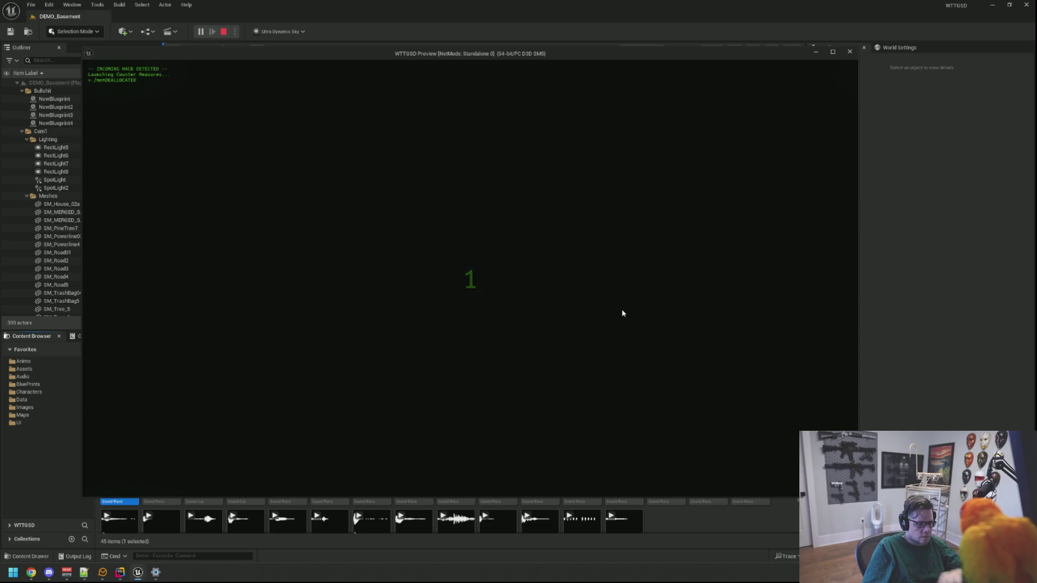
Step: Answer the DEALLOCATING minigame's Left, Space and Left prompts to block the hack
key("Left")
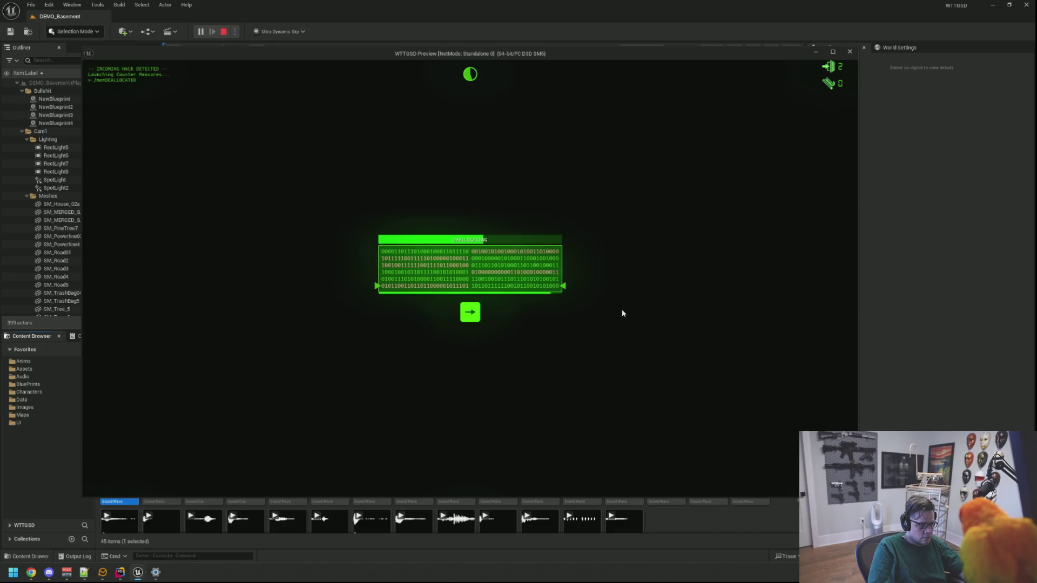
key("space")
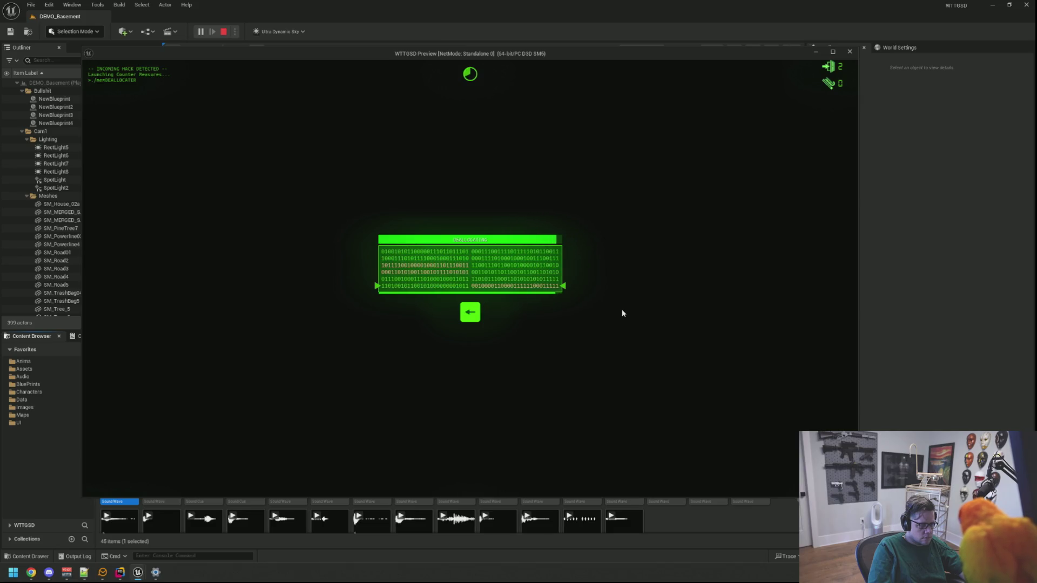
key("Left")
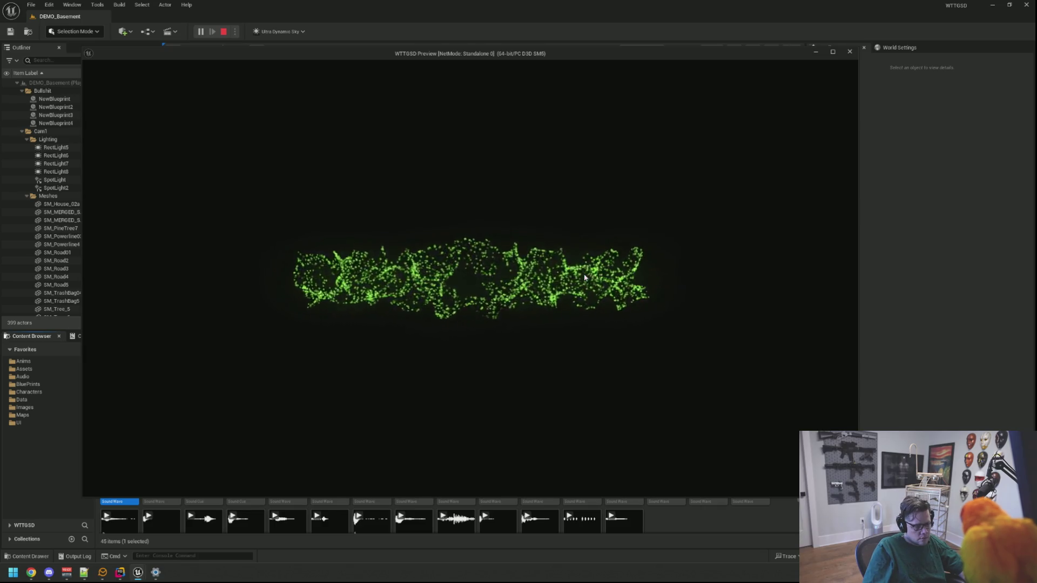
Step: Rerun TriggerHack 1 from the console and block it with Left and Space
key("grave")
key("Up")
key("Return")
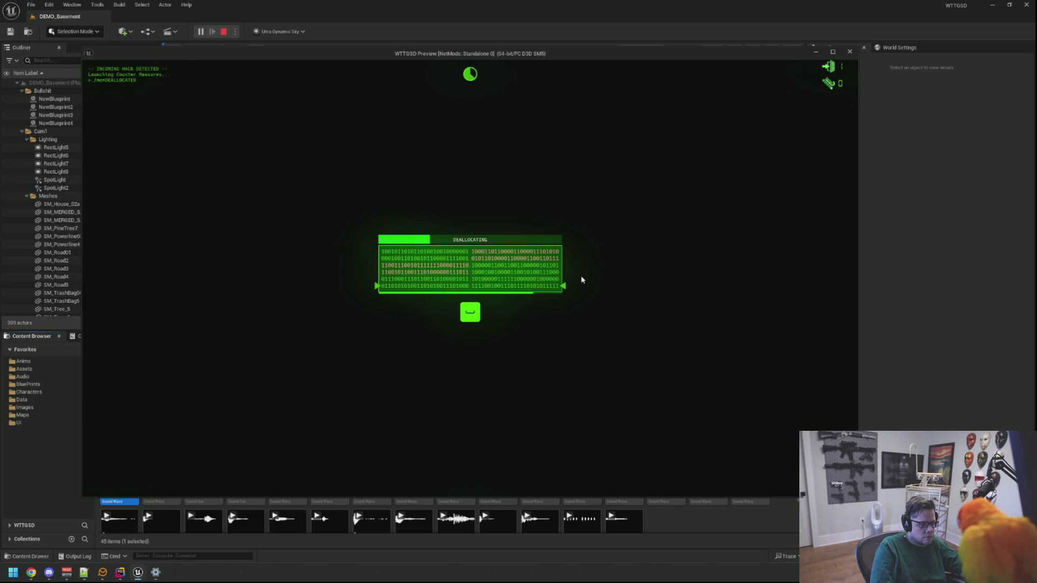
key("Left")
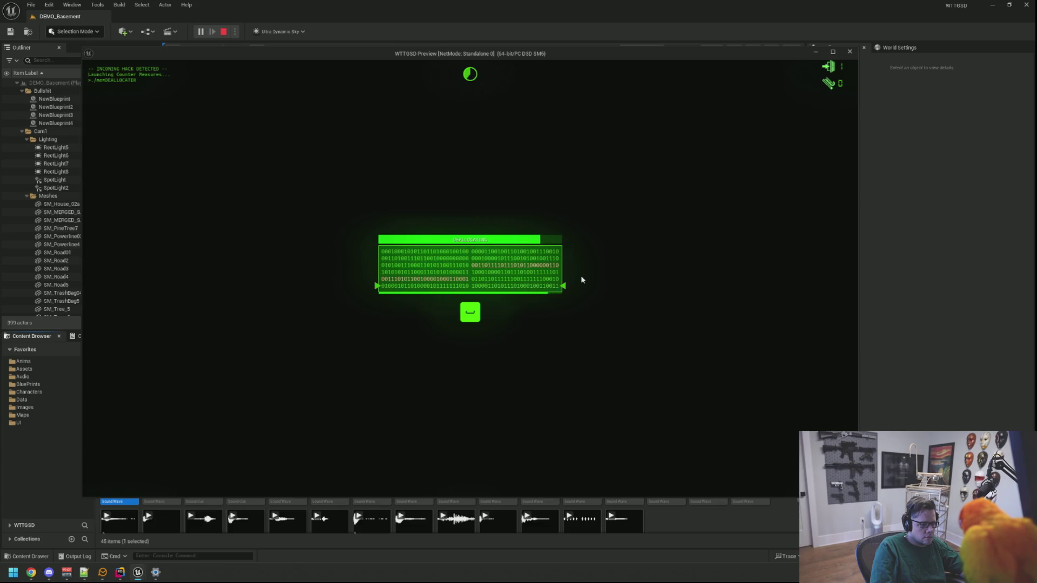
key("space")
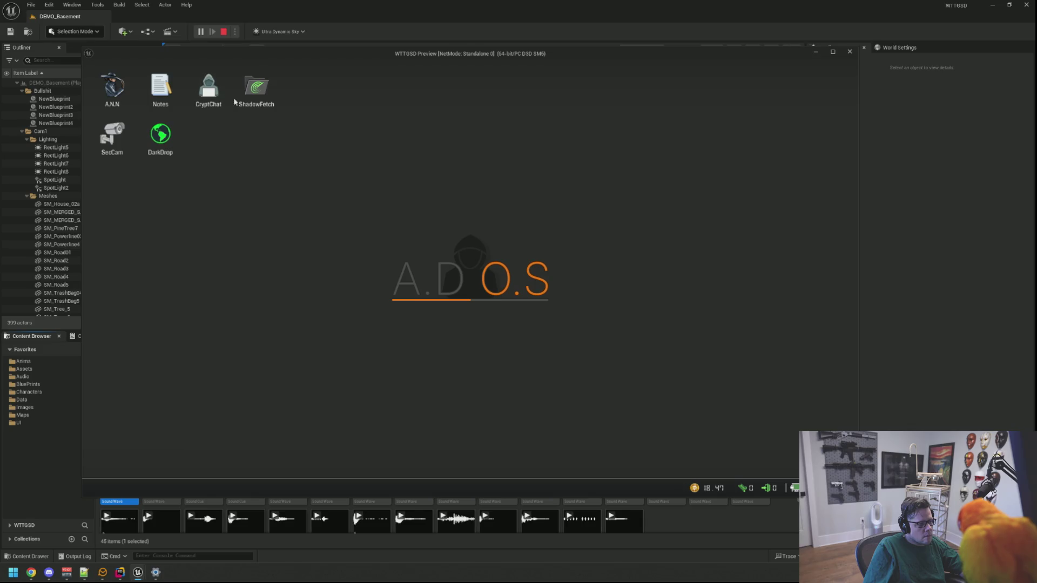
Step: Look through earlier console commands, then send a test message in CryptChat from the notification
key("grave")
key("Up")
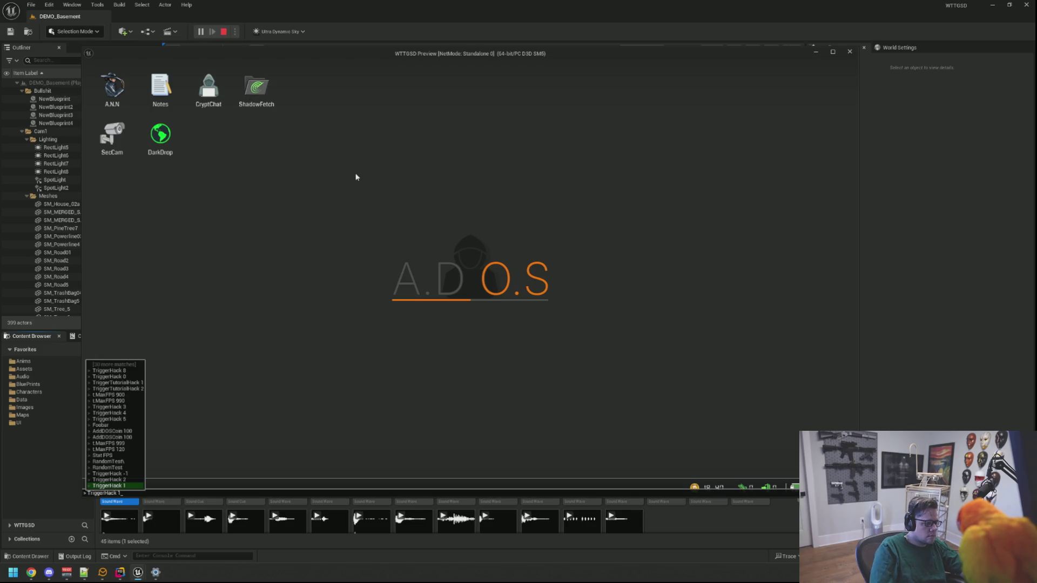
key("Up")
key("Up")
key("Up")
key("Return")
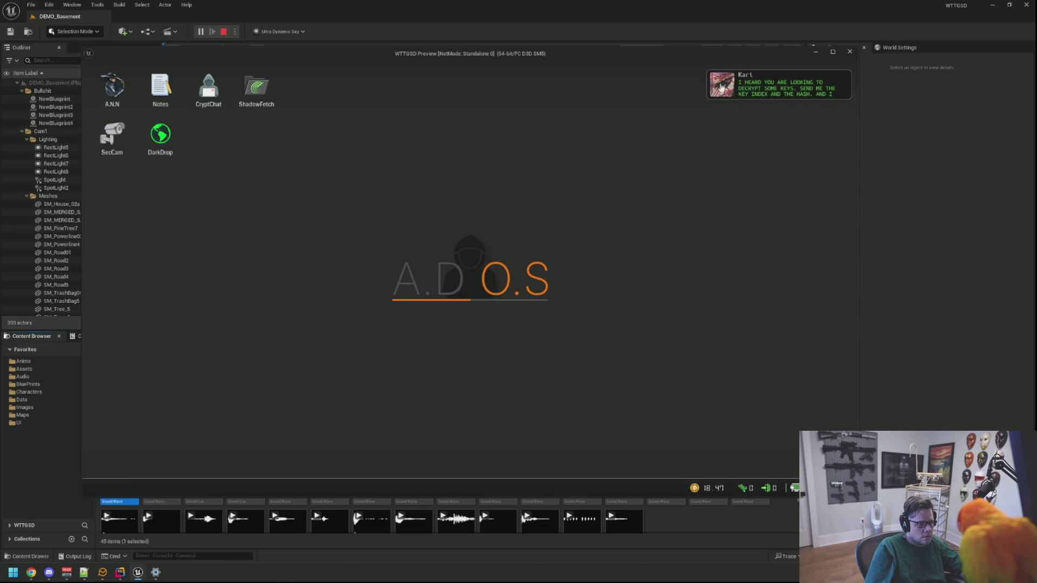
left_click(719, 86)
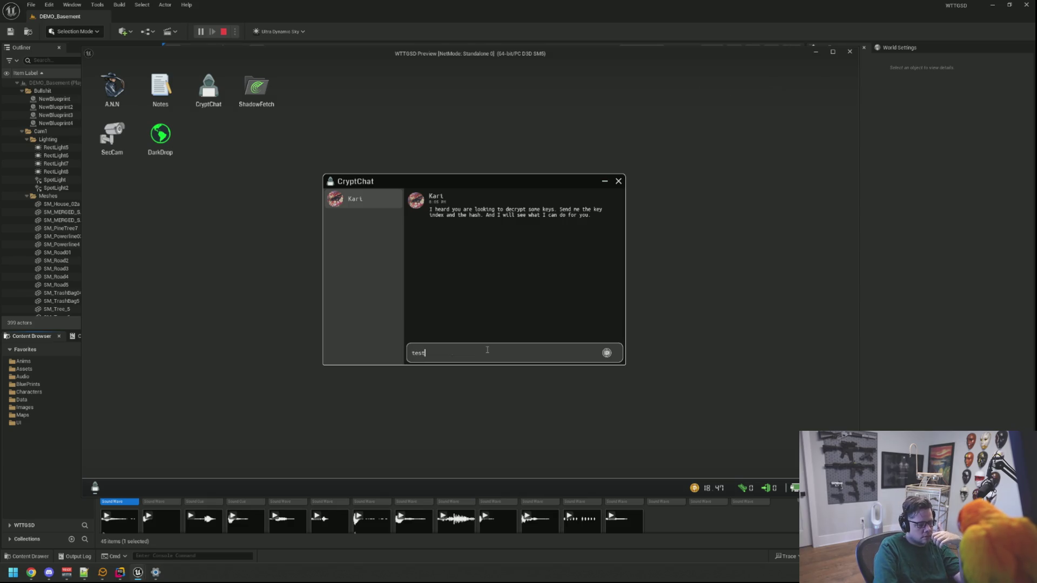
key("Return")
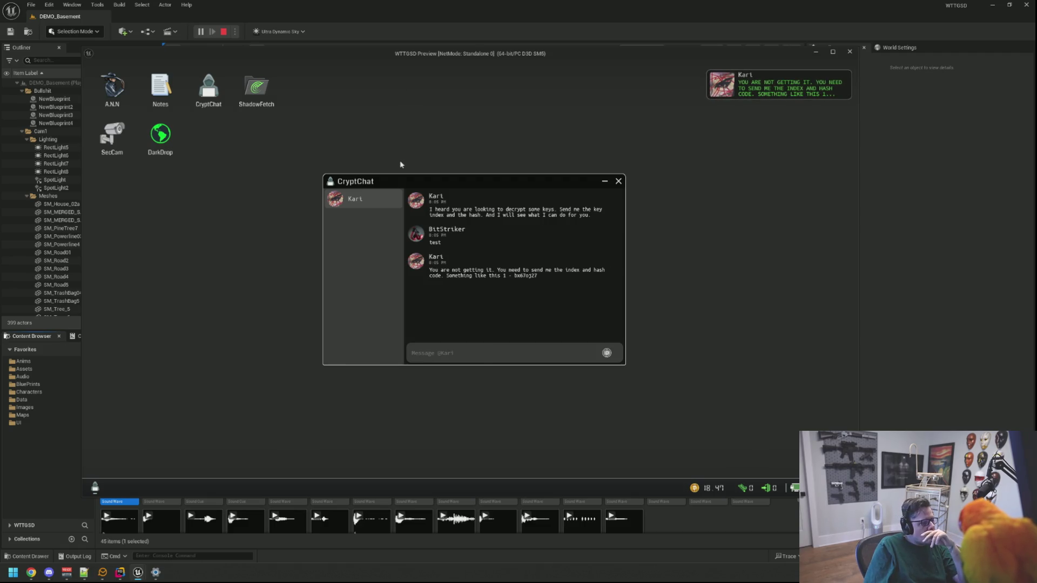
Step: Open SecCam, close DarkDrop, and type 'adfadf' in ShadowFetch's Fetch URL field before closing it
left_click_drag(452, 187, 386, 180)
double_click(113, 138)
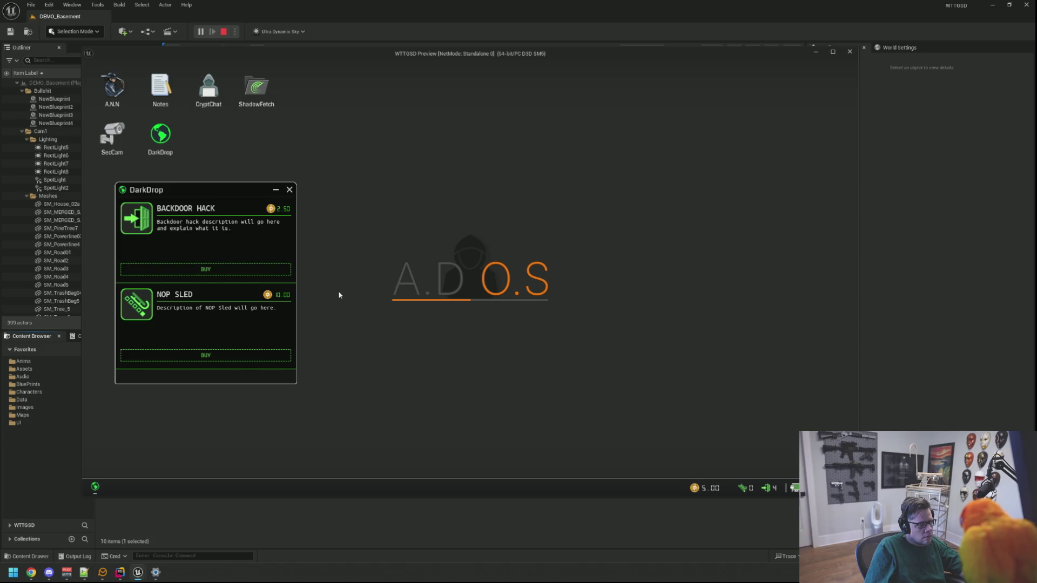
left_click(291, 191)
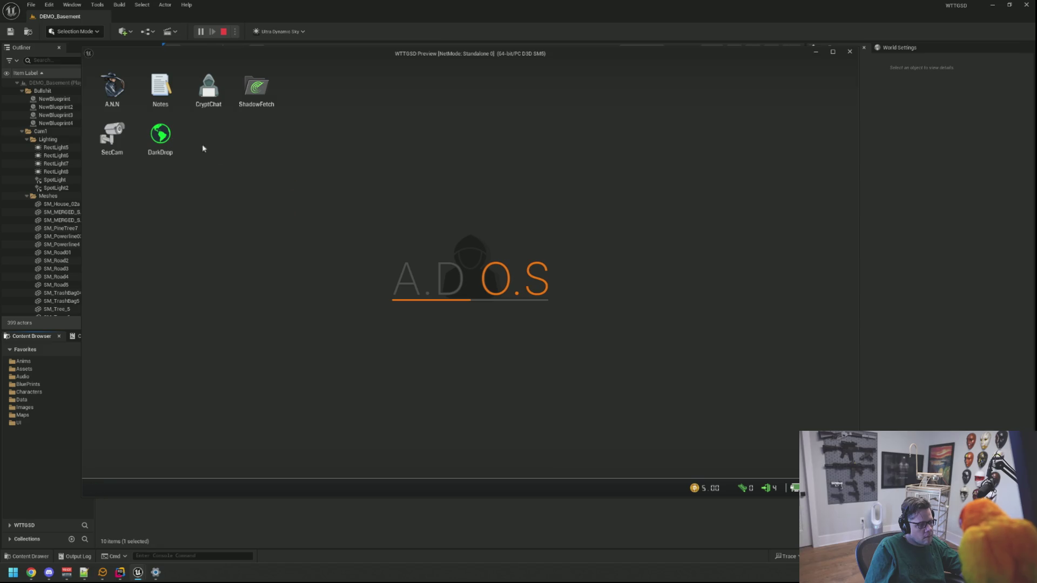
double_click(250, 104)
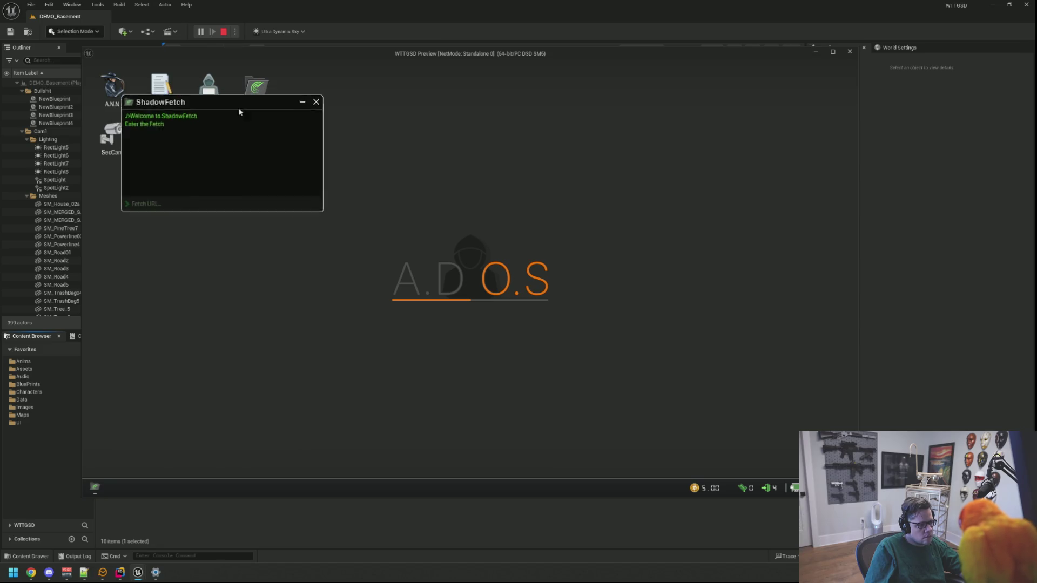
left_click_drag(234, 107, 256, 227)
left_click(217, 325)
type("adfadf")
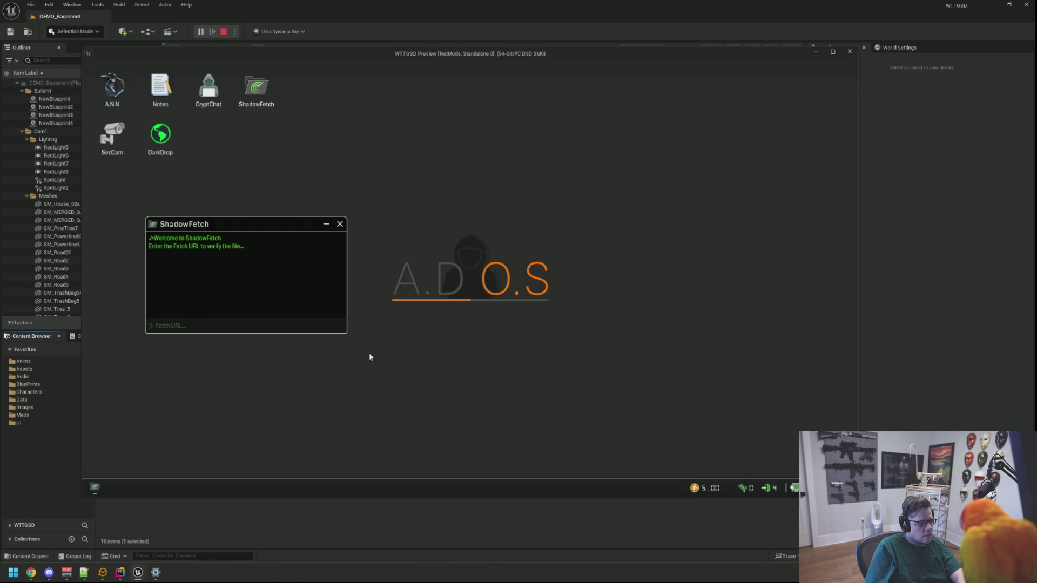
left_click(340, 224)
Step: Open the Notes app, maximize and restore its window, then close it
double_click(173, 105)
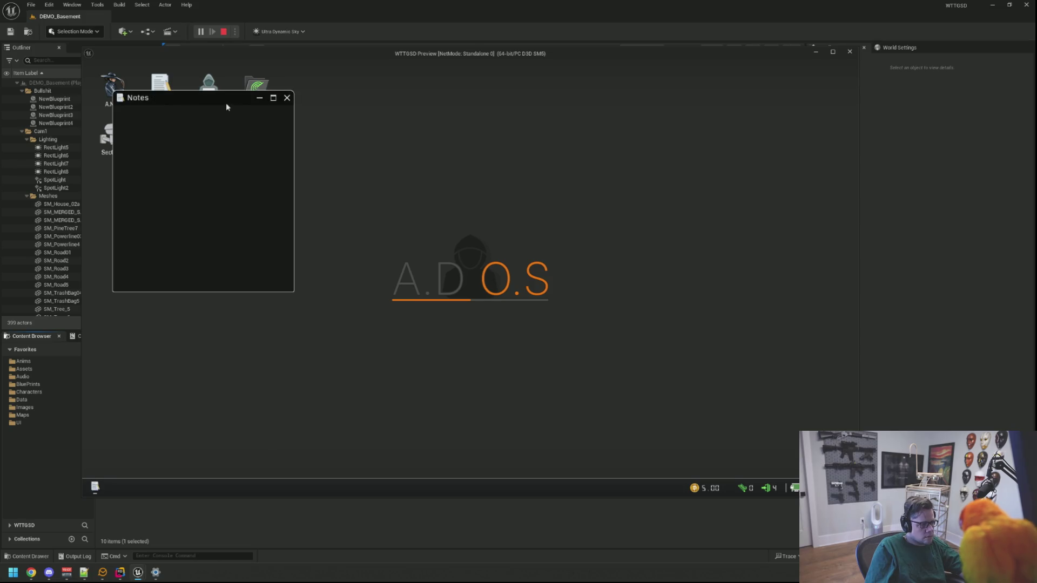
left_click_drag(230, 108, 274, 133)
left_click(322, 122)
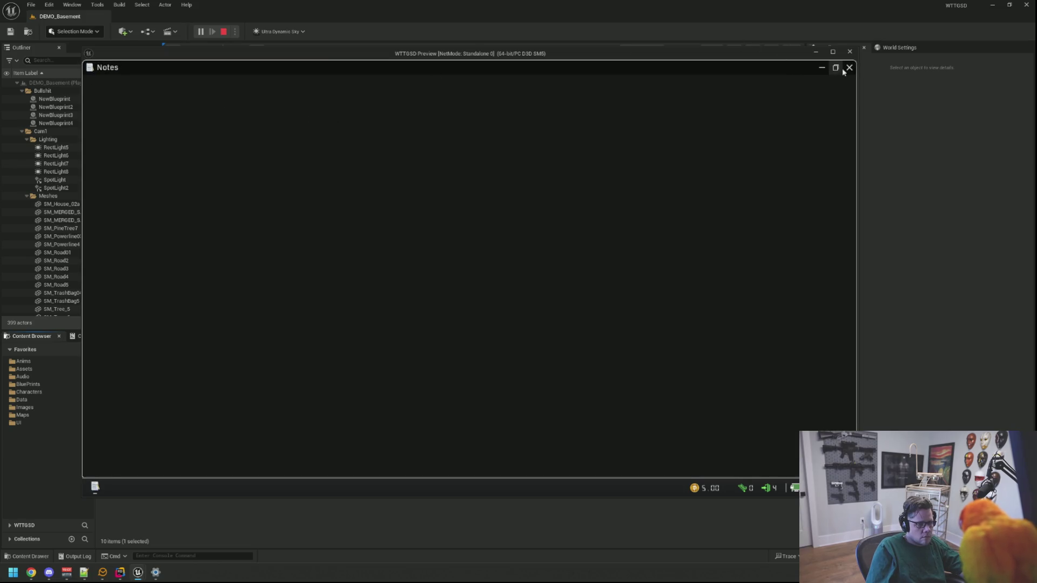
left_click(835, 67)
left_click(333, 121)
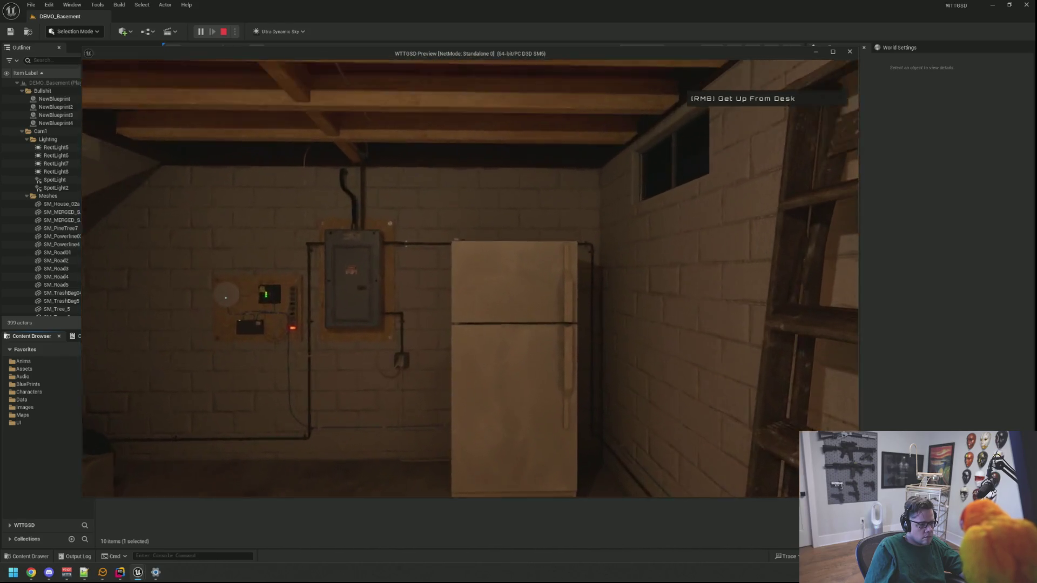
Step: Get up from the basement desk and stop the basement play session
right_click(470, 278)
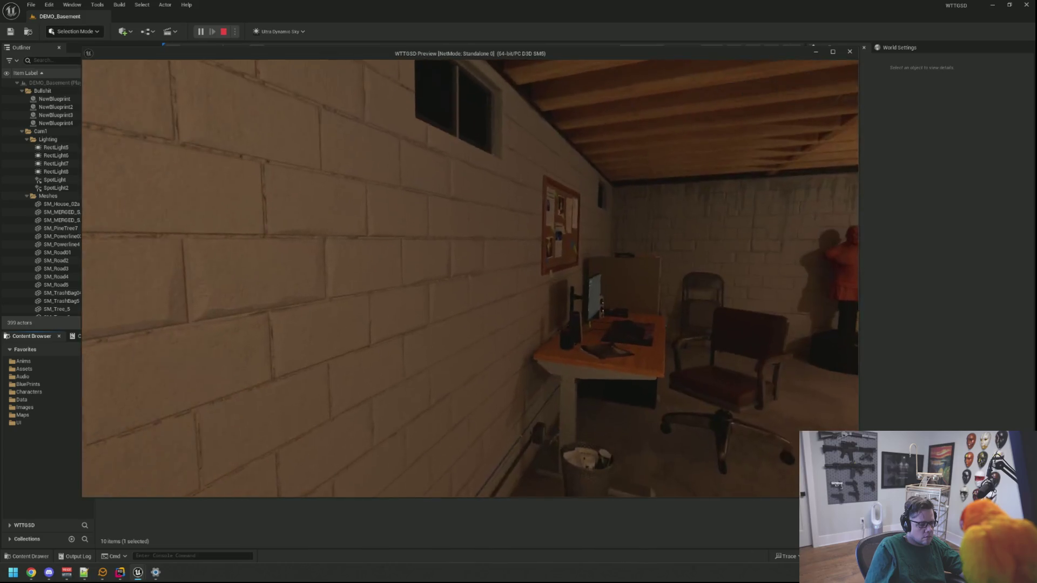
key("Escape")
left_click_drag(345, 76, 594, 76)
mouse_move(241, 308)
left_mouse_down()
mouse_move(179, 309)
mouse_move(241, 308)
left_mouse_up()
Step: Open the Motel level from the Maps folder and start playing it
left_click(68, 415)
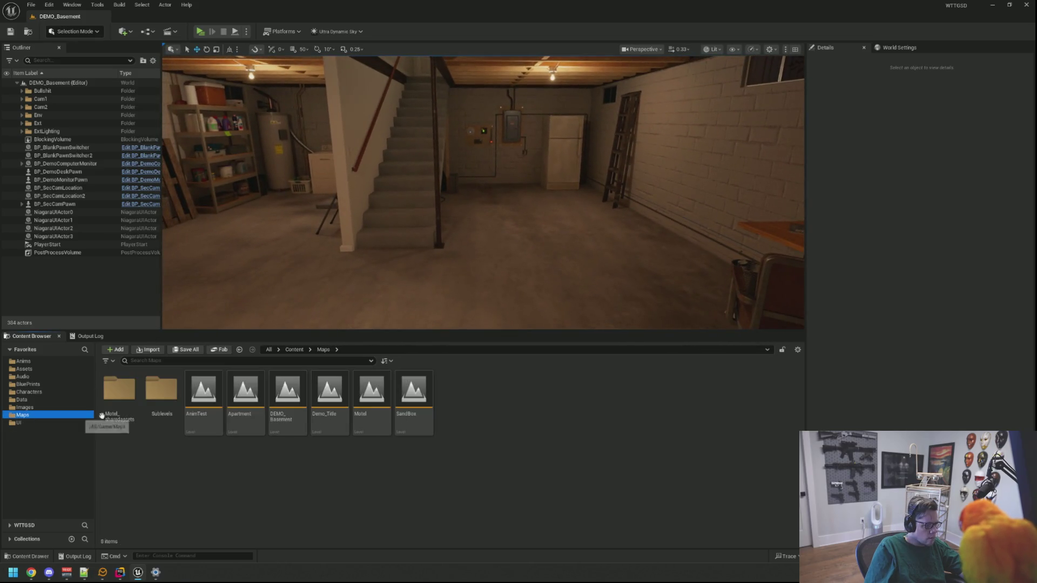
left_click(371, 390)
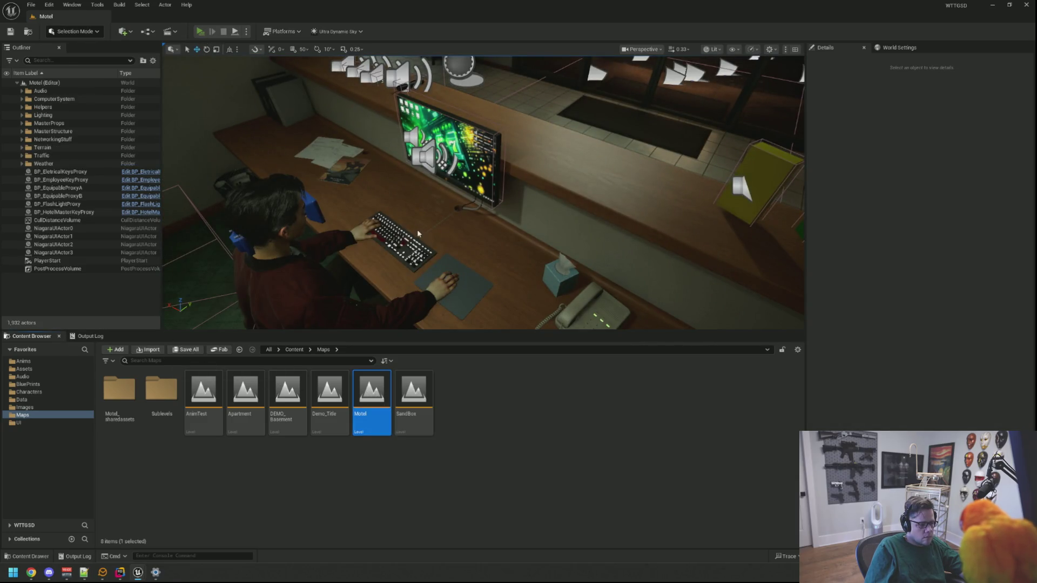
key("alt+p")
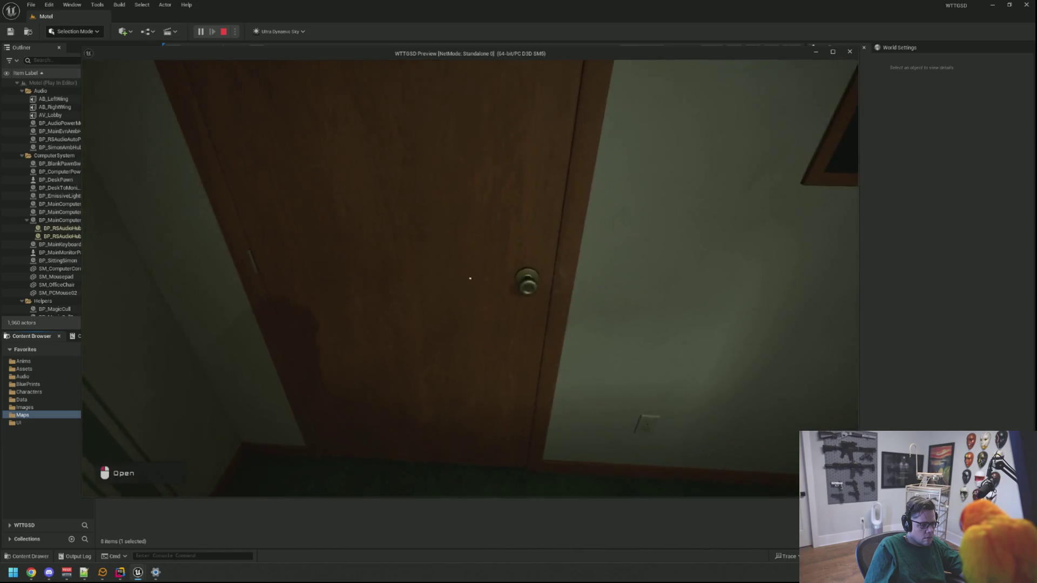
Step: Walk from the room doors across the parking lot, through the lobby and into the office
left_click(470, 278)
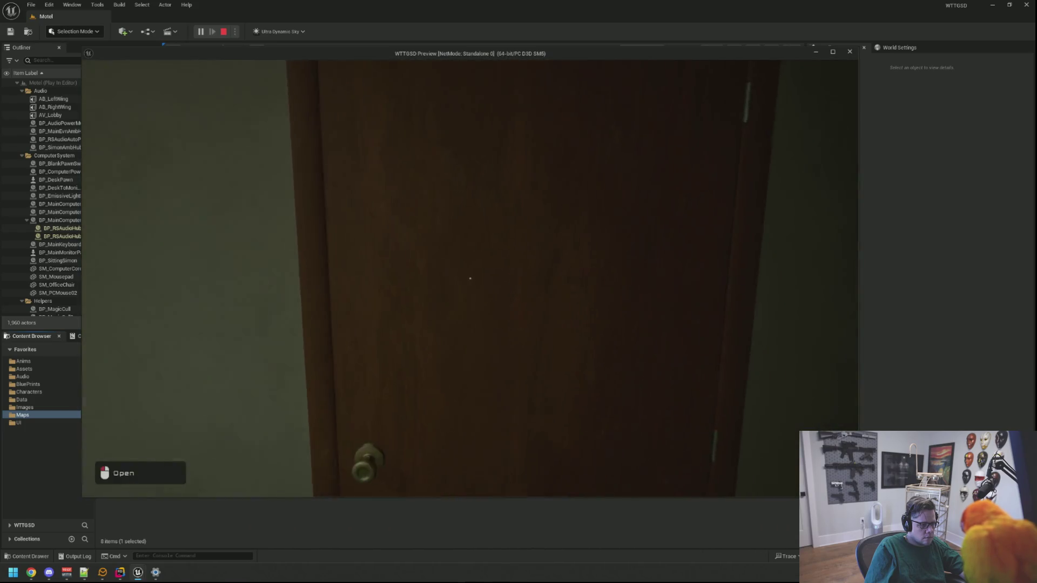
left_click(470, 278)
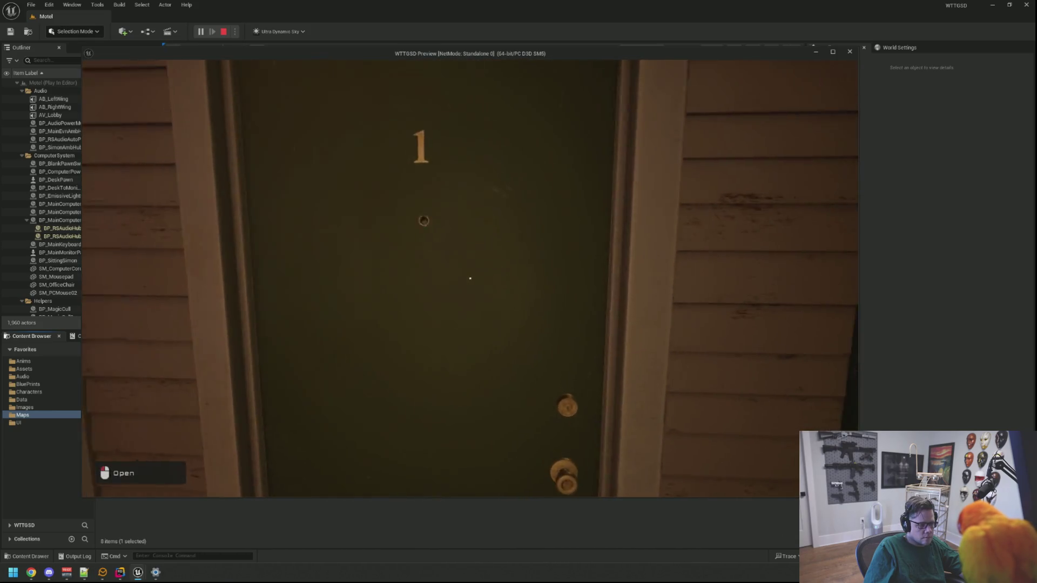
left_click(470, 278)
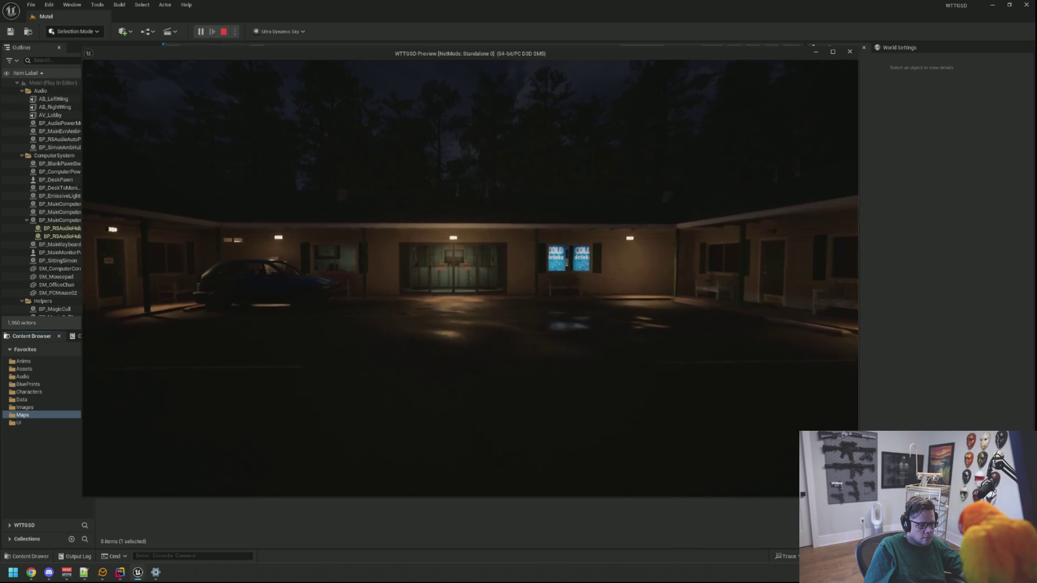
key("w")
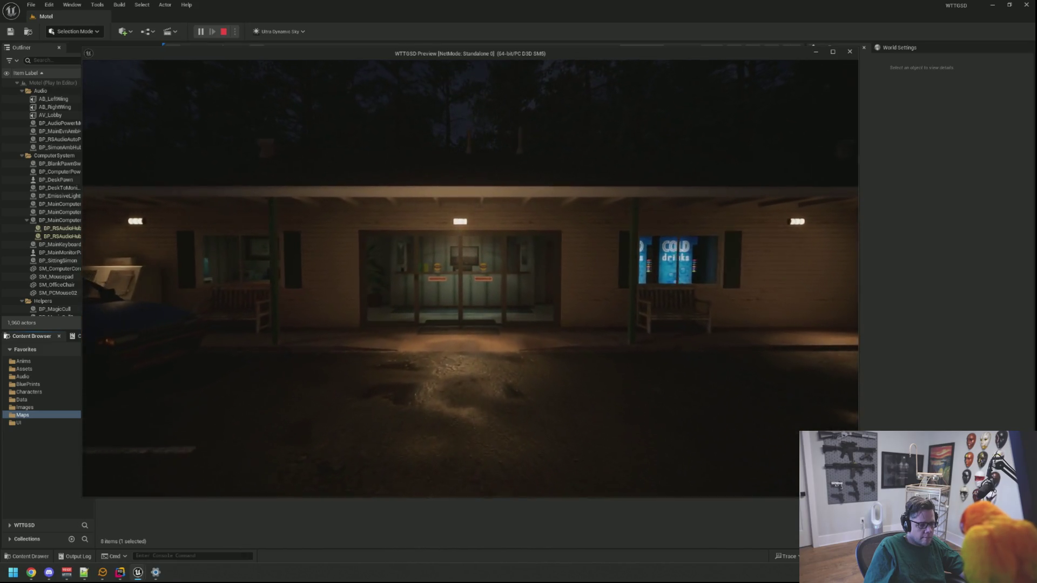
key("w")
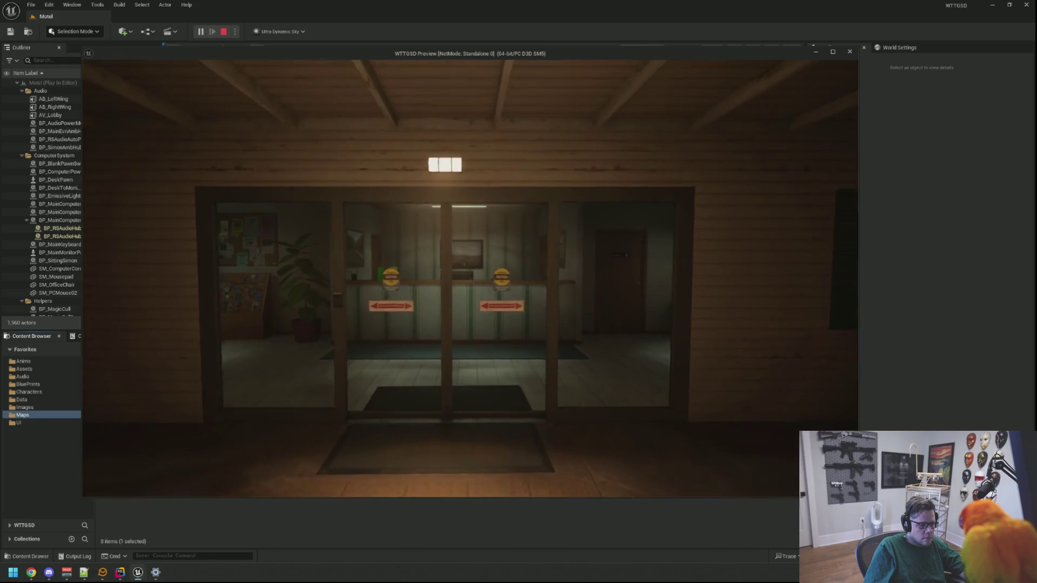
key("w")
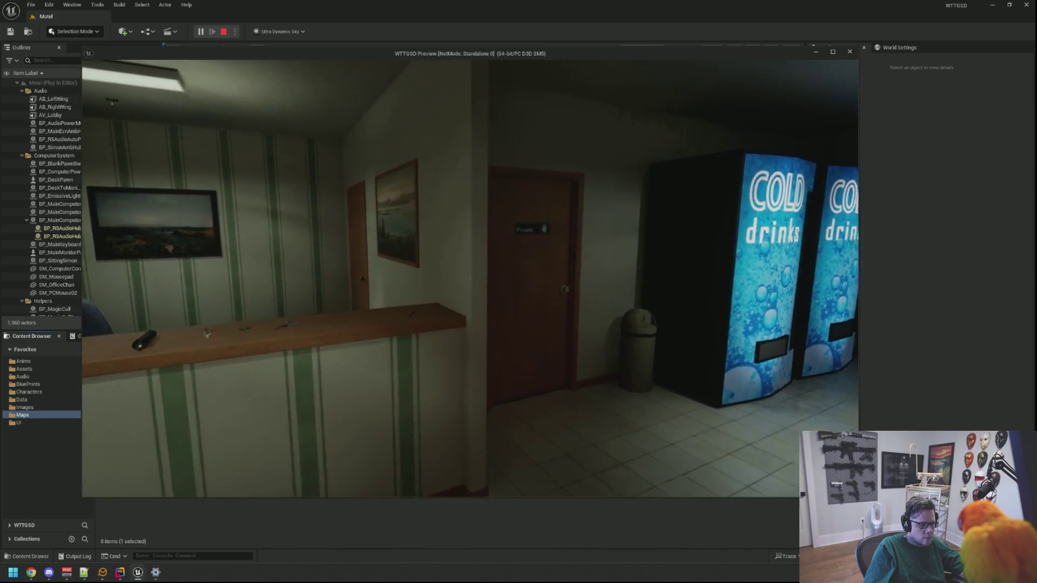
key("w")
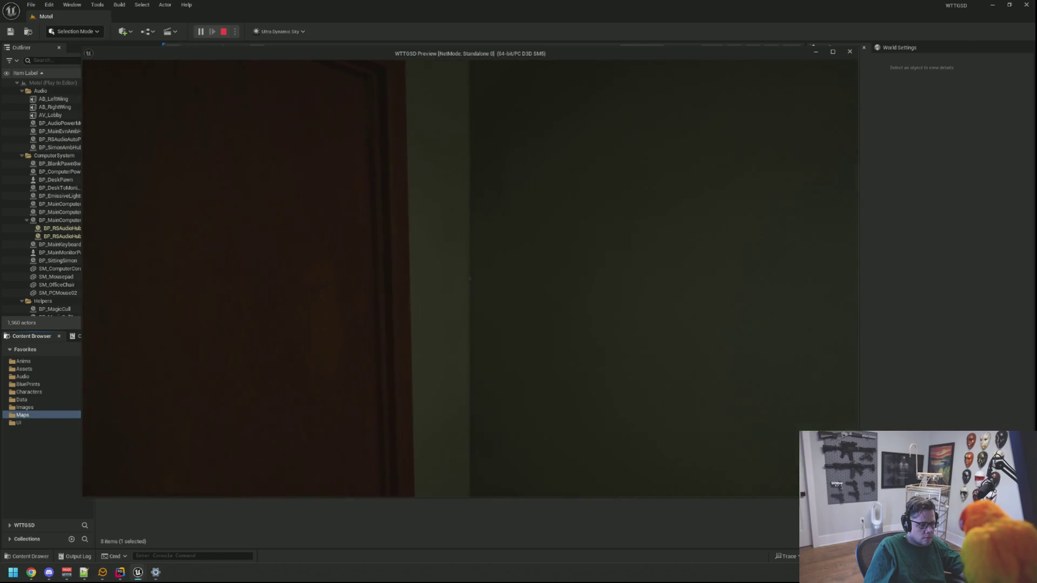
key("e")
key("w")
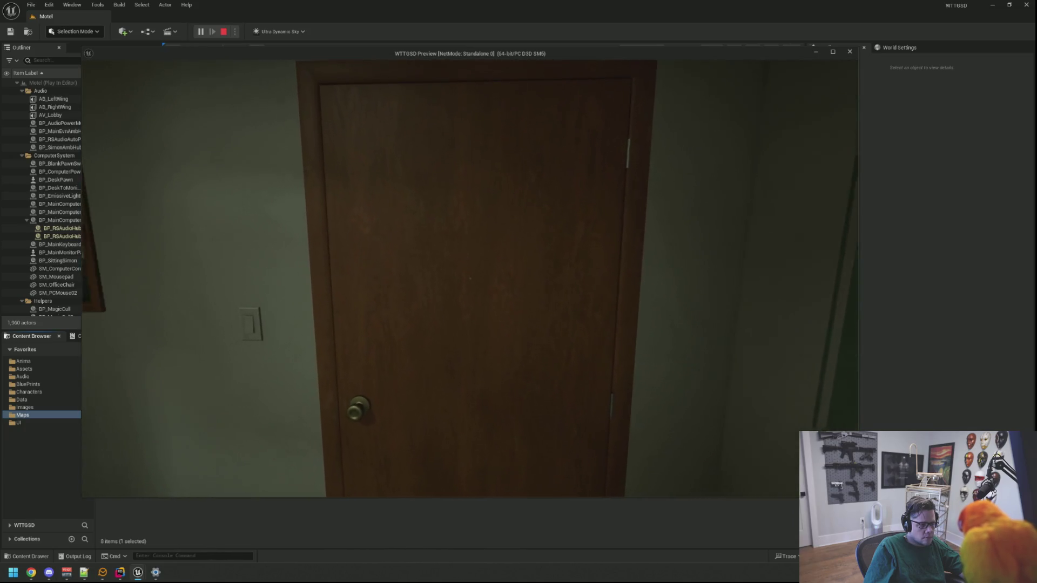
left_click(470, 278)
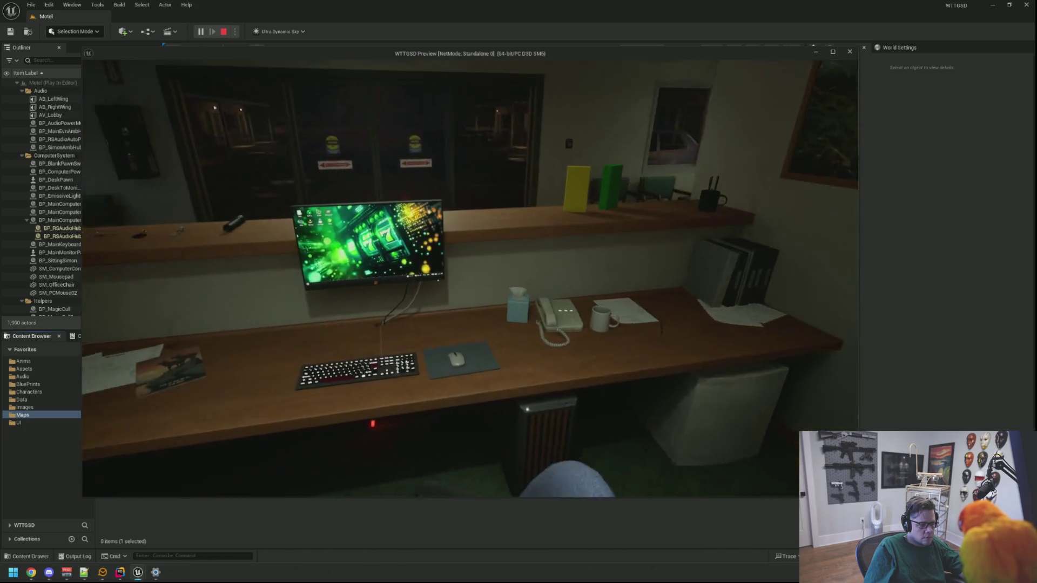
Step: Stop the Motel play test and expand the ComputerSystem and Audio folders in the Outliner
key("Escape")
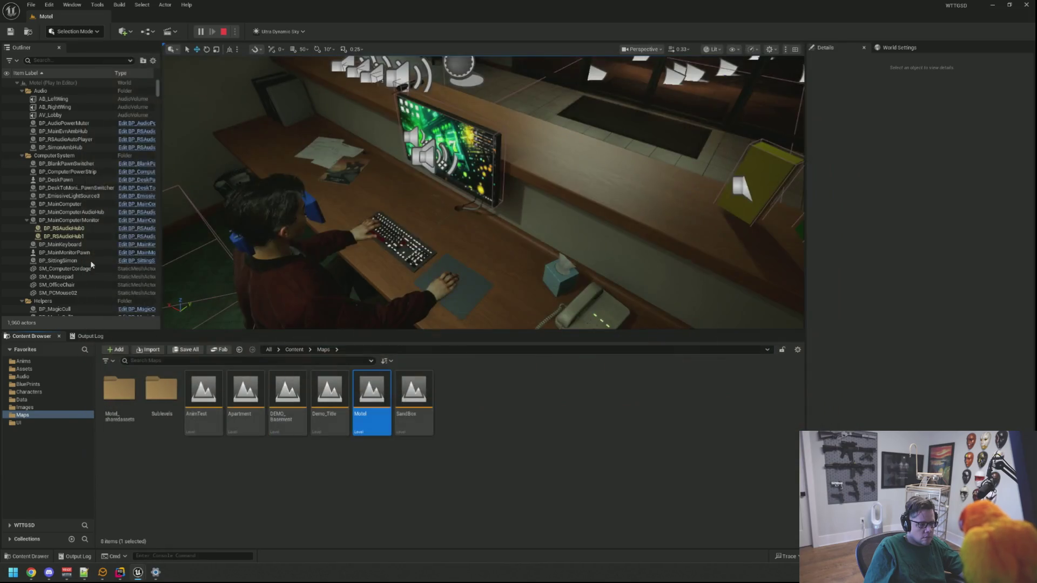
mouse_move(294, 234)
left_mouse_down()
mouse_move(303, 227)
mouse_move(287, 238)
mouse_move(293, 234)
left_mouse_up()
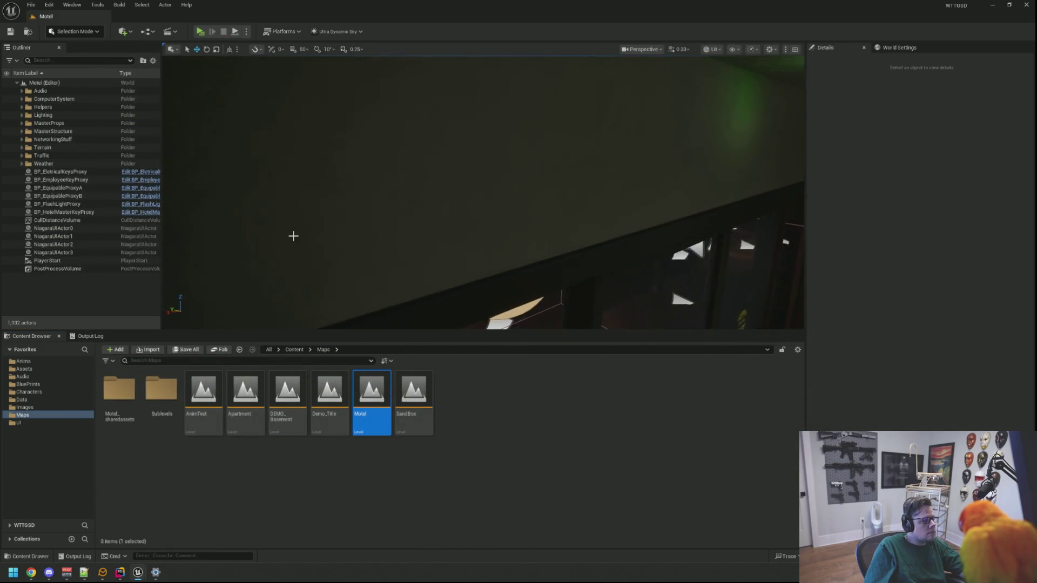
left_click(22, 99)
left_click(23, 91)
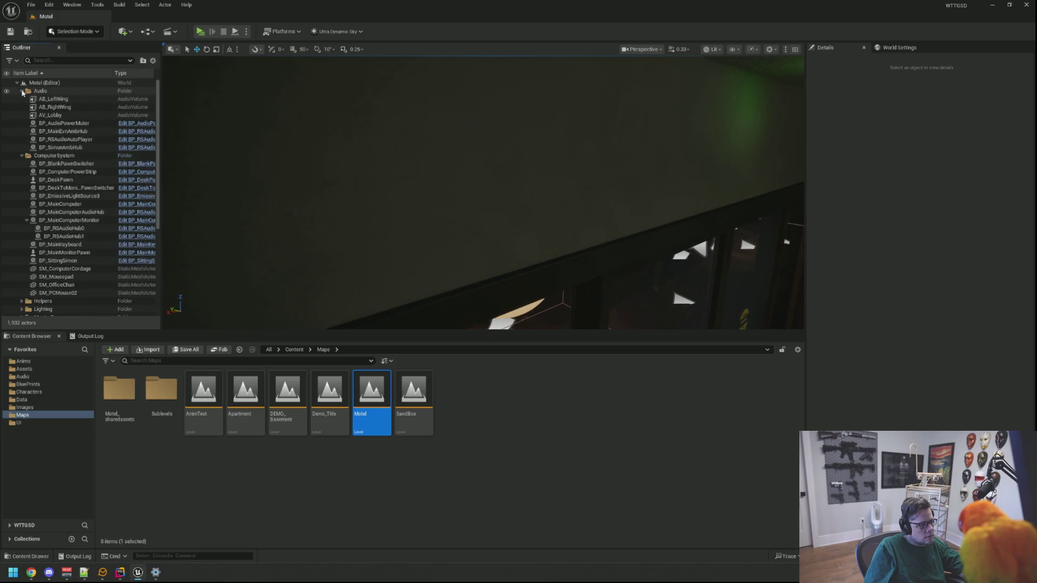
Step: Select BP_SimonAmbHub and briefly inspect its BP_RSAudioHub blueprint
left_click(22, 156)
left_click(61, 148)
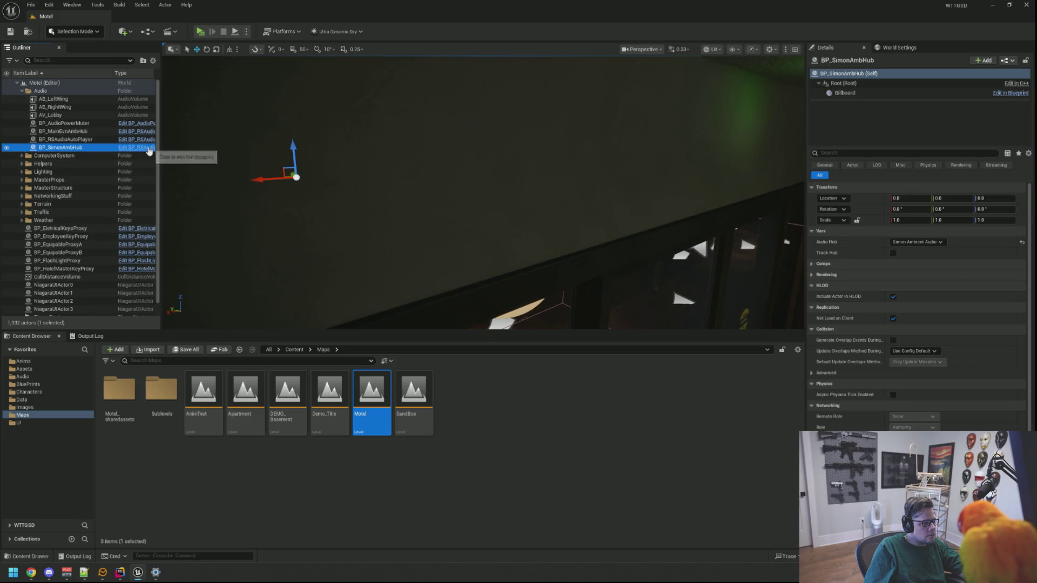
key("ctrl+e")
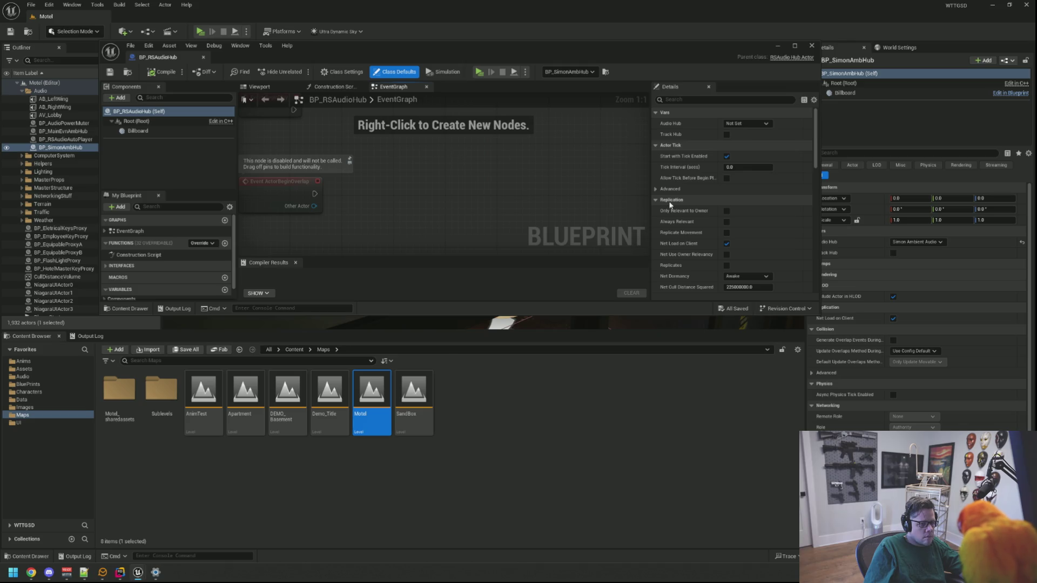
left_click(203, 57)
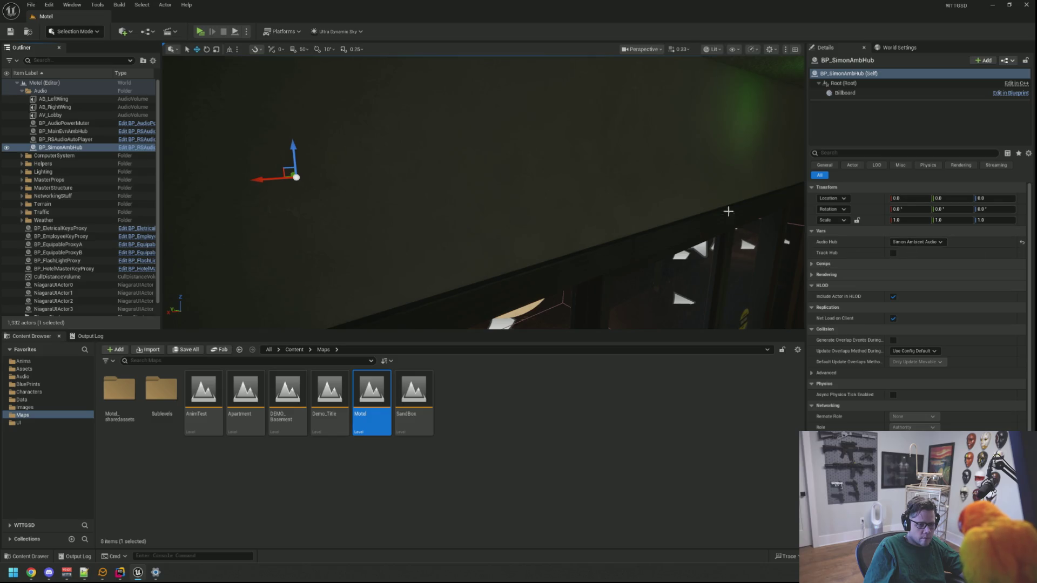
Step: Frame BP_SimonAmbHub, keep its Audio Hub as Simon Ambient Audio, then search assets for 'BP'
scroll(766, 221, "down", 10)
left_click_drag(565, 184, 564, 184)
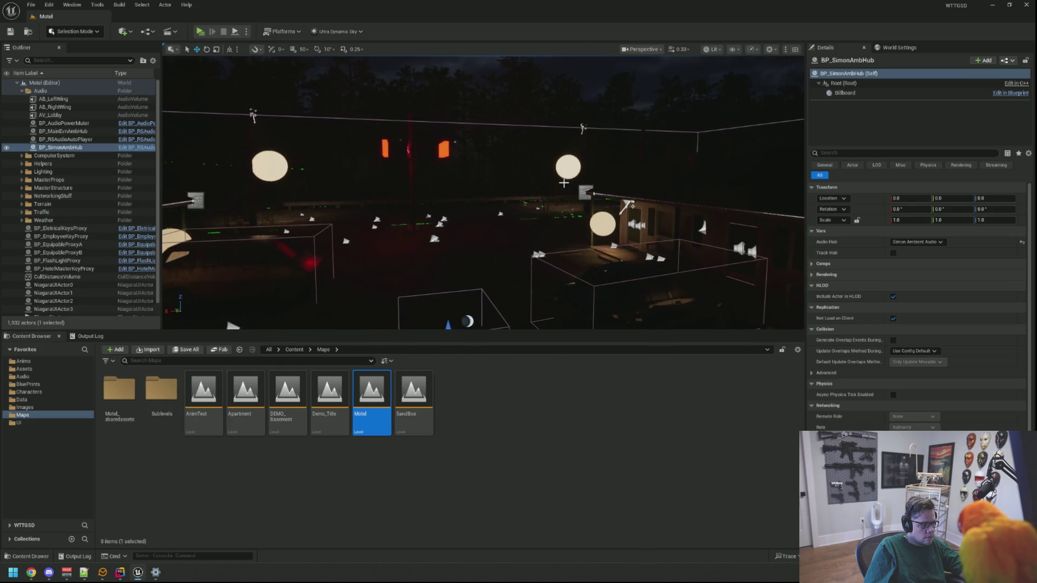
key("f")
left_click(933, 243)
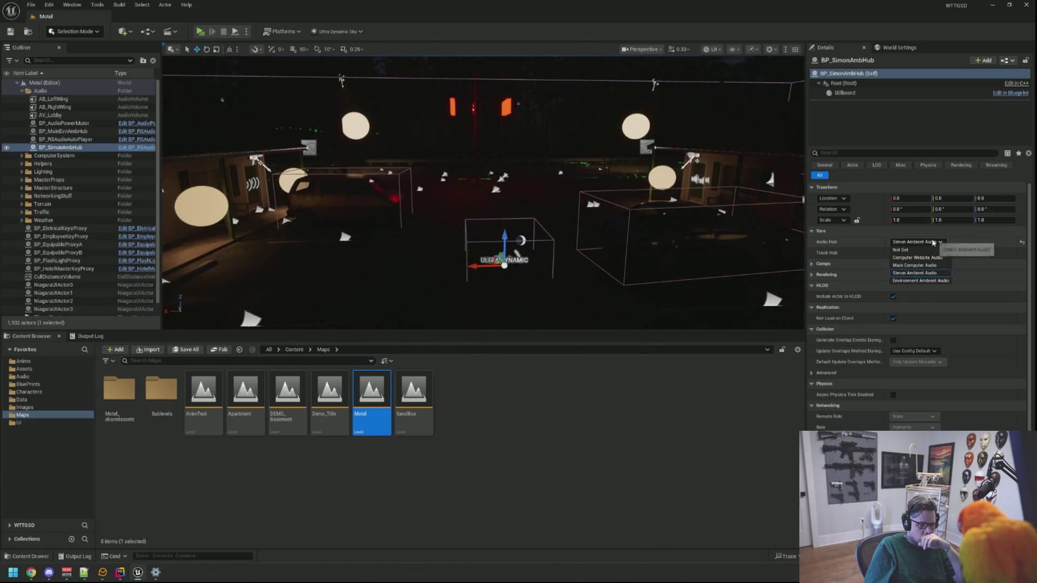
left_click(934, 243)
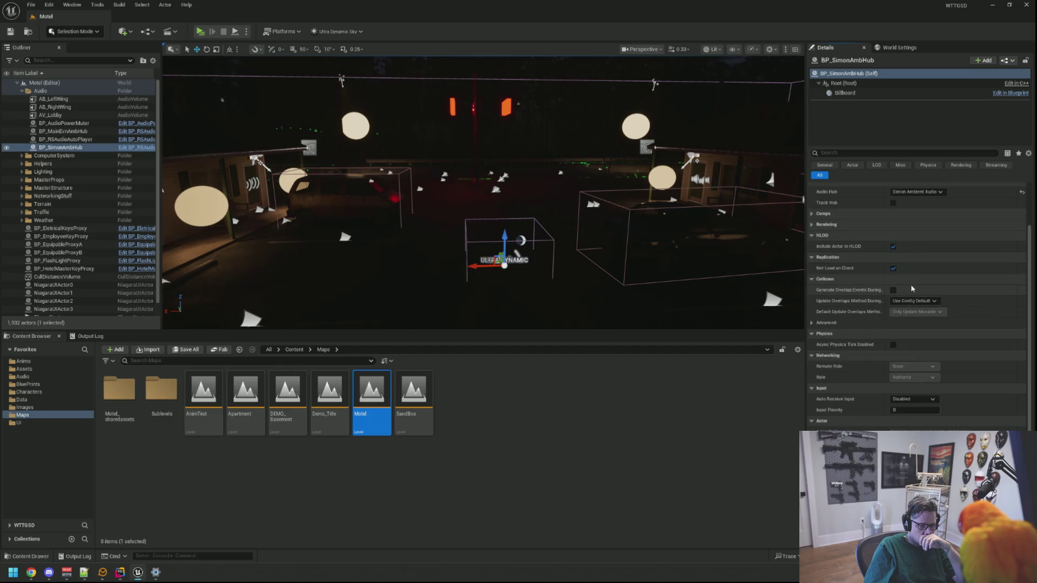
left_click_drag(680, 231, 508, 183)
key("ctrl+p")
type("BP_MainChar")
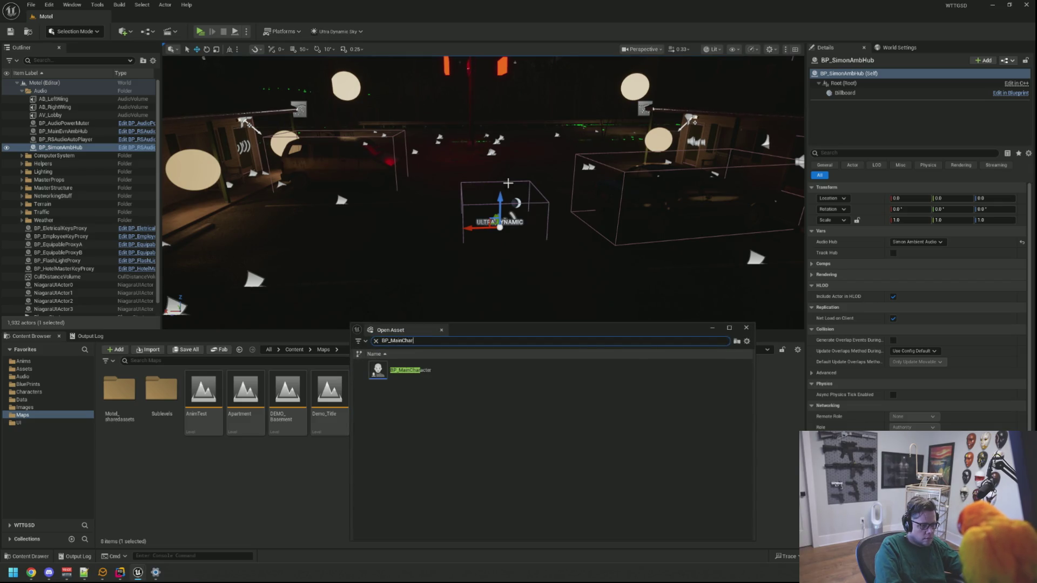
key("Return")
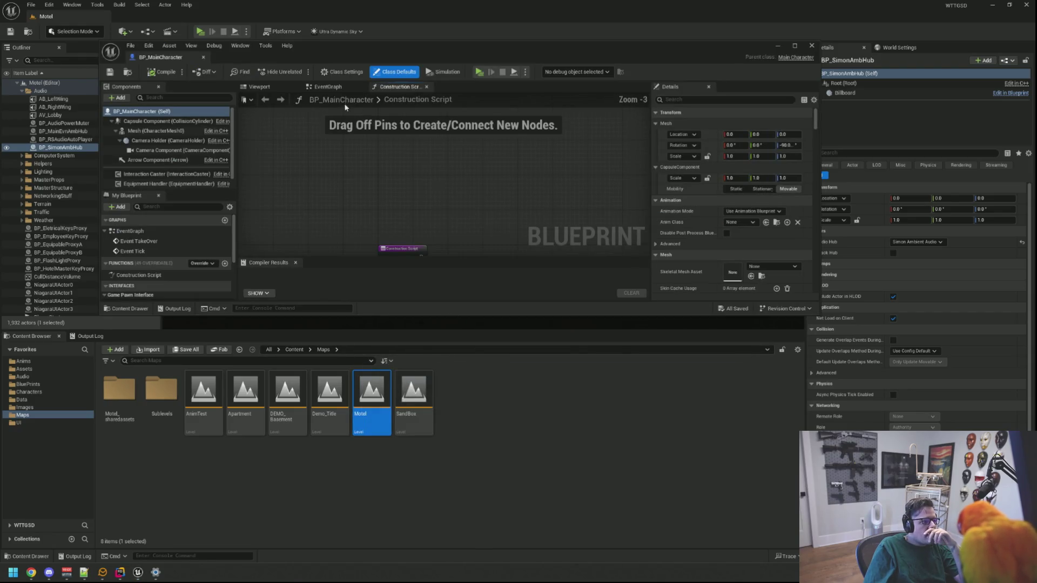
left_click(346, 88)
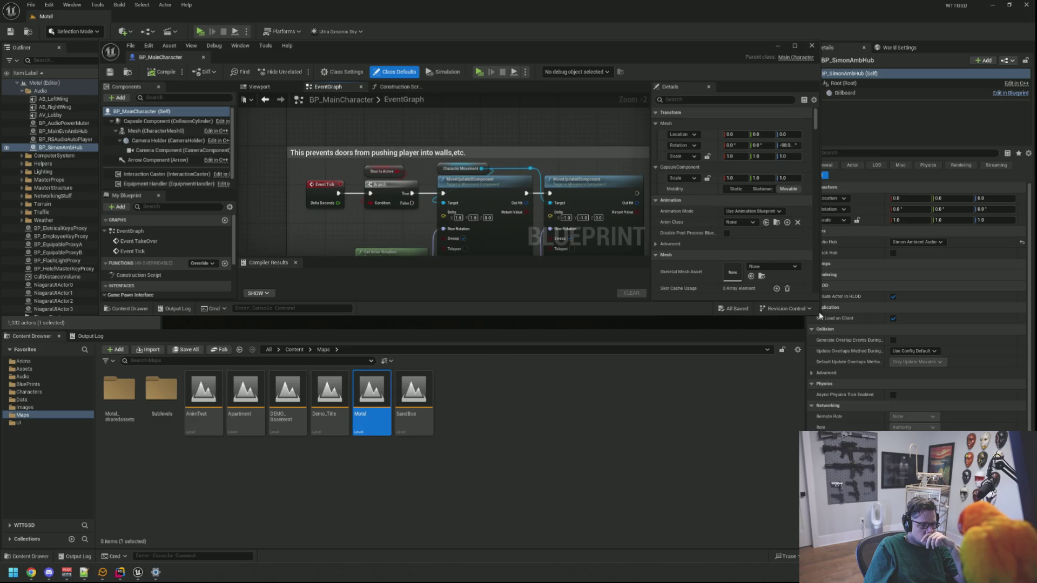
left_click_drag(817, 315, 885, 463)
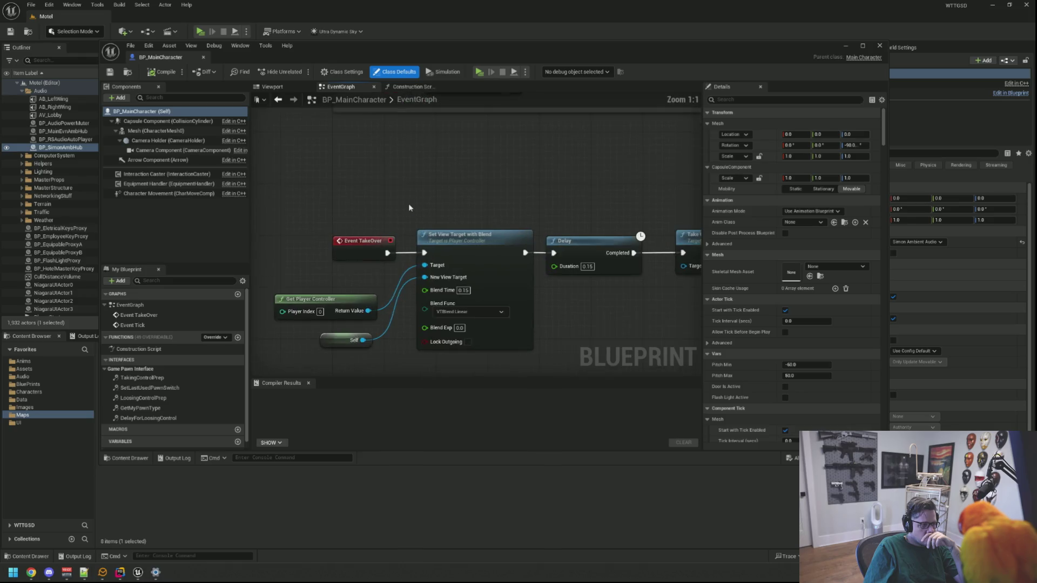
key("Home")
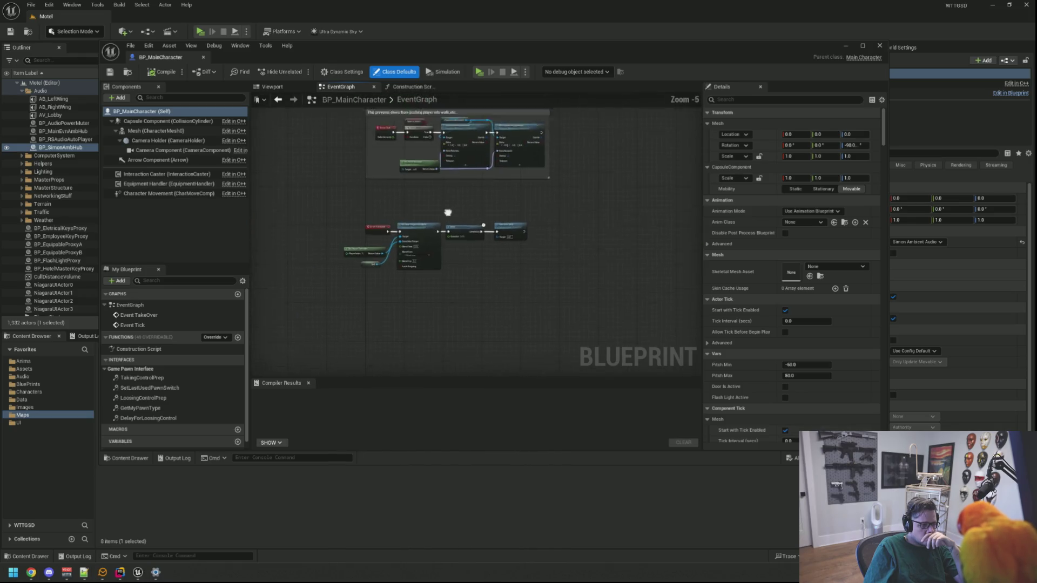
scroll(465, 227, "up", 4)
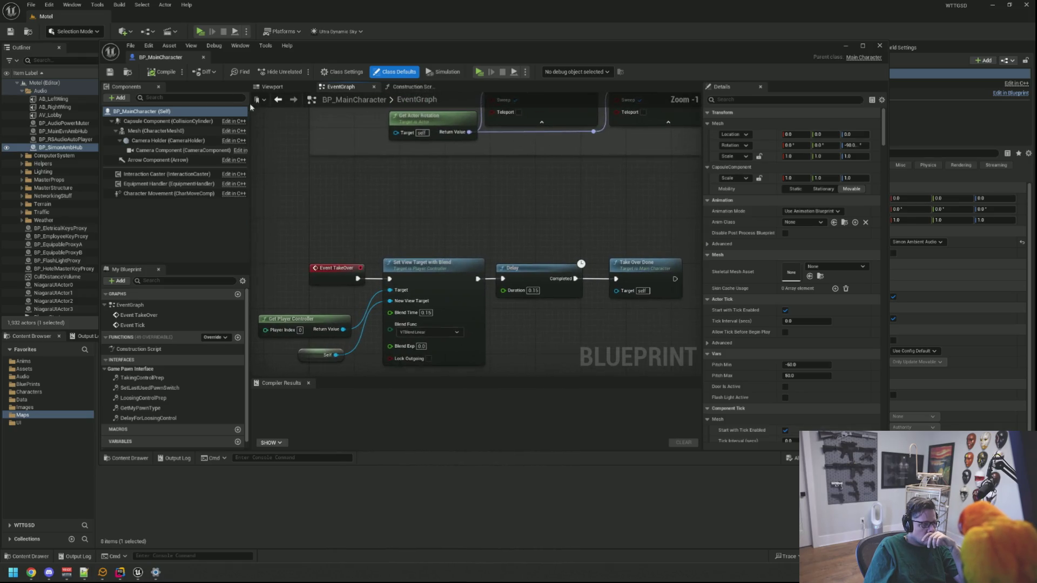
middle_click(181, 56)
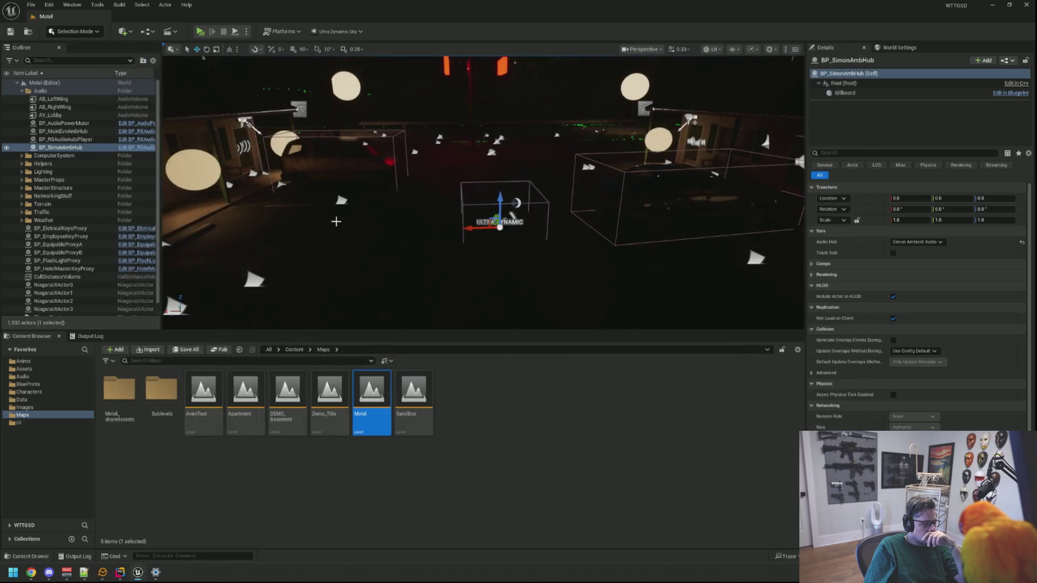
left_click(295, 350)
Step: Navigate the Content Browser to the Audio > SFXS > Ambience folder
left_click(27, 385)
left_click(38, 361)
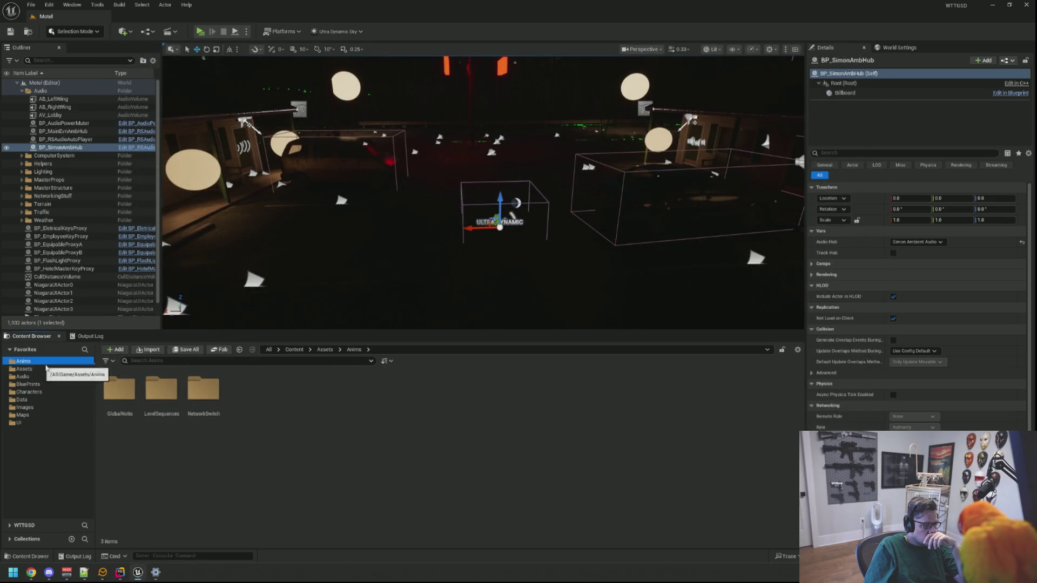
key("Down")
key("Down")
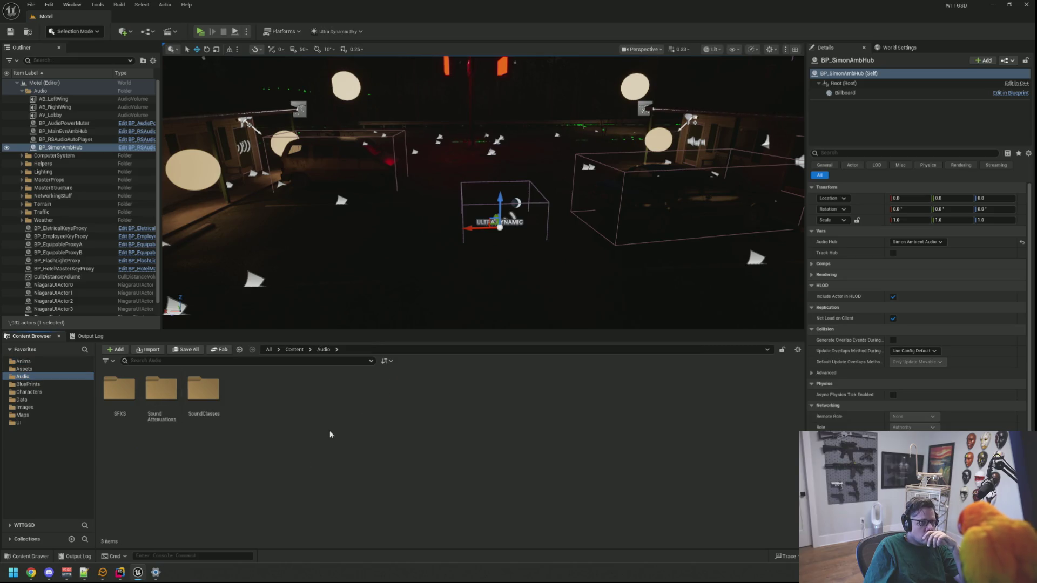
double_click(120, 389)
double_click(203, 390)
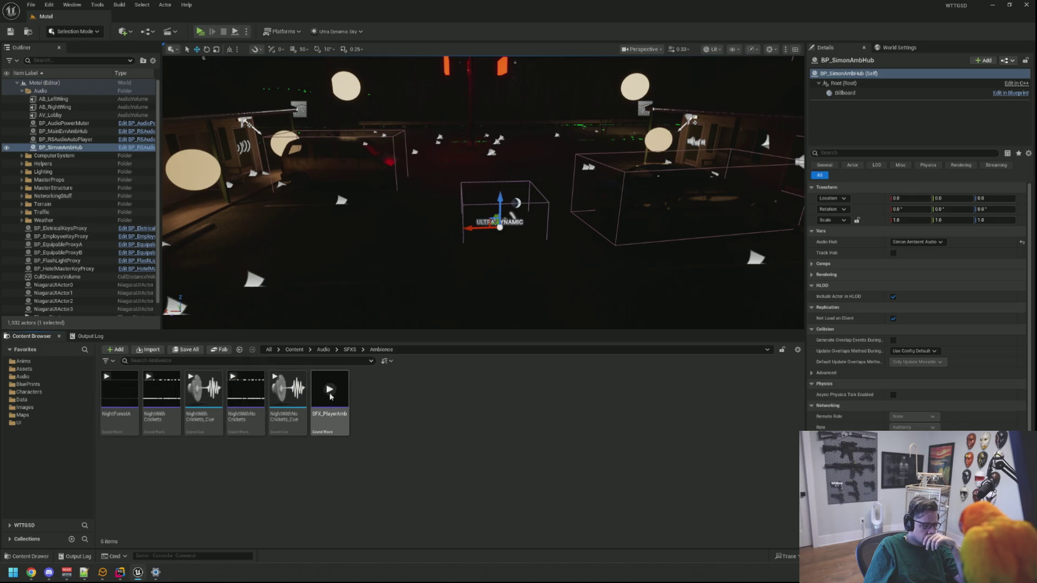
Step: Audition SFX_PlayerAmb and look over its sound properties
left_click(317, 377)
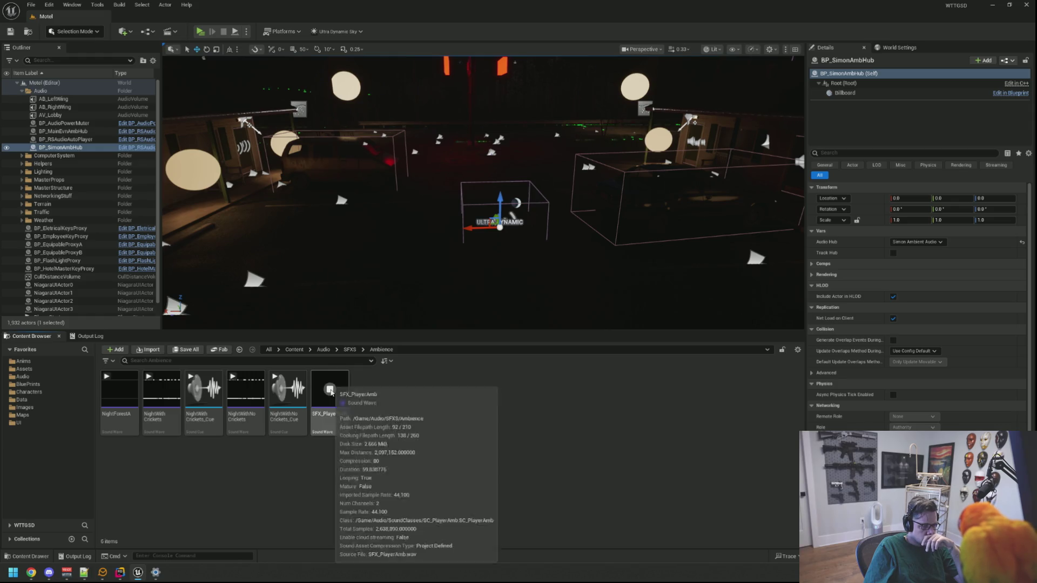
left_click(334, 414)
double_click(333, 413)
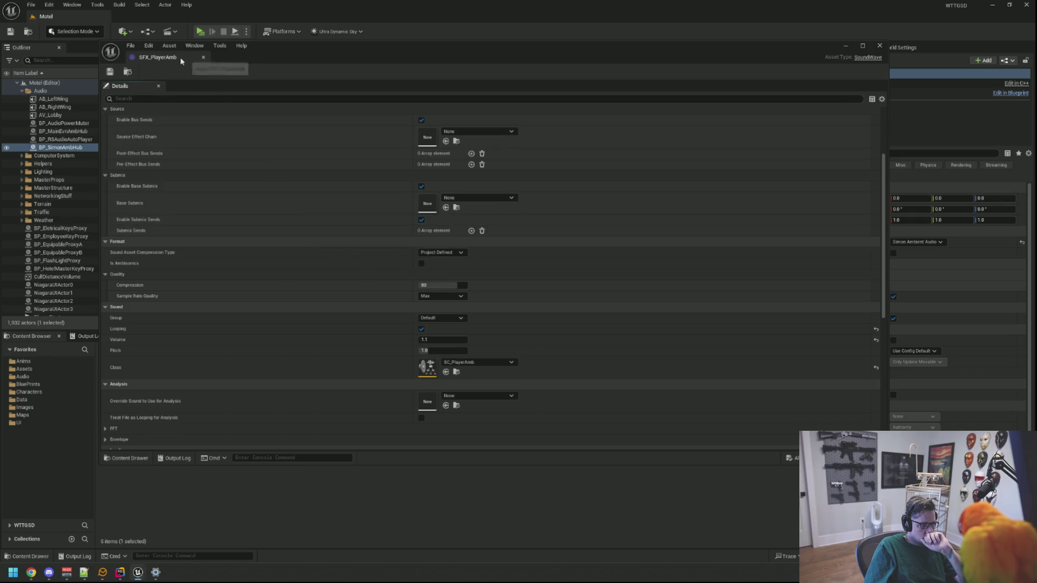
left_click(203, 58)
left_click(317, 376)
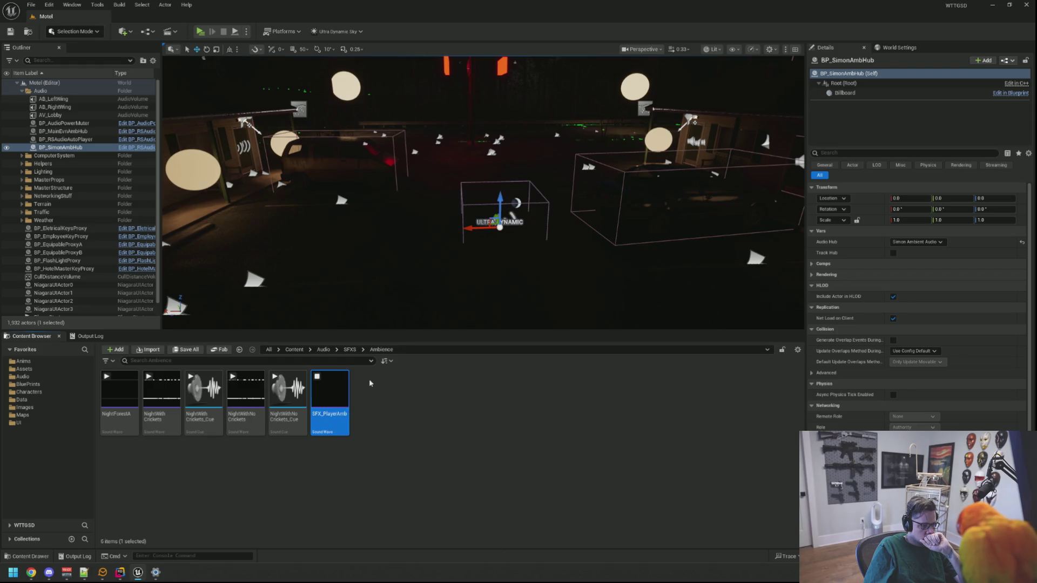
Step: Open SFX_PlayerAmb's Reference Viewer and explore the referencing Motel level's dependency graph
right_click(332, 388)
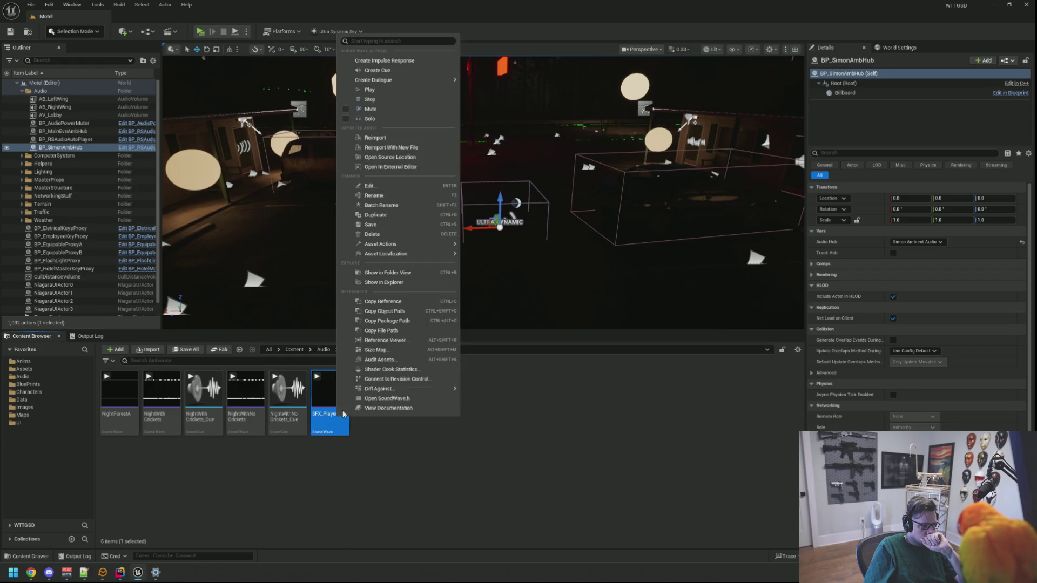
left_click(402, 340)
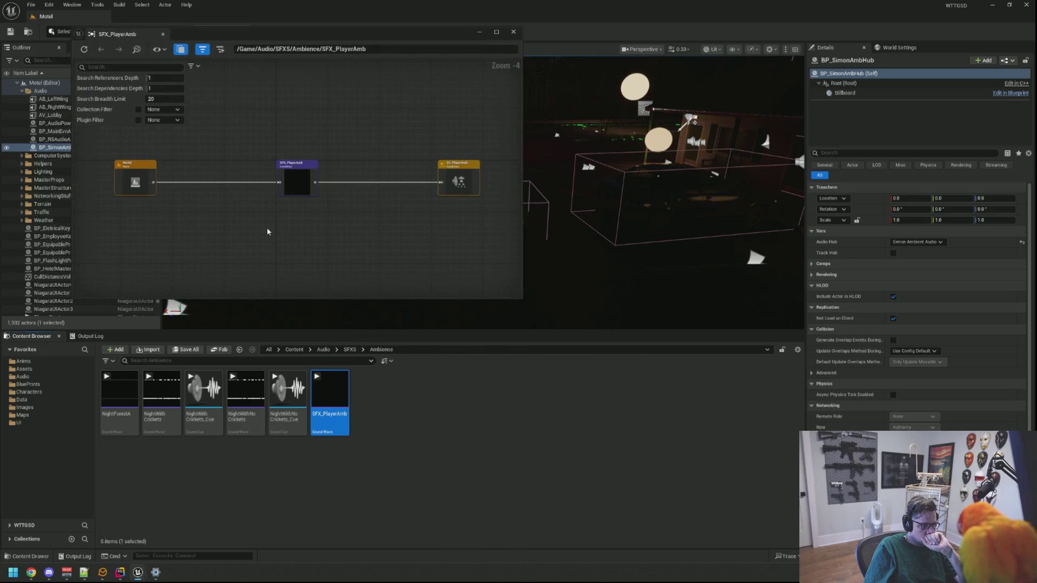
scroll(267, 228, "up", 3)
scroll(279, 249, "down", 2)
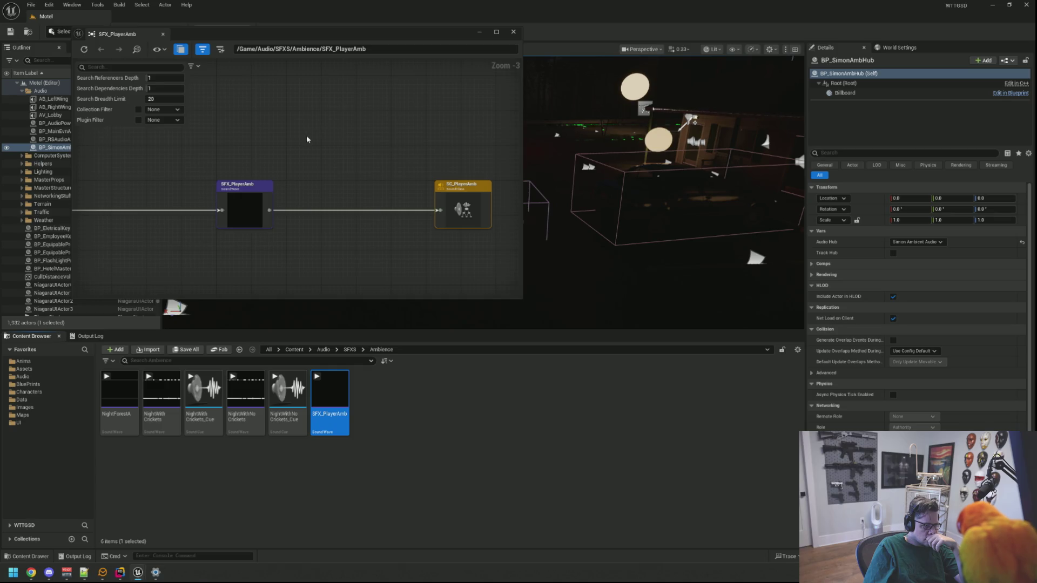
left_click_drag(250, 139, 334, 148)
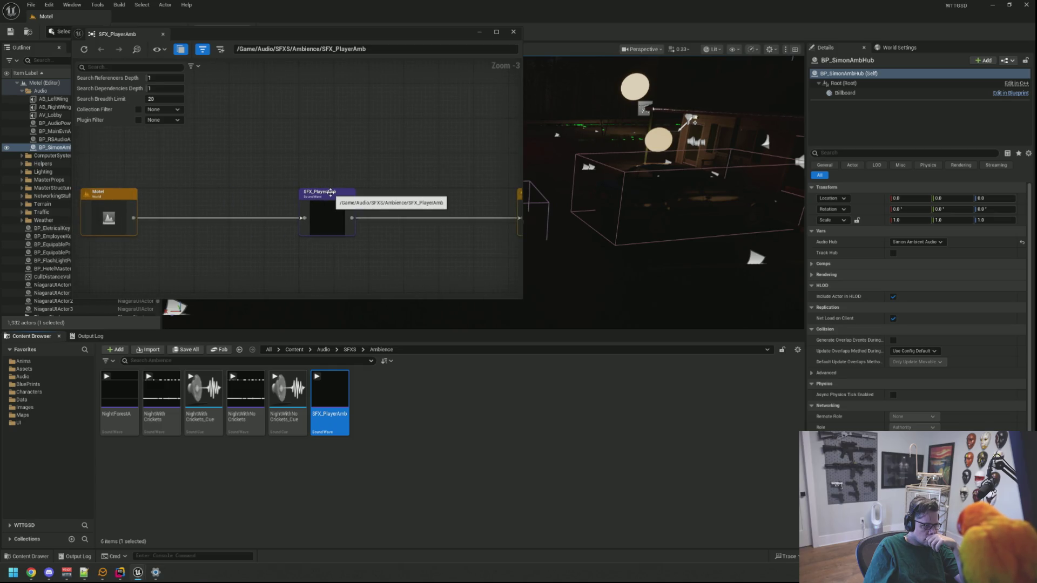
double_click(112, 194)
scroll(270, 157, "down", 6)
scroll(280, 154, "up", 5)
mouse_move(287, 212)
left_mouse_down()
mouse_move(432, 203)
mouse_move(431, 214)
mouse_move(331, 158)
mouse_move(313, 210)
mouse_move(280, 222)
mouse_move(290, 215)
mouse_move(208, 99)
left_mouse_up()
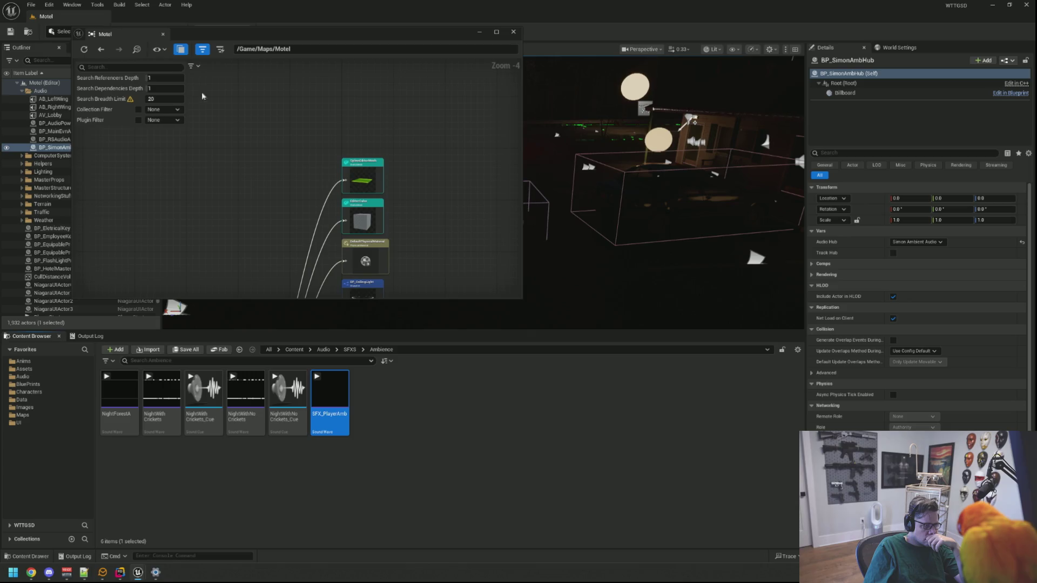
middle_click(140, 39)
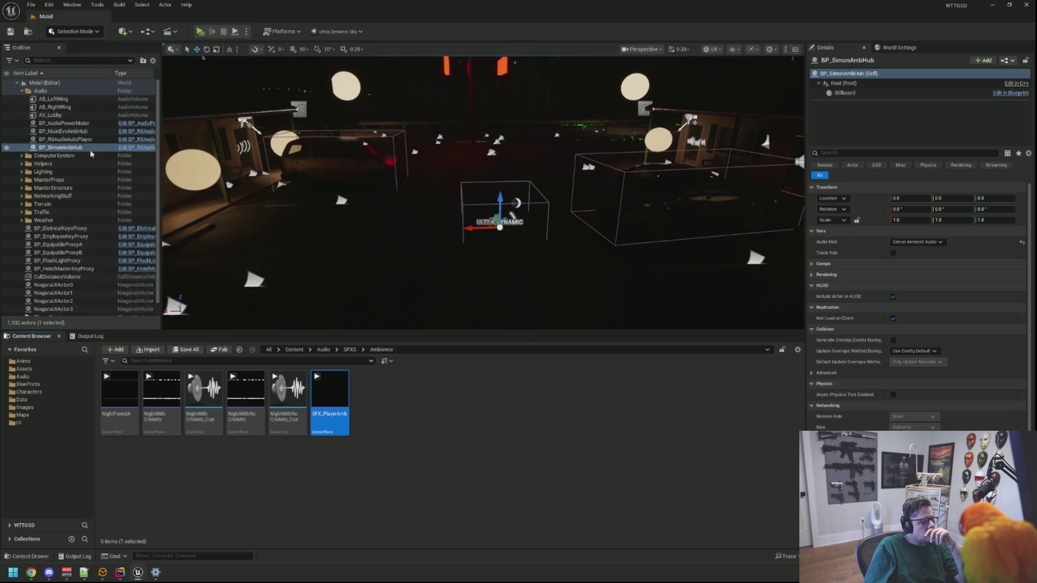
scroll(91, 153, "down", 1)
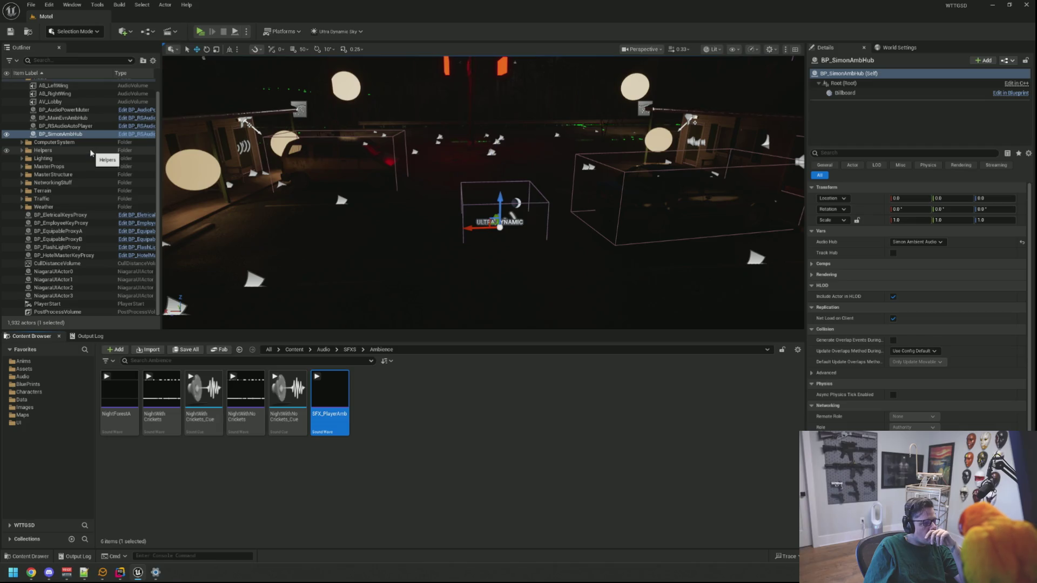
Step: Audition SFX_PlayerAmb again and reopen its sound properties
right_click(326, 410)
mouse_move(394, 249)
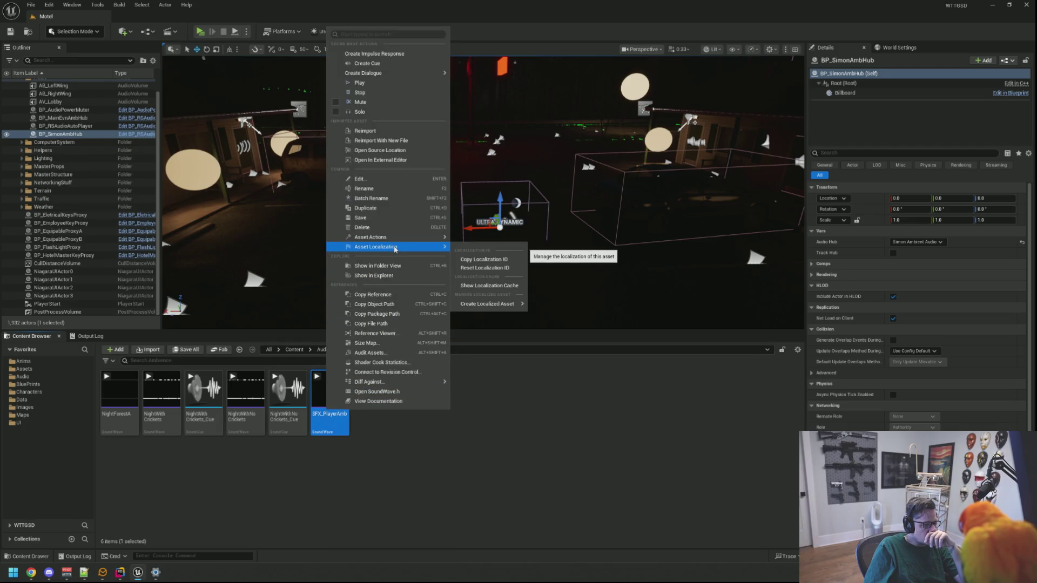
left_click(508, 447)
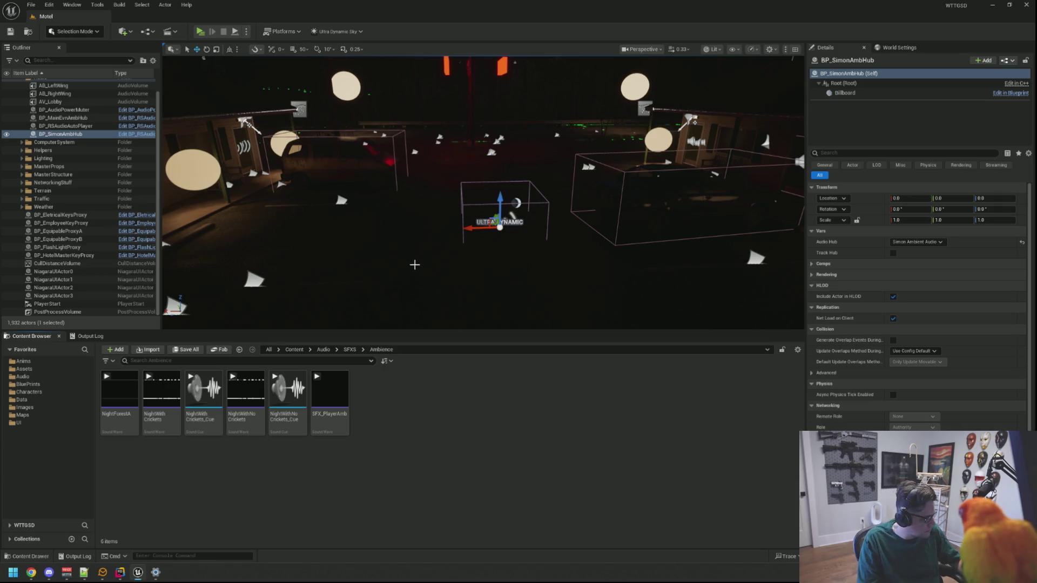
left_click(332, 393)
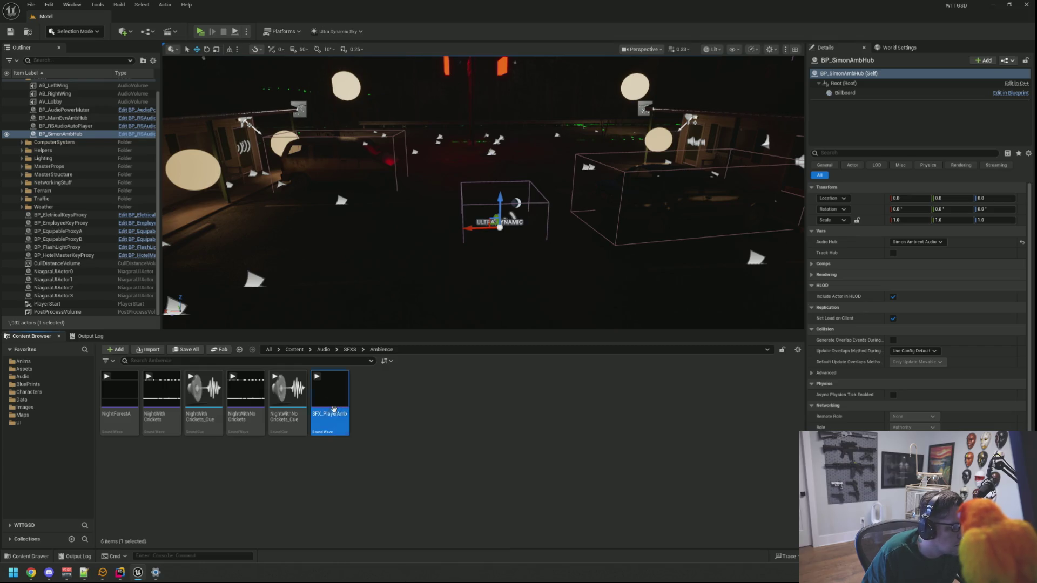
double_click(330, 391)
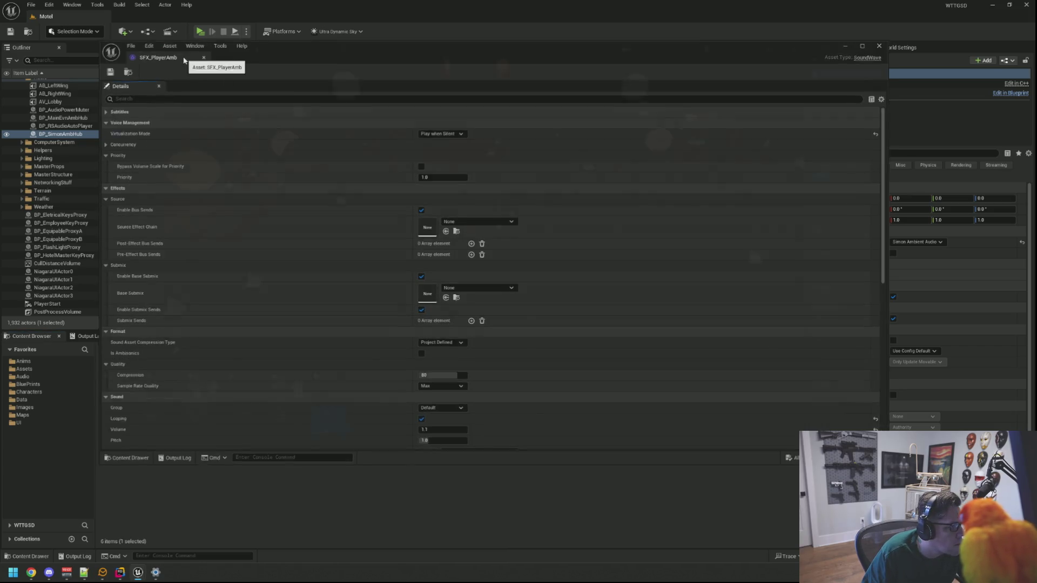
left_click(203, 57)
Step: Open the Reference Viewer for SFX_PlayerAmb from its context menu
right_click(330, 389)
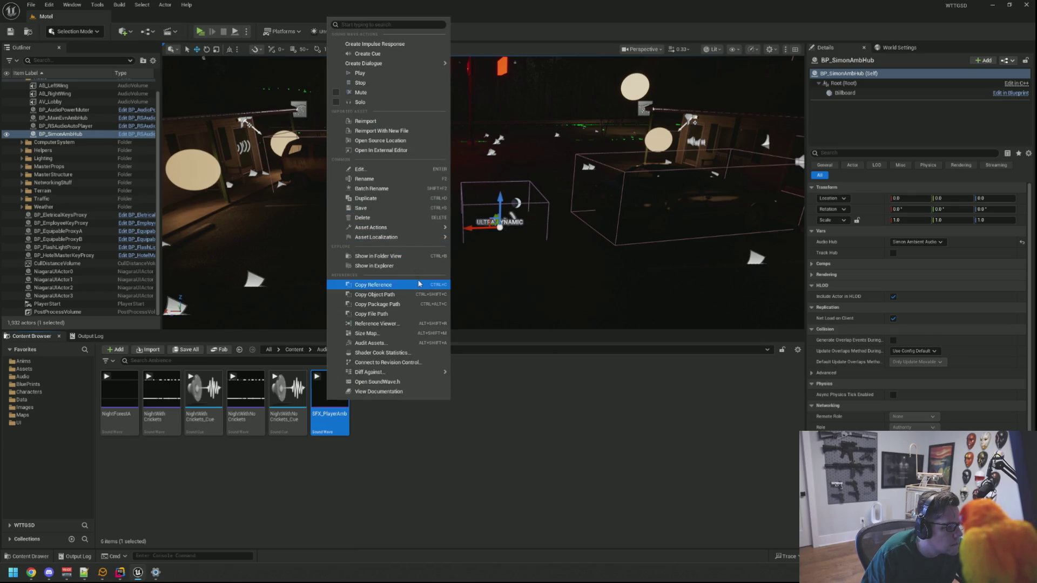
mouse_move(435, 227)
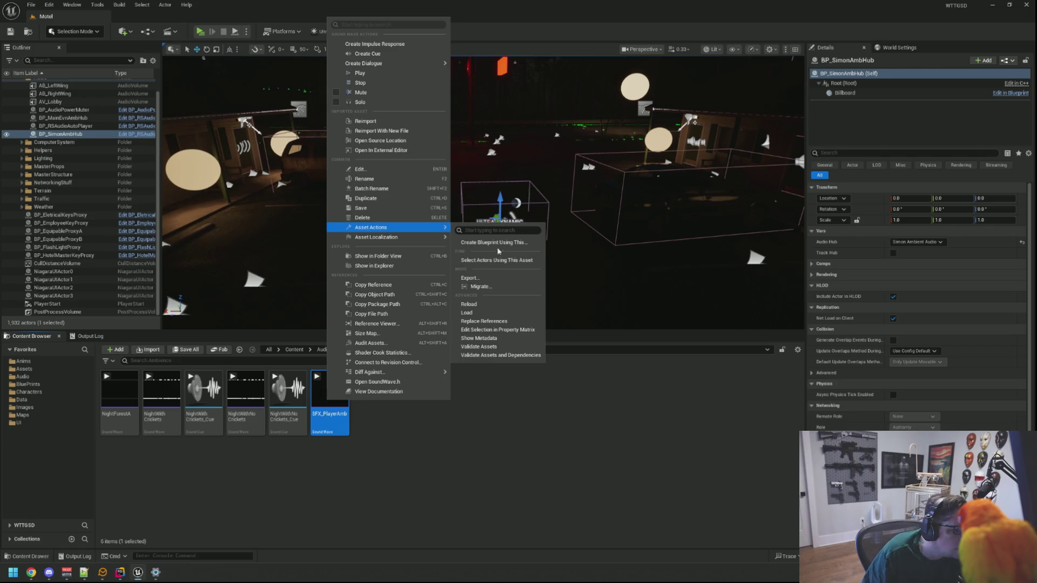
mouse_move(410, 238)
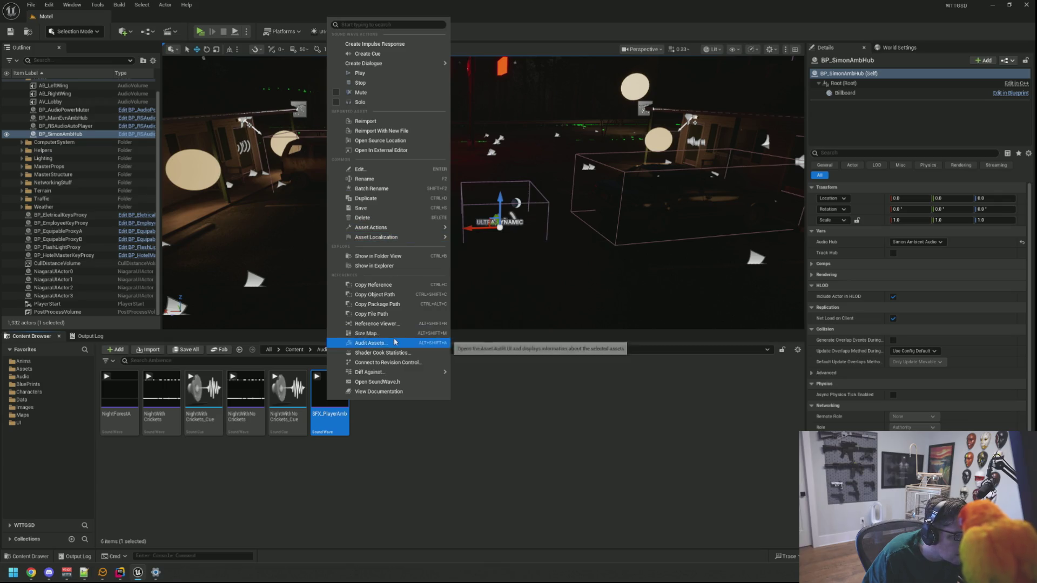
left_click(380, 324)
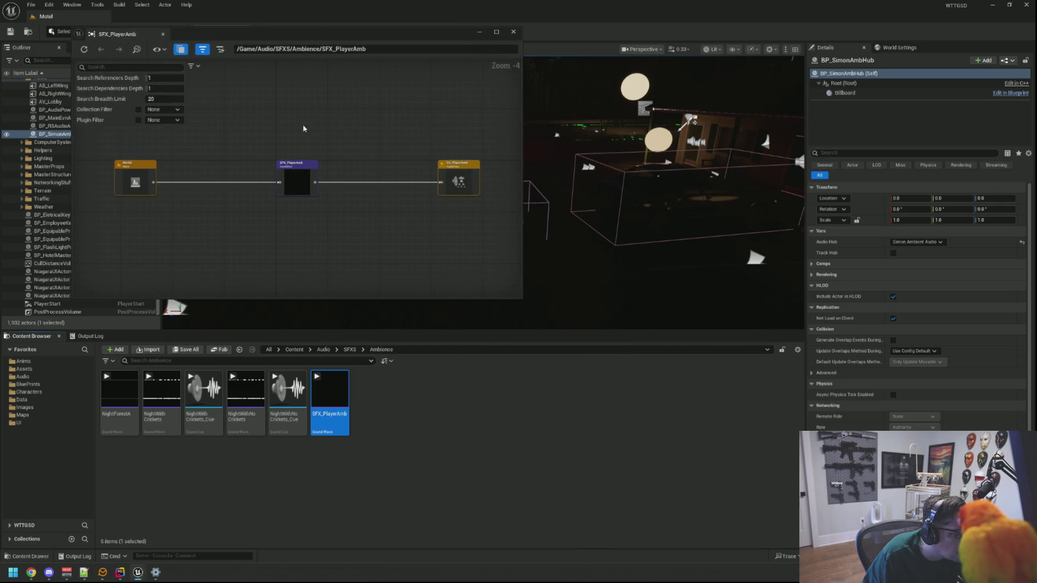
Step: Frame the reference graph to show the Motel map and the SC_PlayerAmb sound class
mouse_move(296, 27)
left_mouse_down()
mouse_move(300, 48)
mouse_move(481, 73)
left_mouse_up()
scroll(546, 180, "up", 4)
left_click_drag(546, 180, 398, 147)
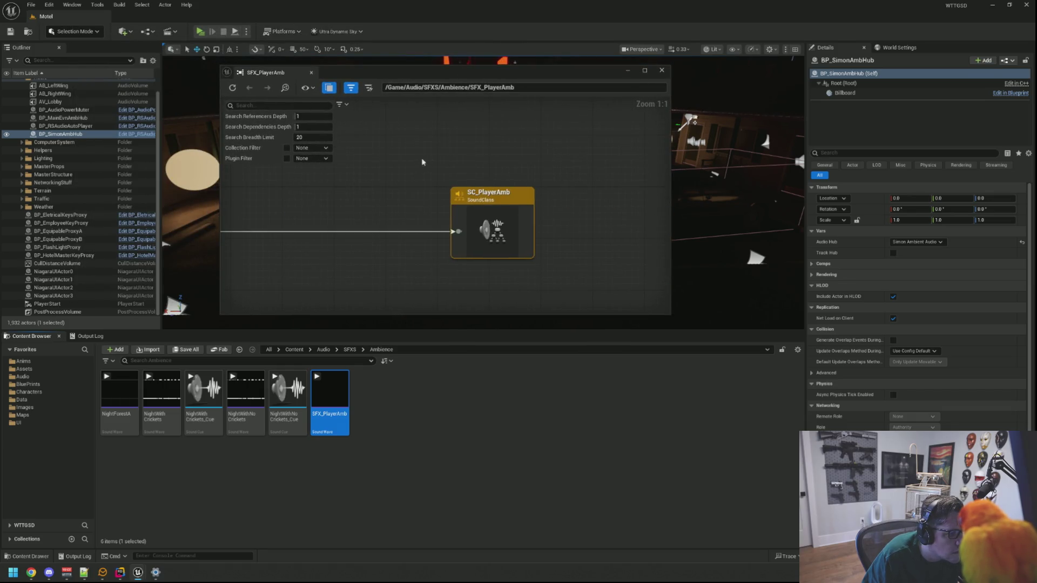
key("Home")
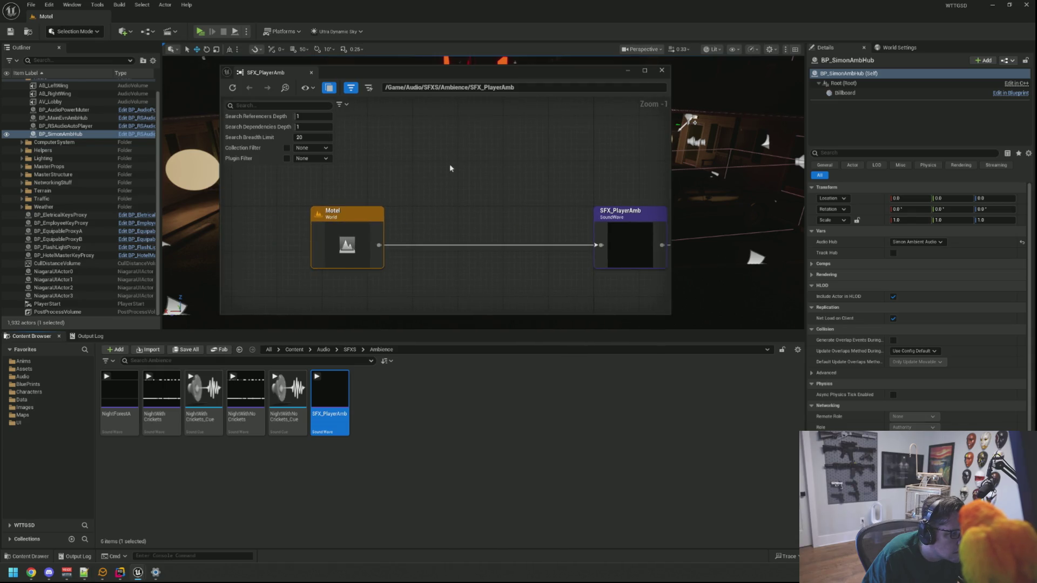
scroll(451, 168, "down", 1)
scroll(96, 141, "up", 1)
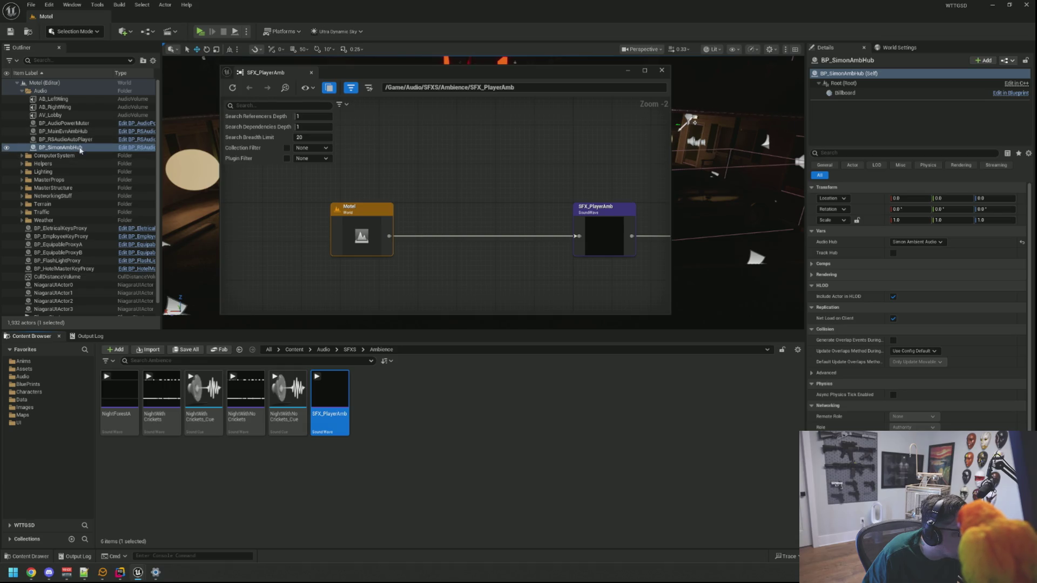
scroll(80, 150, "down", 1)
scroll(80, 152, "up", 1)
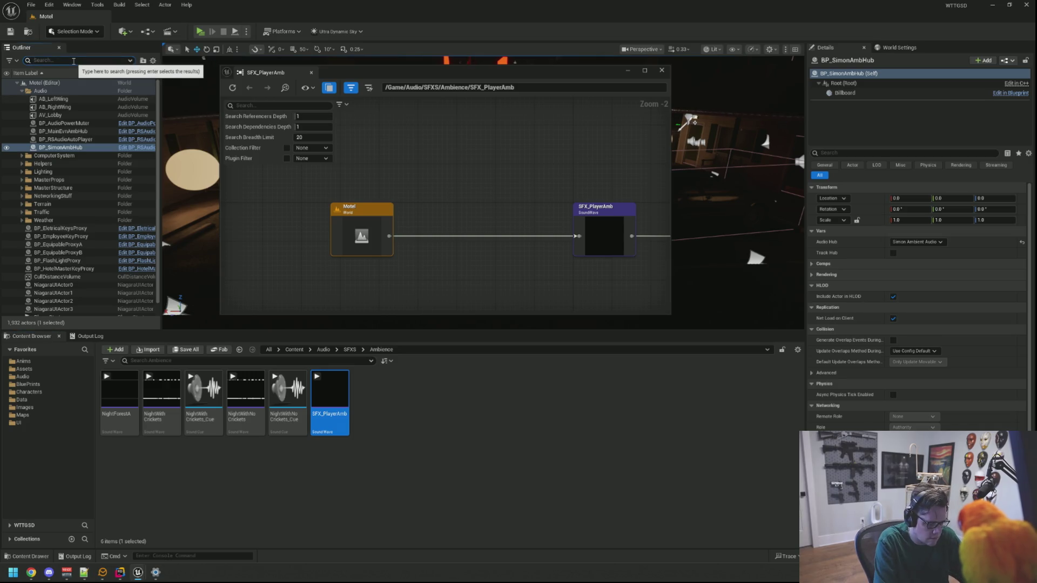
Step: Filter the Outliner by 'Player' and confirm BP_RSAudioAutoPlayer's Audio Files lists SFX_PlayerAmb
type("Player")
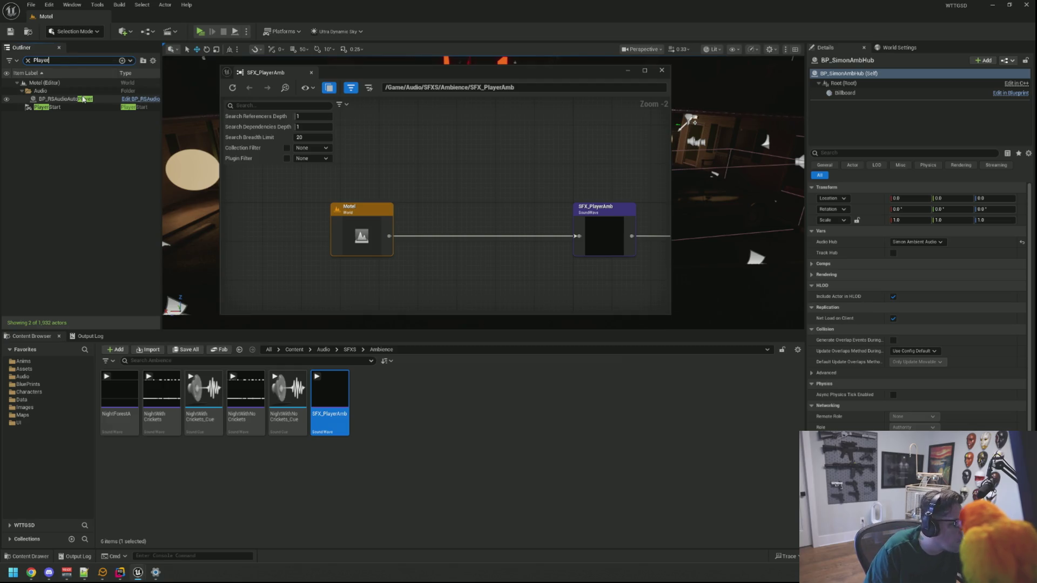
left_click(62, 98)
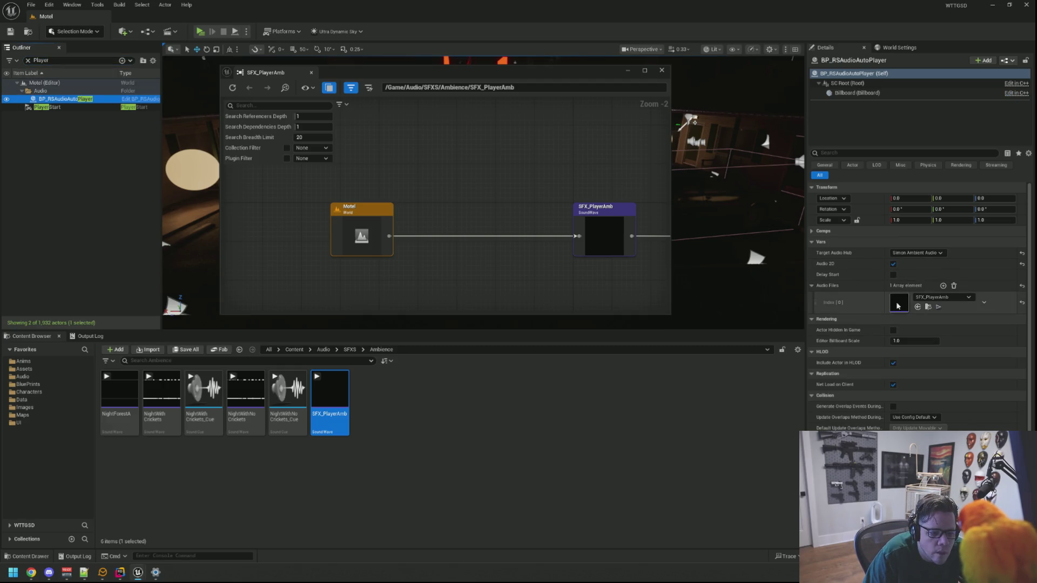
left_click(28, 60)
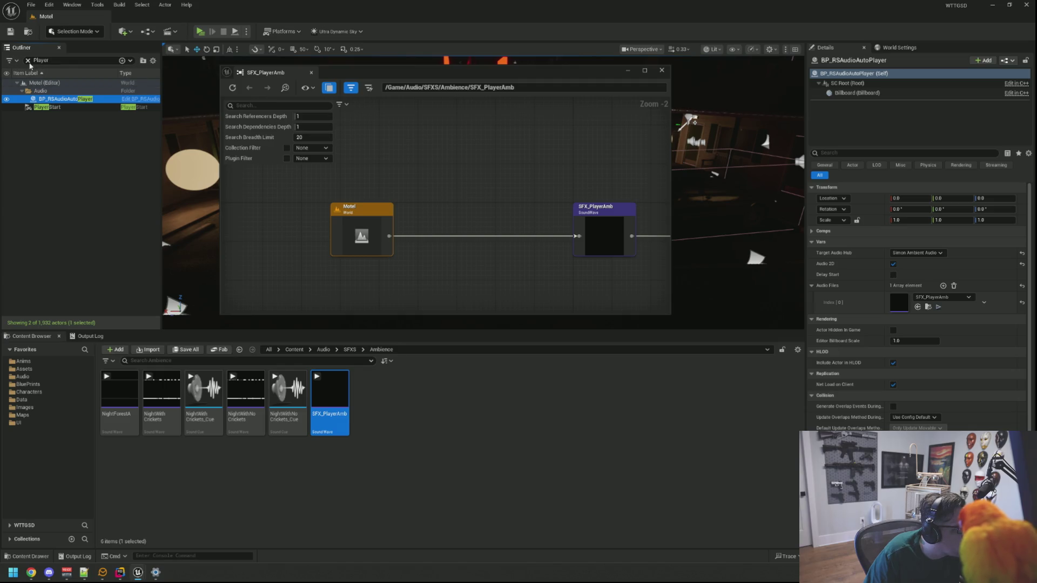
left_click(64, 140)
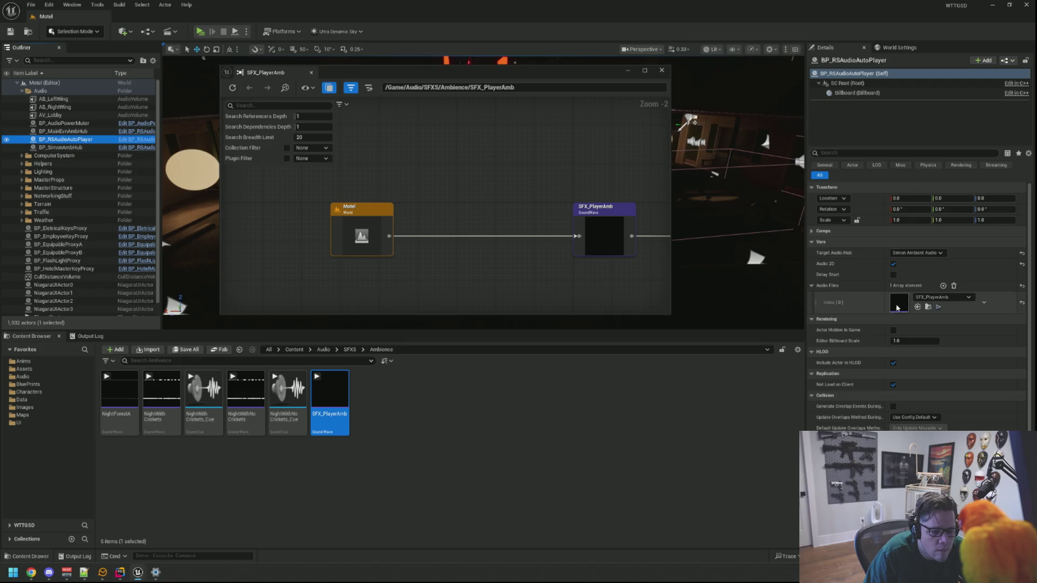
left_click(929, 309)
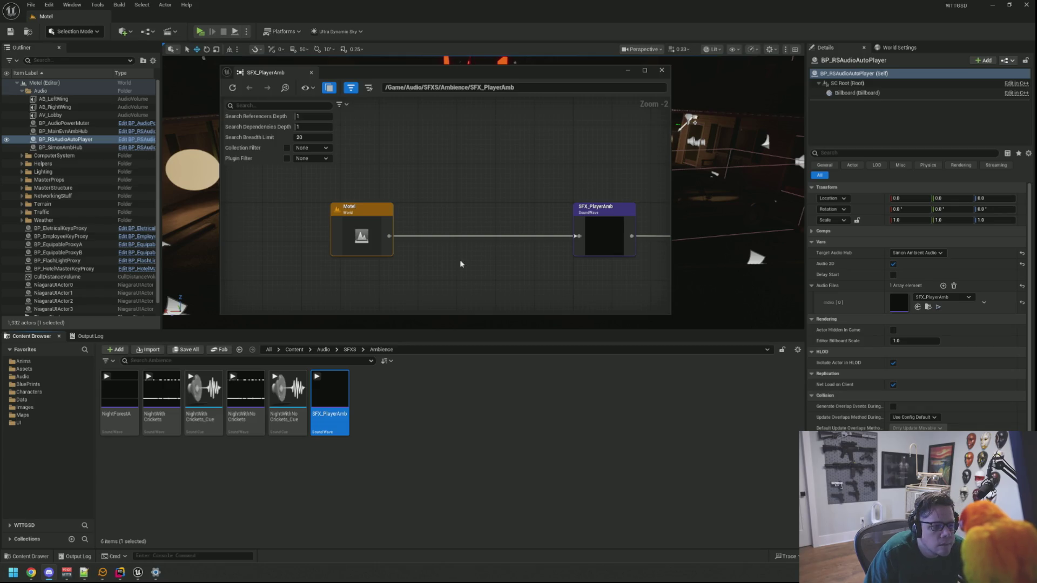
left_click_drag(497, 150, 493, 154)
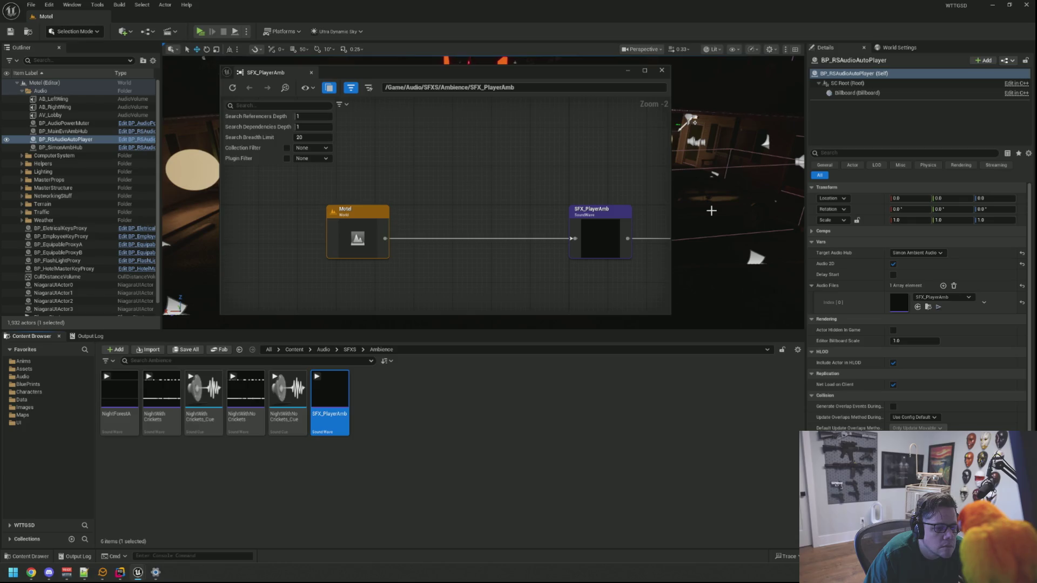
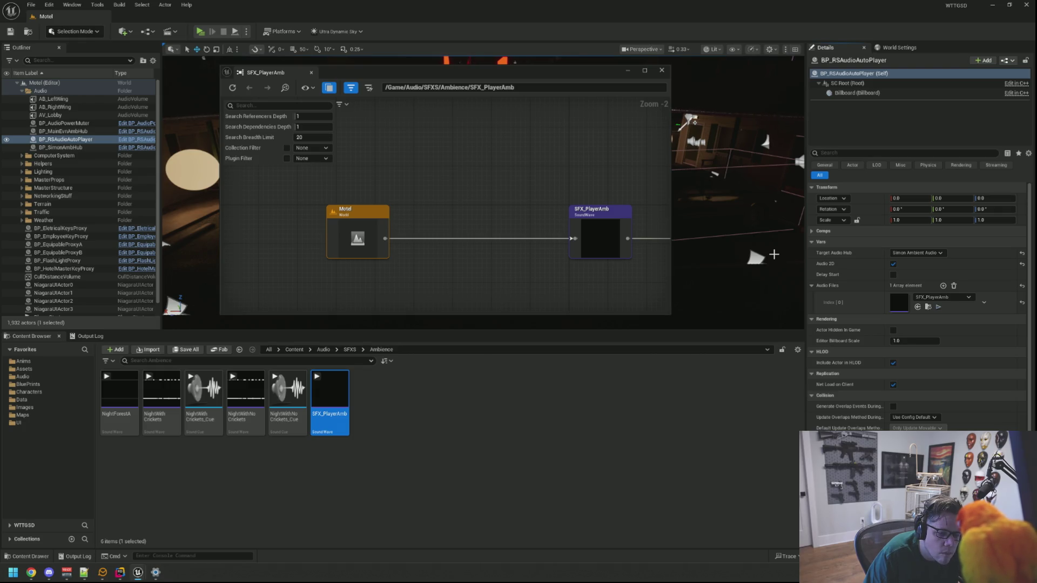
Step: Add BP_SimonAmbHub to the selection with BP_RSAudioAutoPlayer and close the SFX_PlayerAmb reference view
left_click(71, 147, "ctrl")
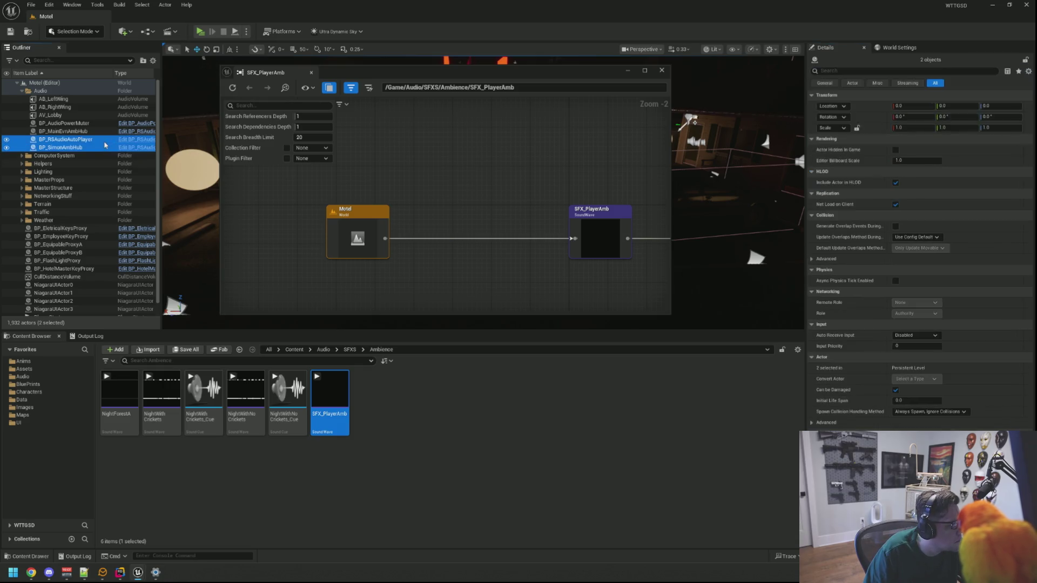
left_click(447, 240)
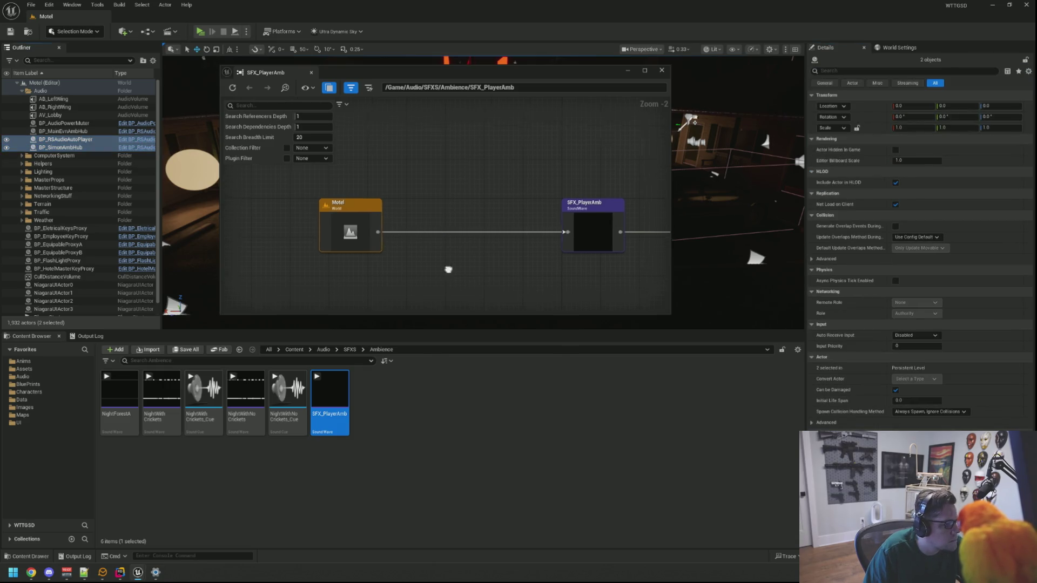
left_click_drag(449, 273, 434, 232)
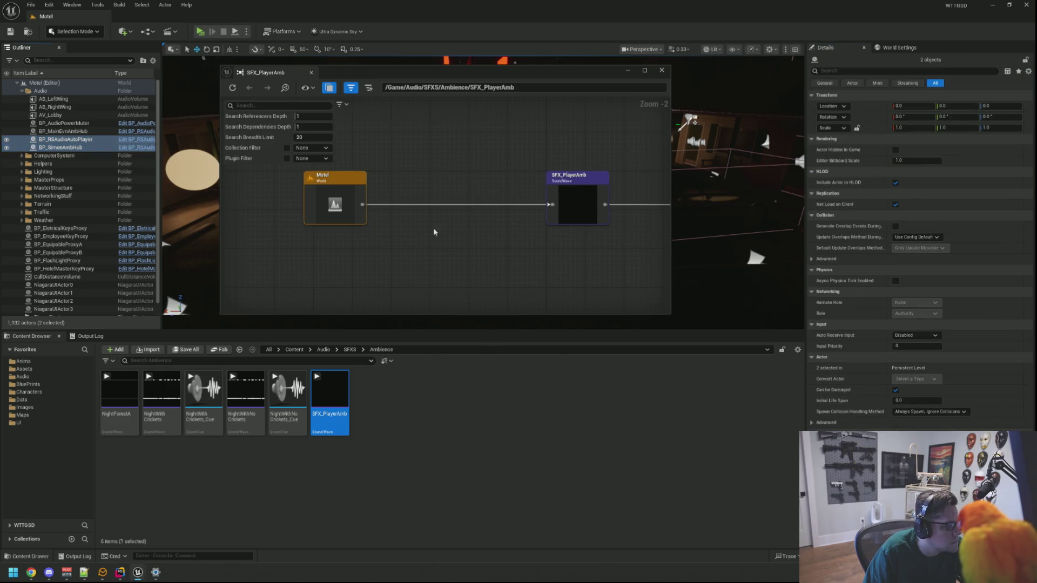
left_click(311, 73)
Step: Deselect the two audio actors and open the DEMO_Basement level from the Maps folder
left_click(17, 82)
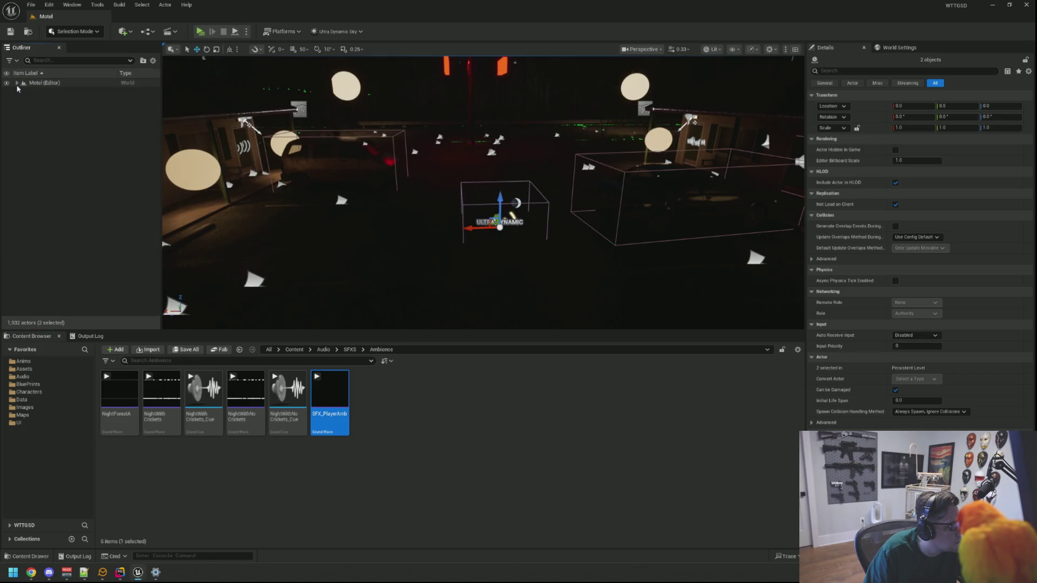
left_click(17, 83)
left_click(150, 283)
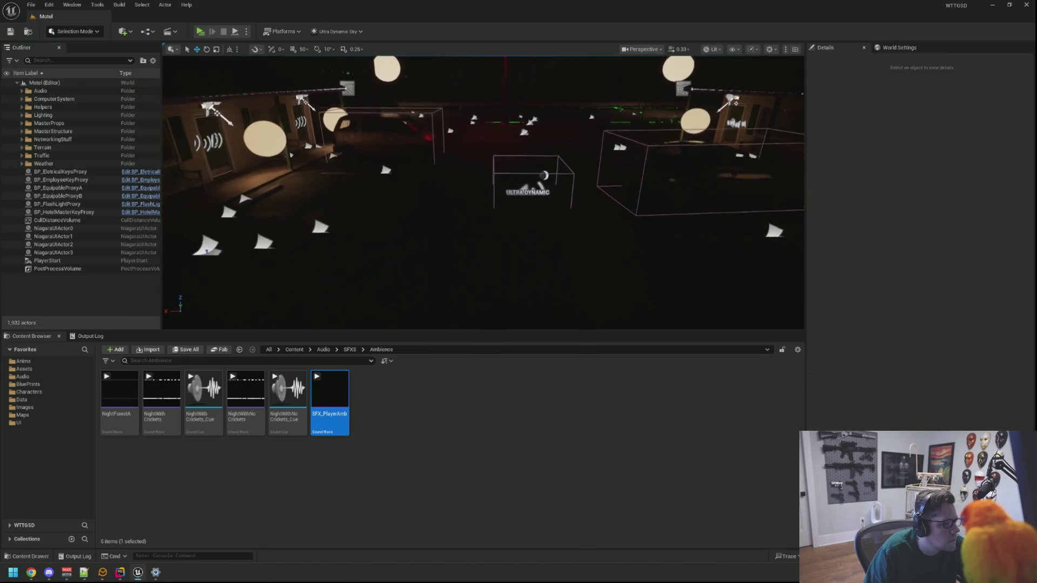
left_click(22, 415)
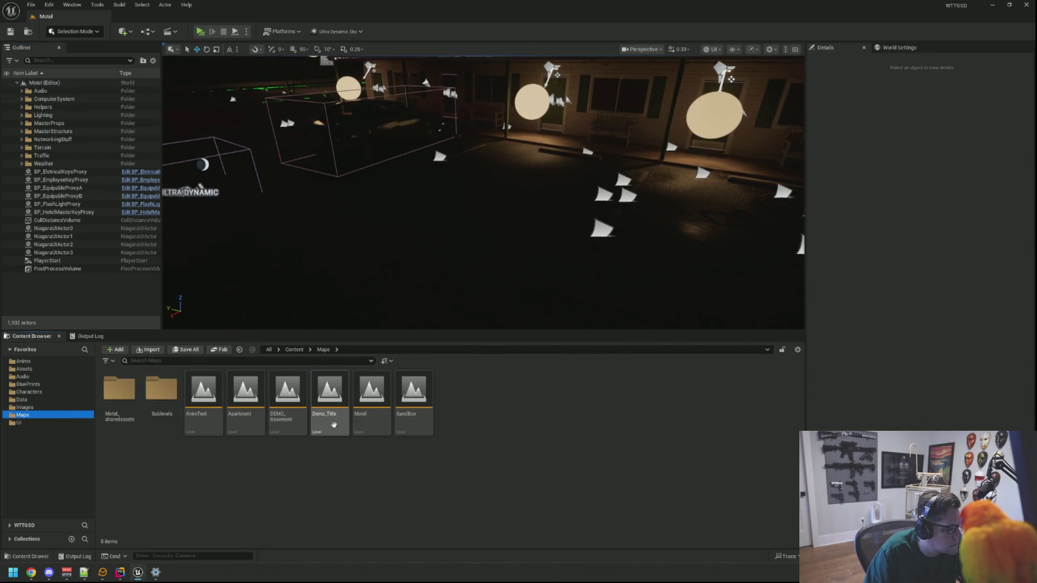
left_click(291, 394)
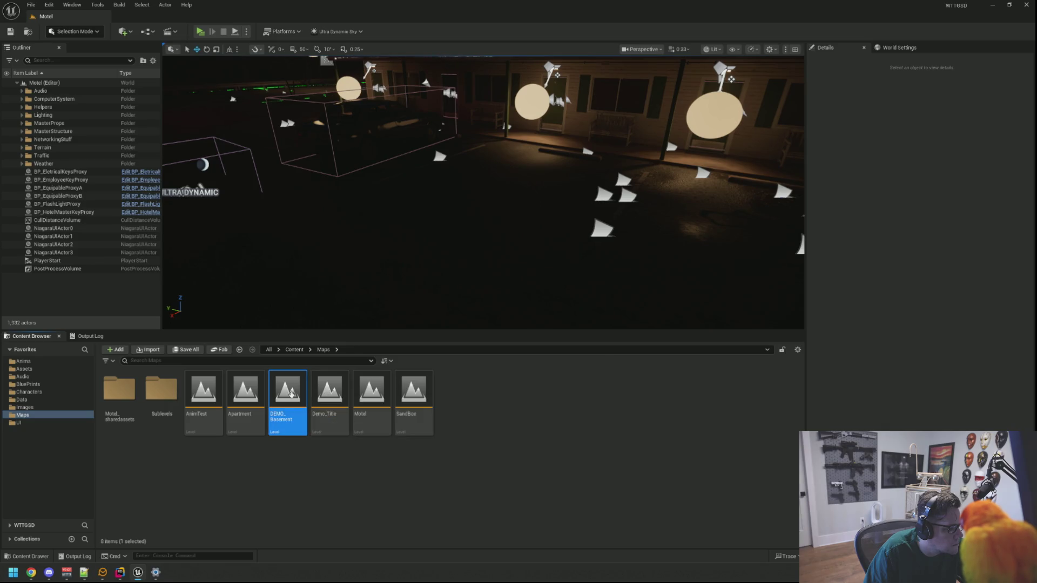
double_click(291, 394)
Step: Collapse the Env and pawn groups in the Outliner and check BP_SecCamLocation and BP_DemoMonitorPawn
left_click(21, 116)
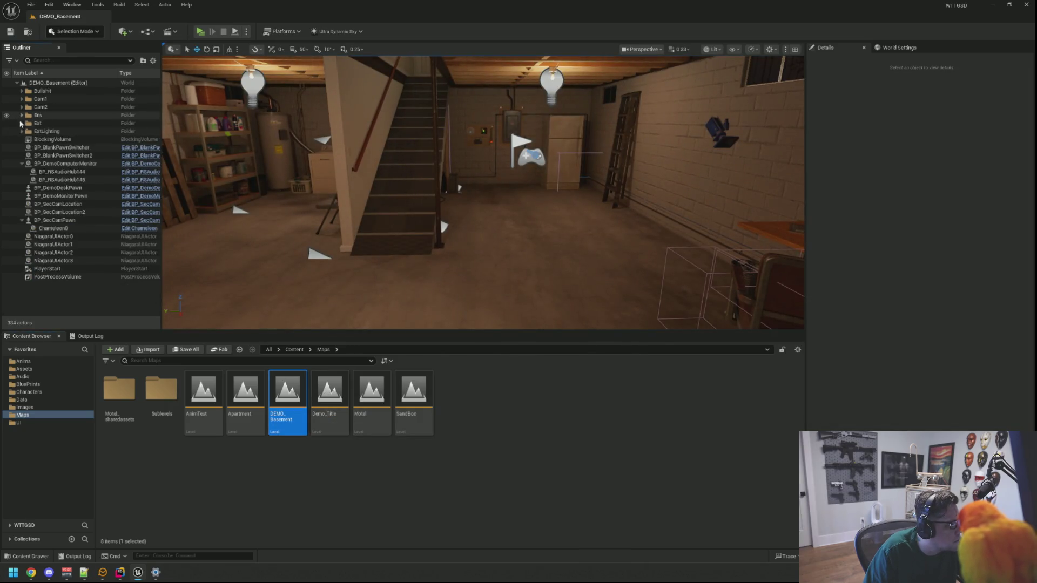
left_click(22, 164)
left_click(22, 204)
double_click(58, 188)
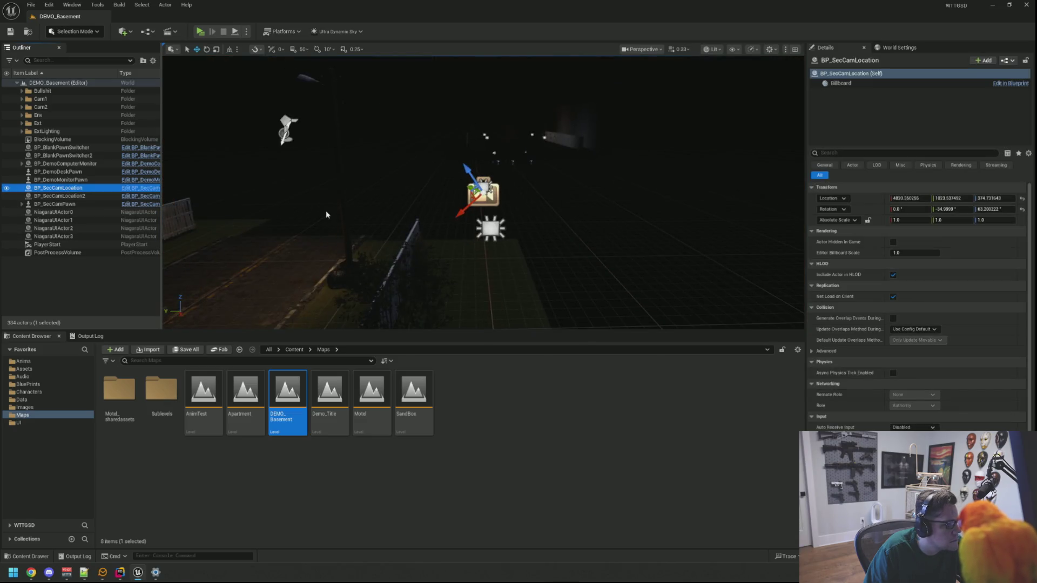
double_click(85, 180)
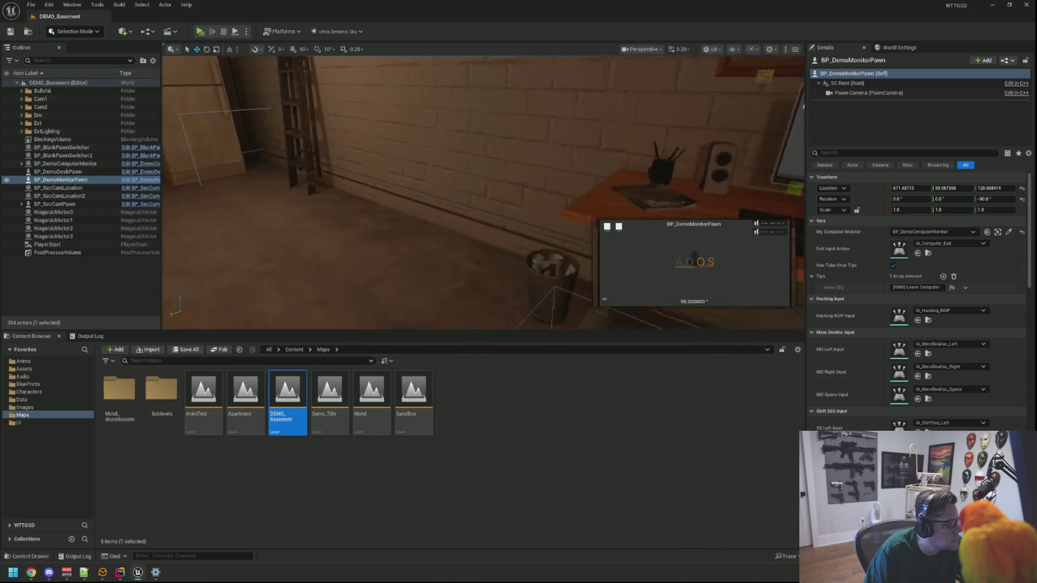
left_click(81, 148)
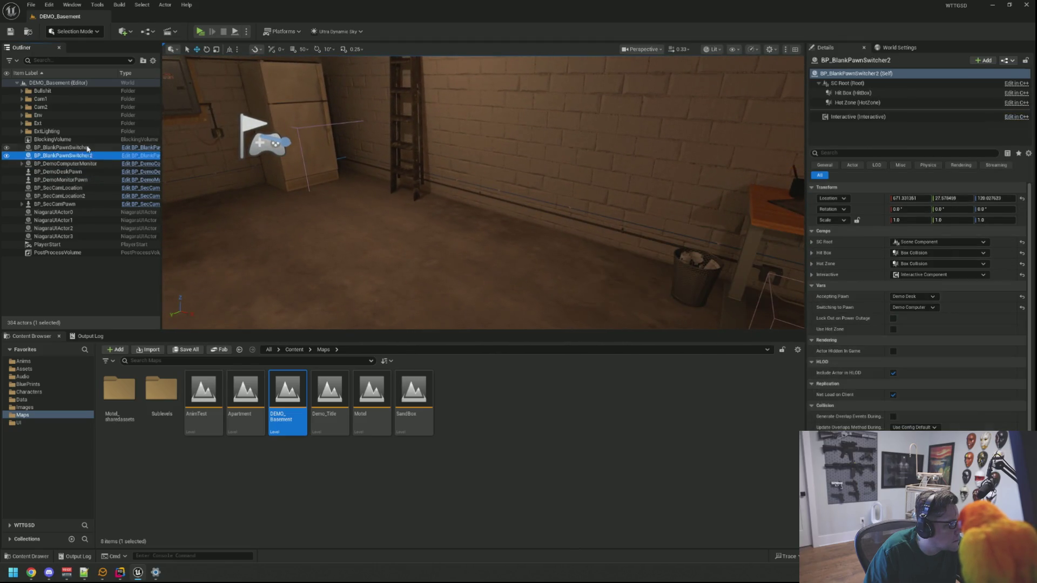
left_click(101, 275)
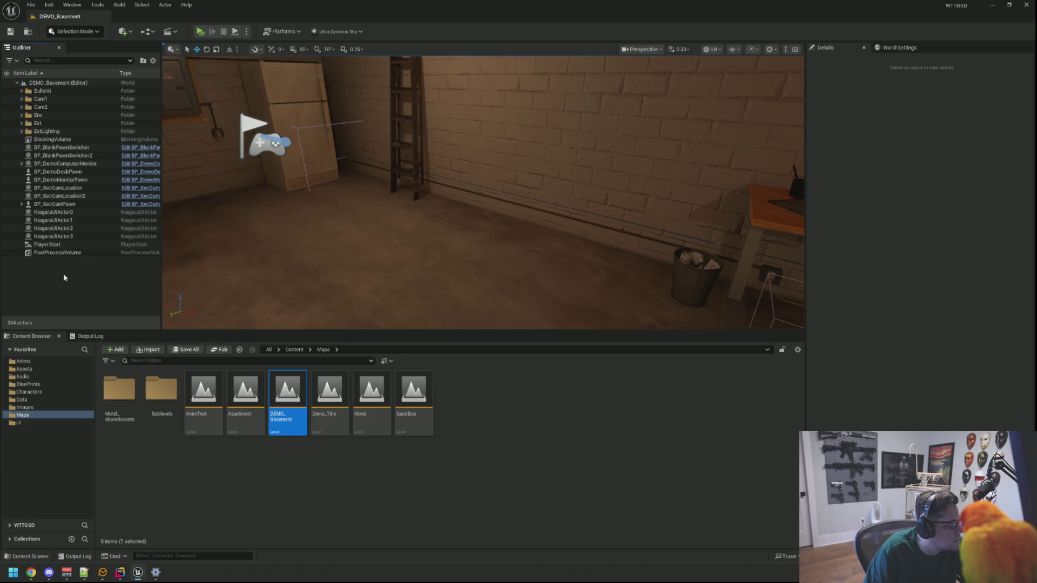
Step: Create an Audio folder in the Outliner and paste BP_RSAudioAutoPlayer and BP_SimonAmbHub into it
right_click(71, 276)
left_click(106, 290)
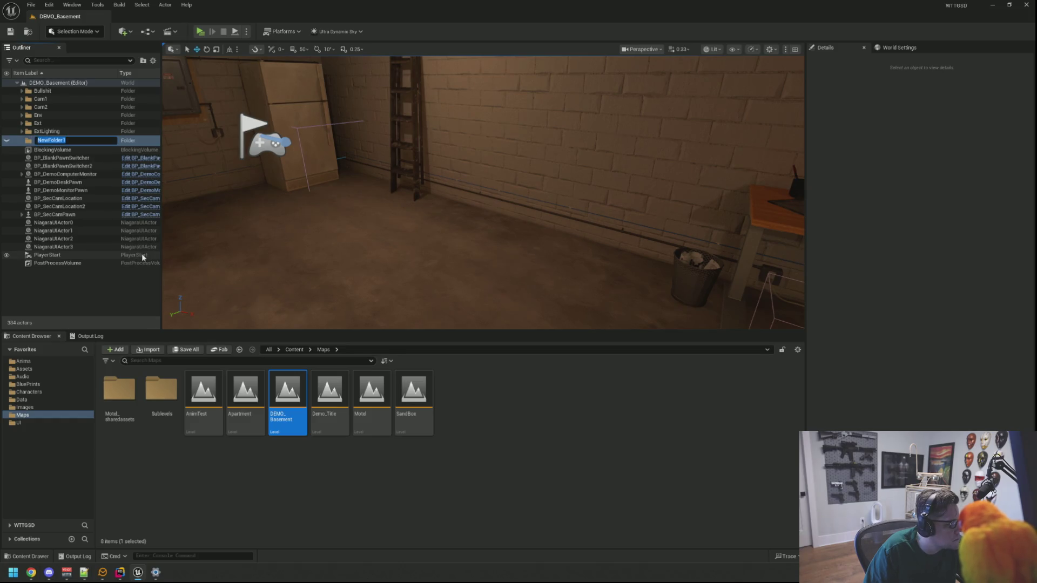
type("Audio")
key("Return")
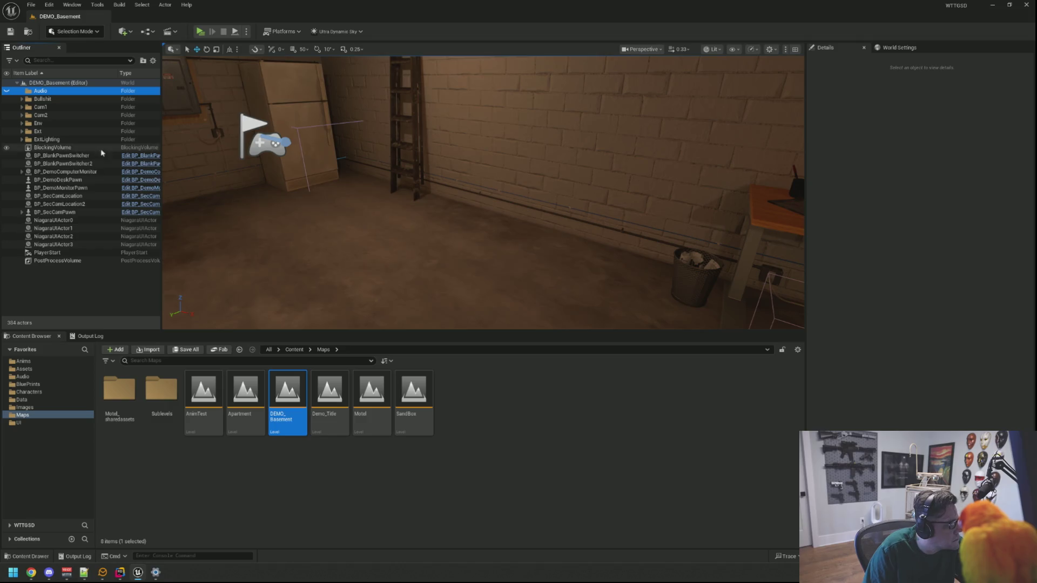
double_click(53, 93)
key("ctrl+v")
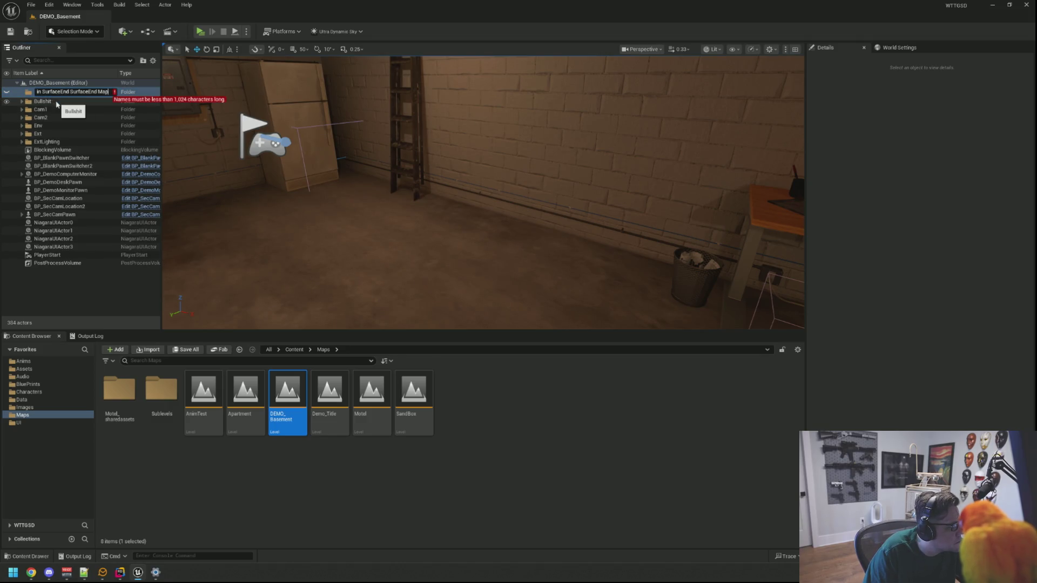
left_click(90, 284)
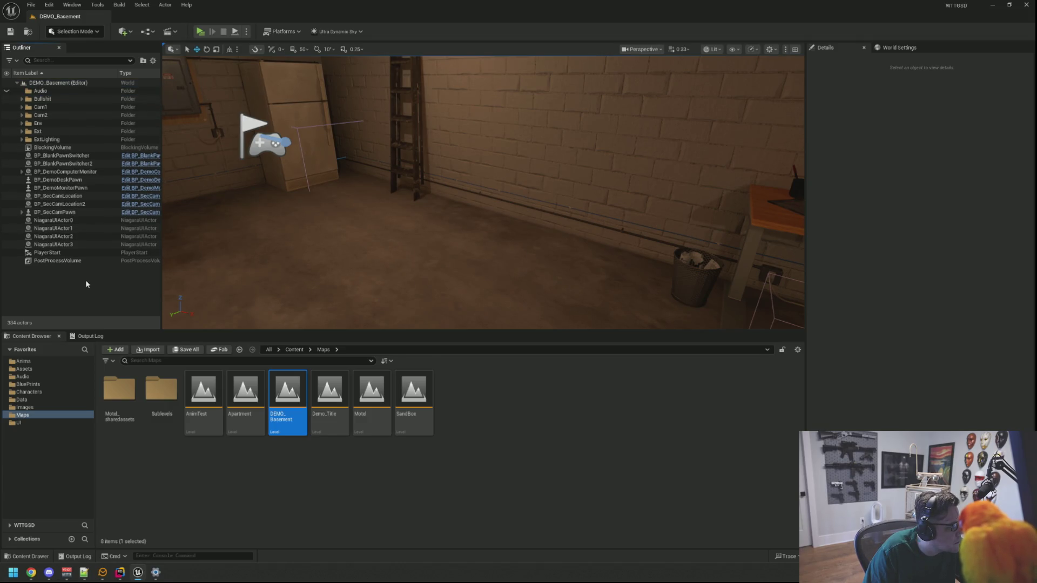
key("ctrl+v")
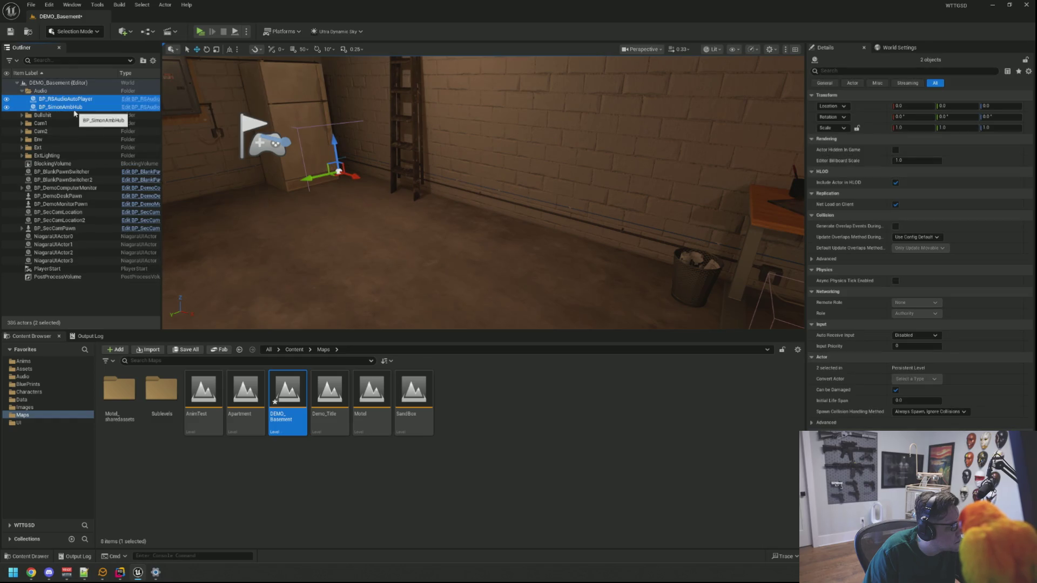
Step: Look around the basement and check the settings of the pasted audio actors
left_click_drag(331, 196, 302, 226)
left_click(86, 107)
left_click(76, 99)
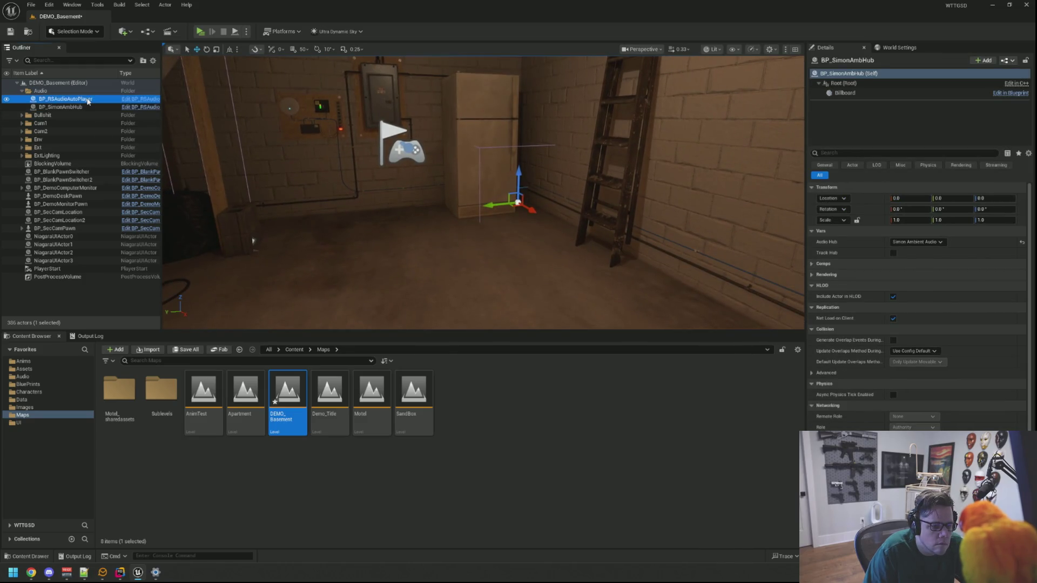
left_click_drag(301, 165, 270, 183)
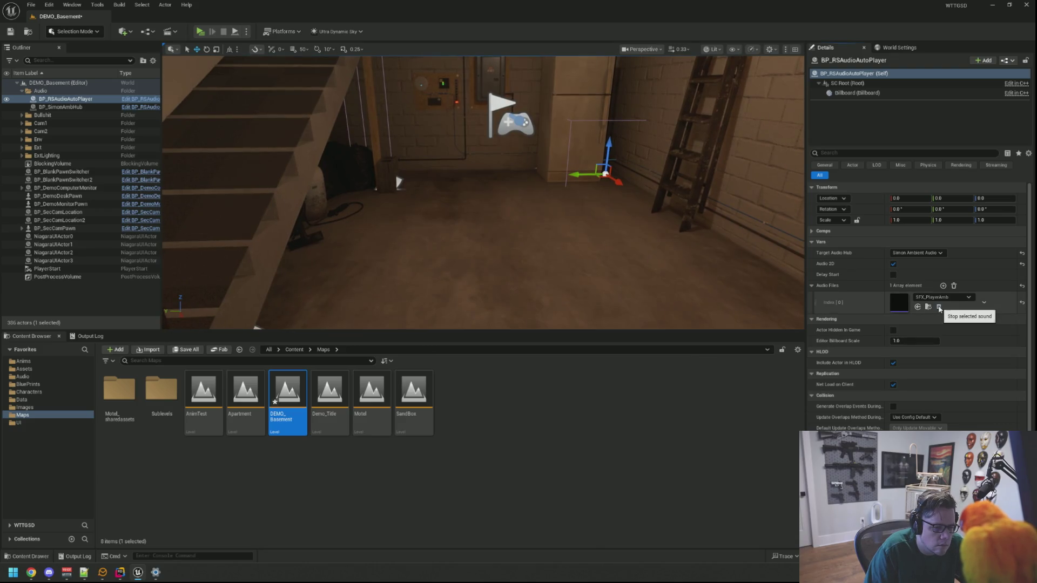
left_click(90, 336)
Step: Save the DEMO_Basement level with Ctrl+S and start a play-test
key("Escape")
key("ctrl+s")
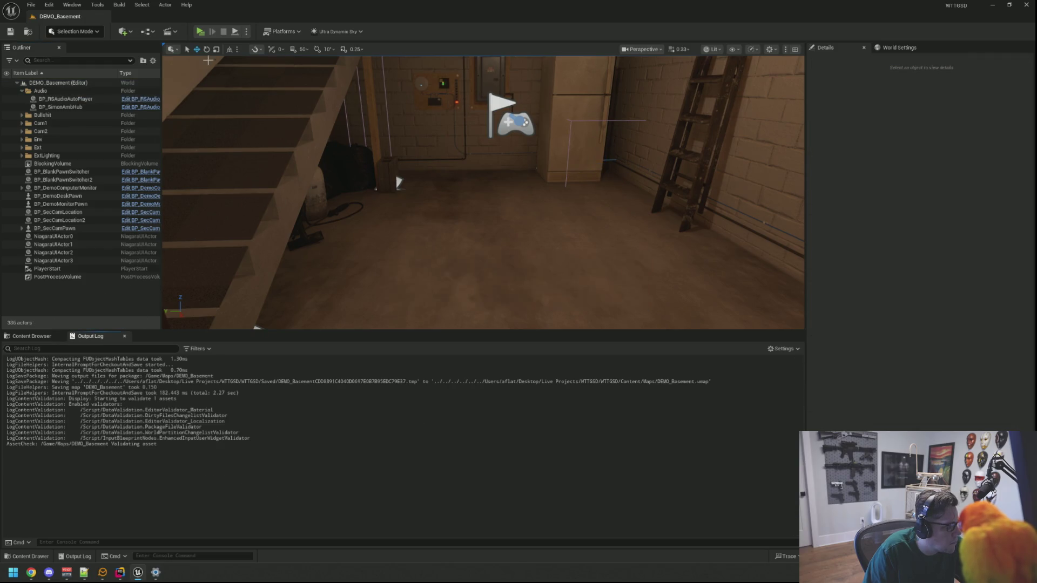
left_click(201, 32)
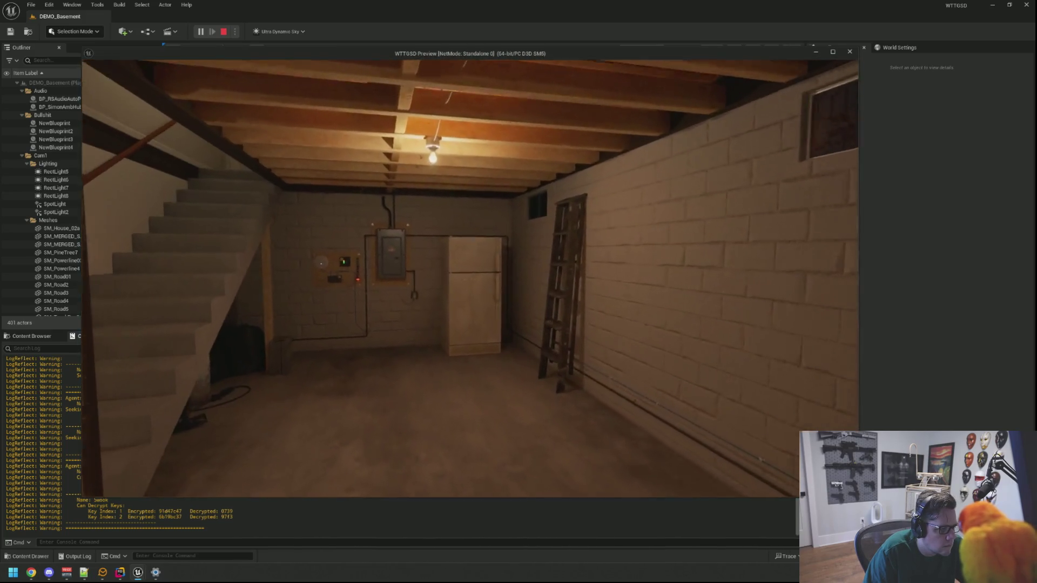
Step: Stop the DEMO_Basement play-test with Esc to return to the editor
key("Escape")
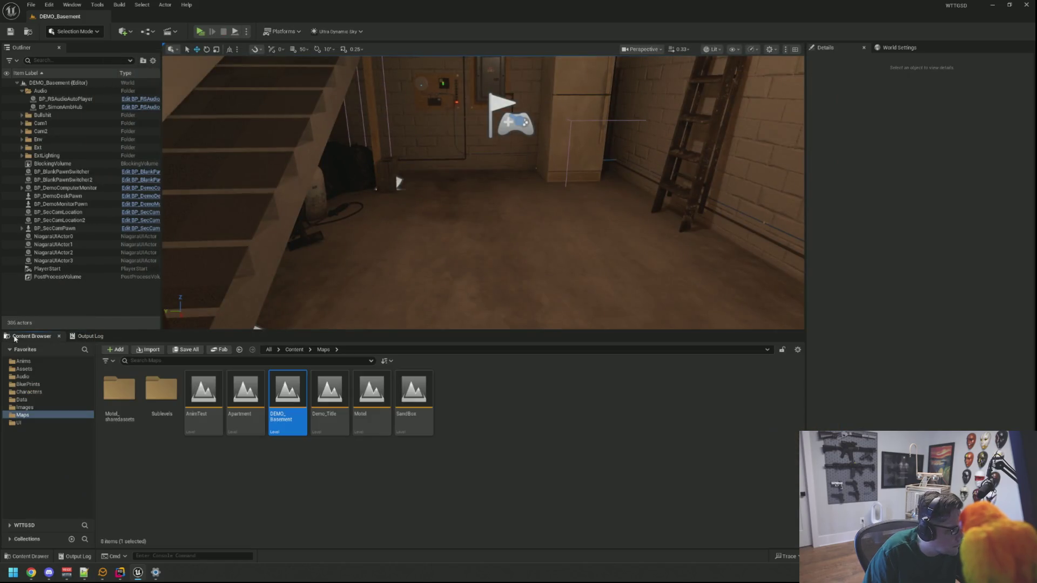
Step: Locate and inspect the SFX_PlayerAmb sound assigned to BP_RSAudioAutoPlayer
left_click(61, 107)
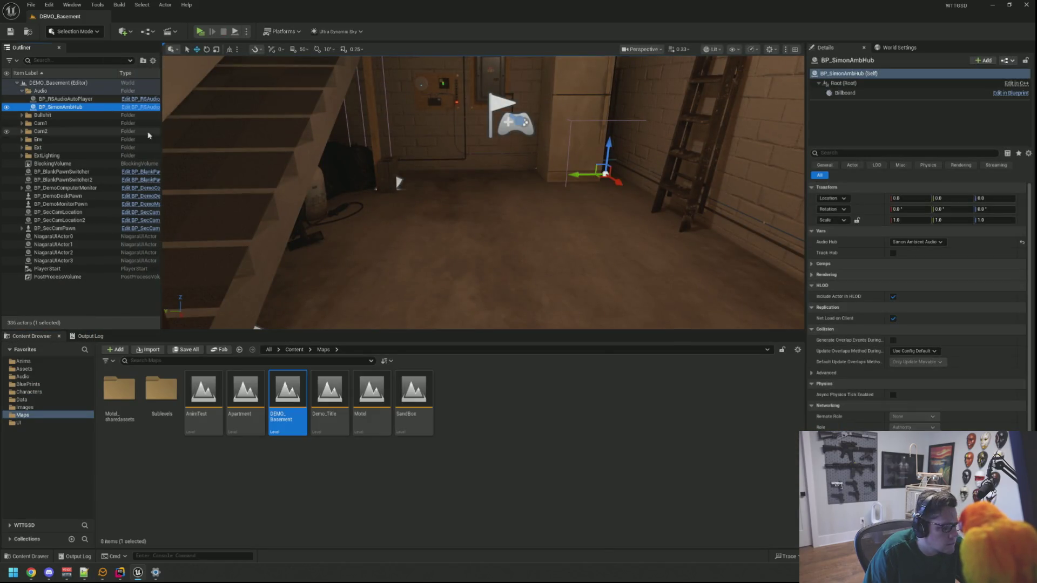
left_click(65, 99)
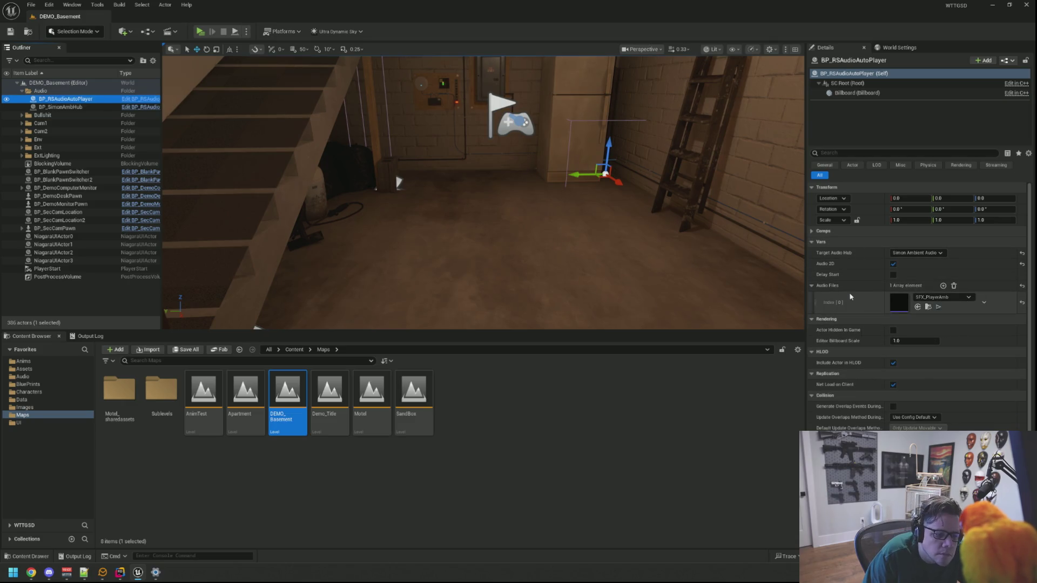
left_click(929, 309)
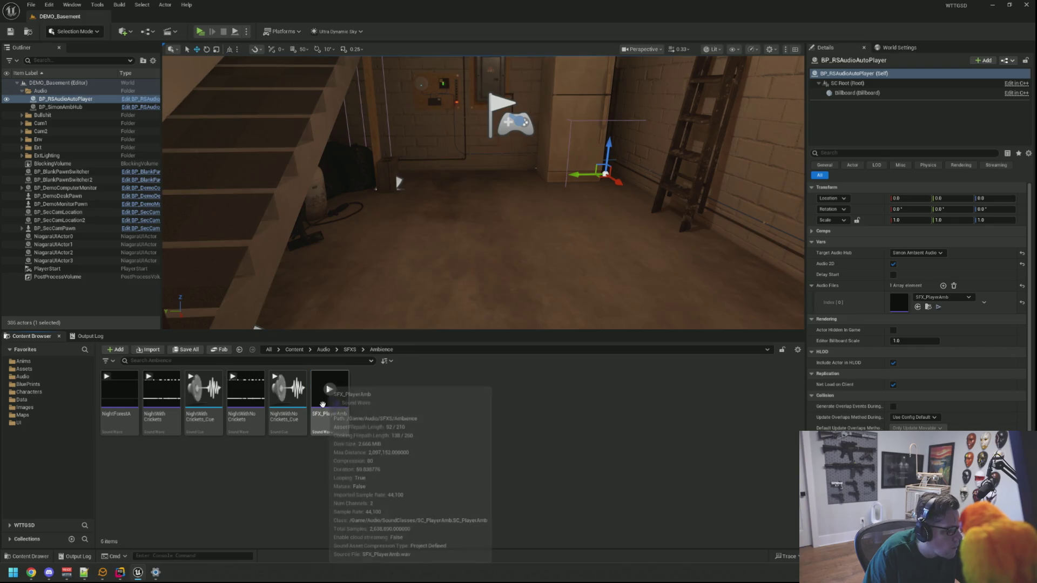
double_click(325, 410)
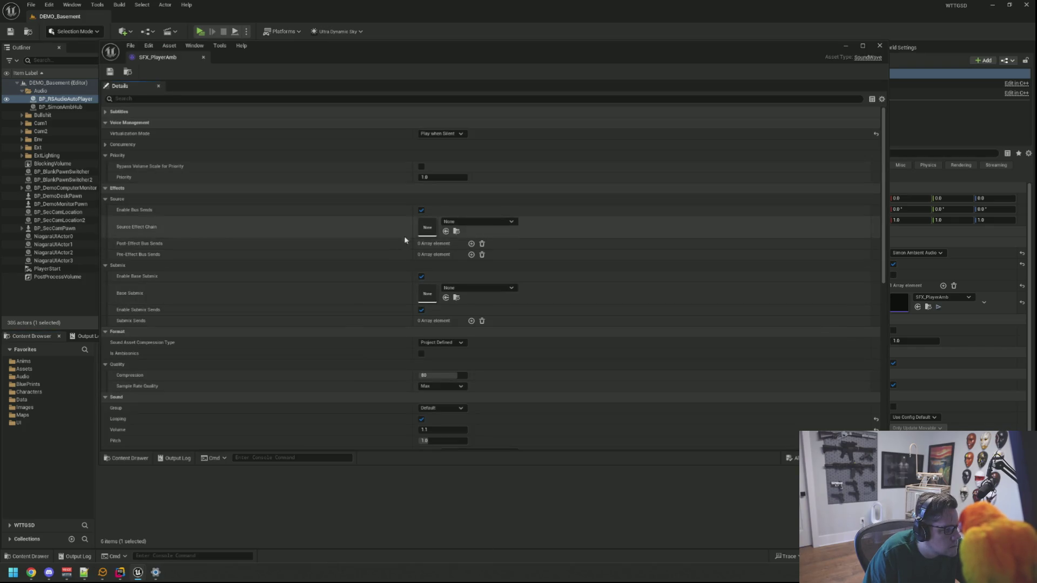
scroll(416, 276, "down", 1)
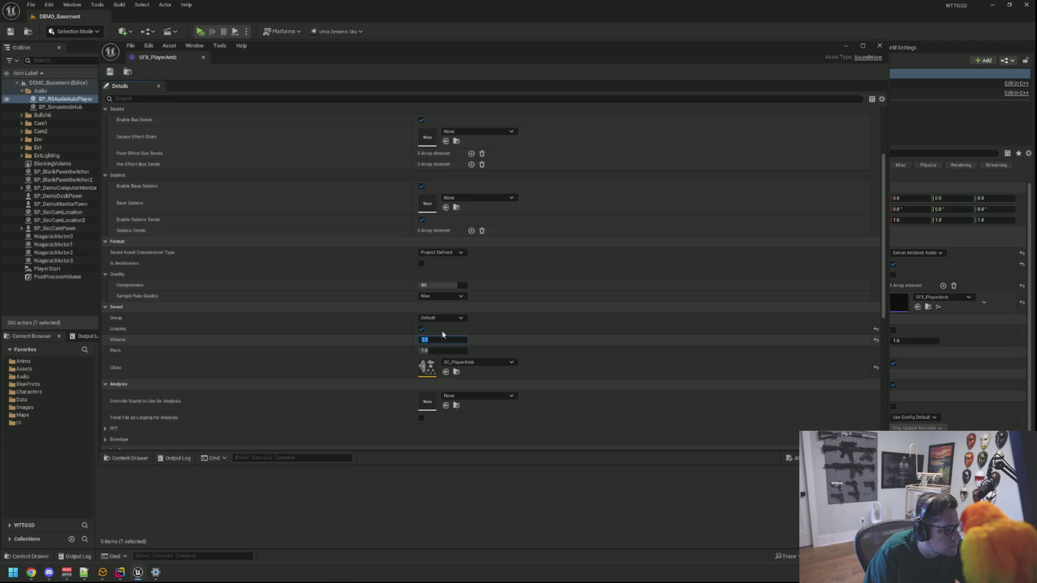
key("alt+F4")
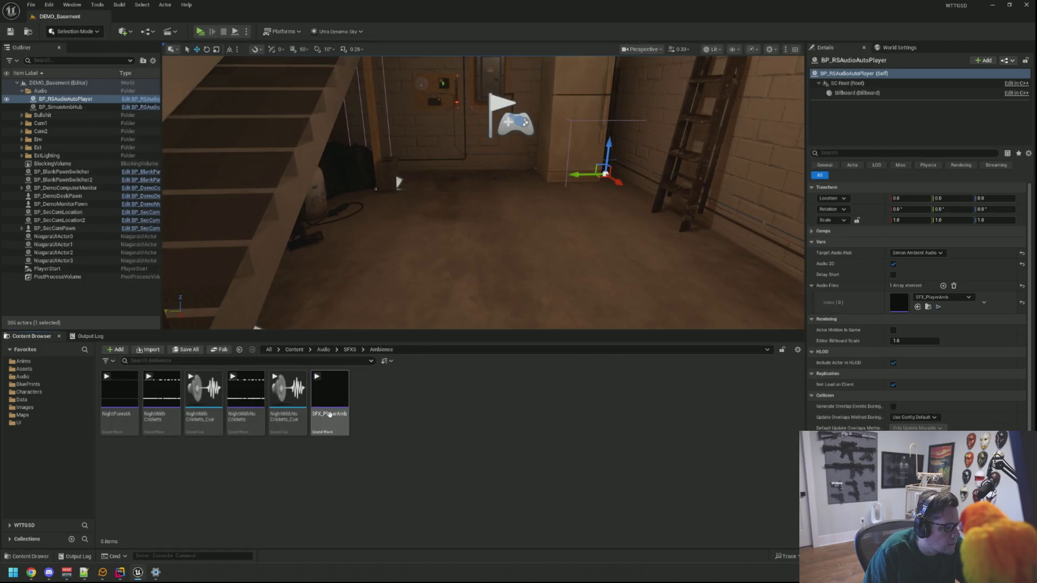
Step: Duplicate SFX_PlayerAmb as SFX_PlayerAmbDemo and adjust its Volume value
key("ctrl+d")
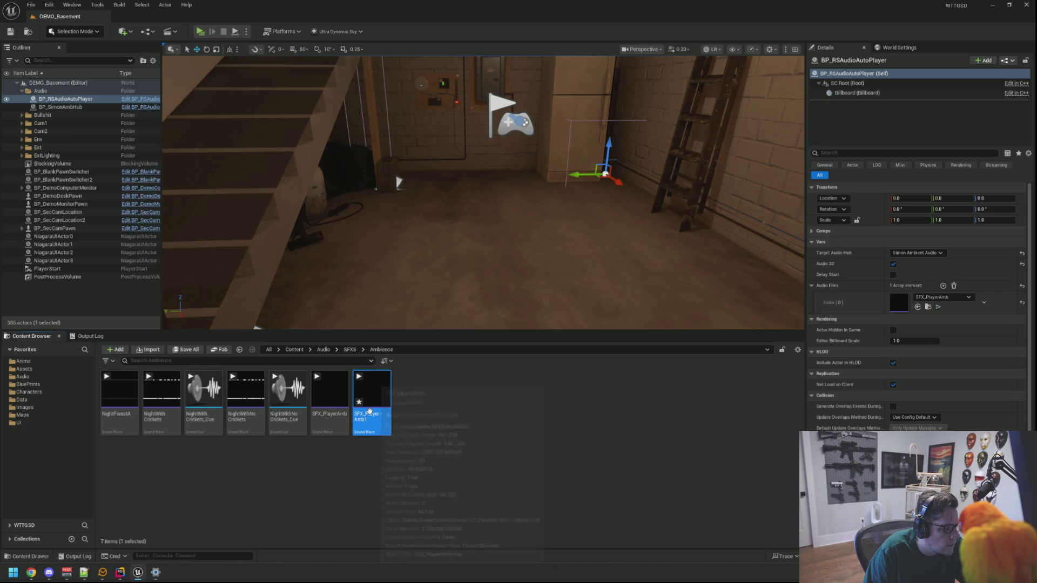
type("SFX_PlayerAmbDe")
type("mo")
key("Return")
double_click(372, 390)
scroll(401, 340, "down", 5)
left_click(444, 301)
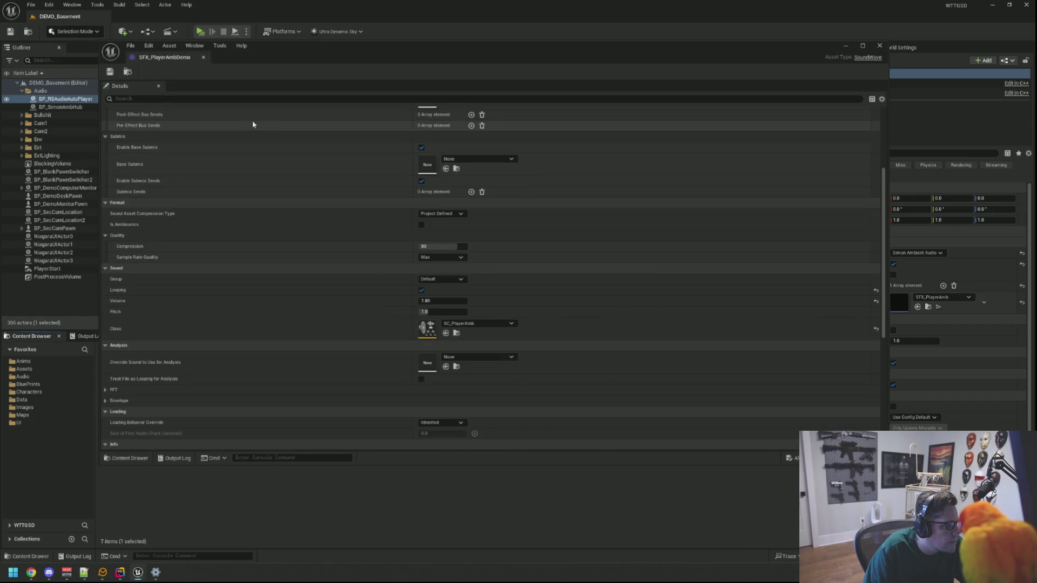
left_click(203, 57)
Step: Assign SFX_PlayerAmbDemo as the auto player's audio file and launch a standalone preview
left_click(372, 391)
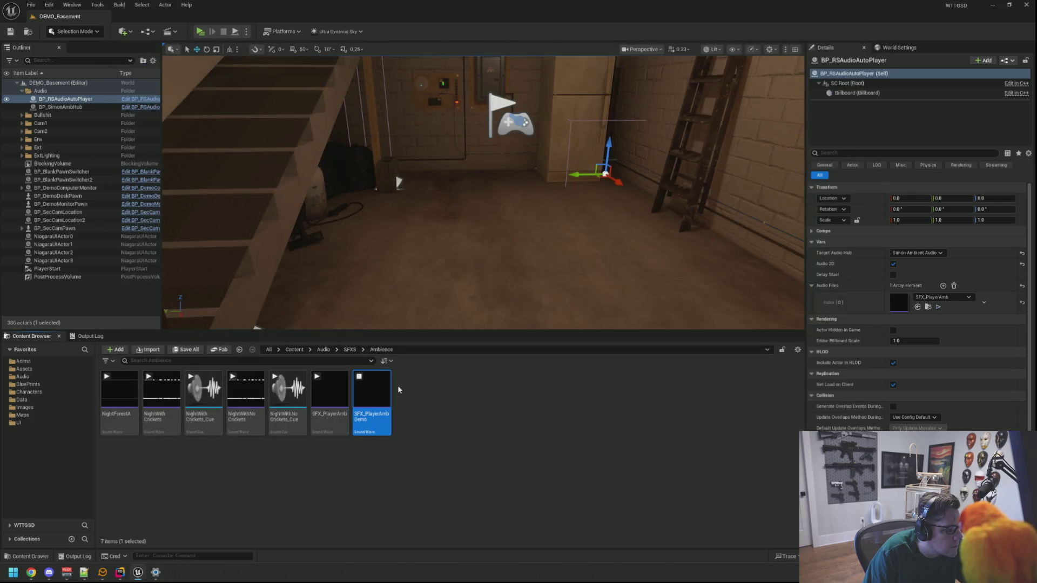
left_click_drag(372, 391, 876, 313)
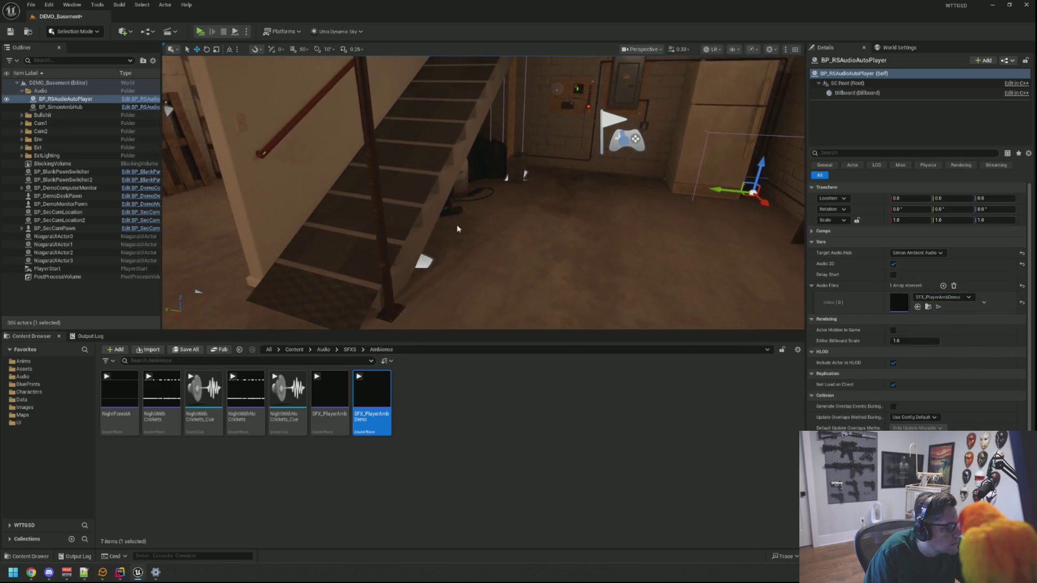
left_click(201, 32)
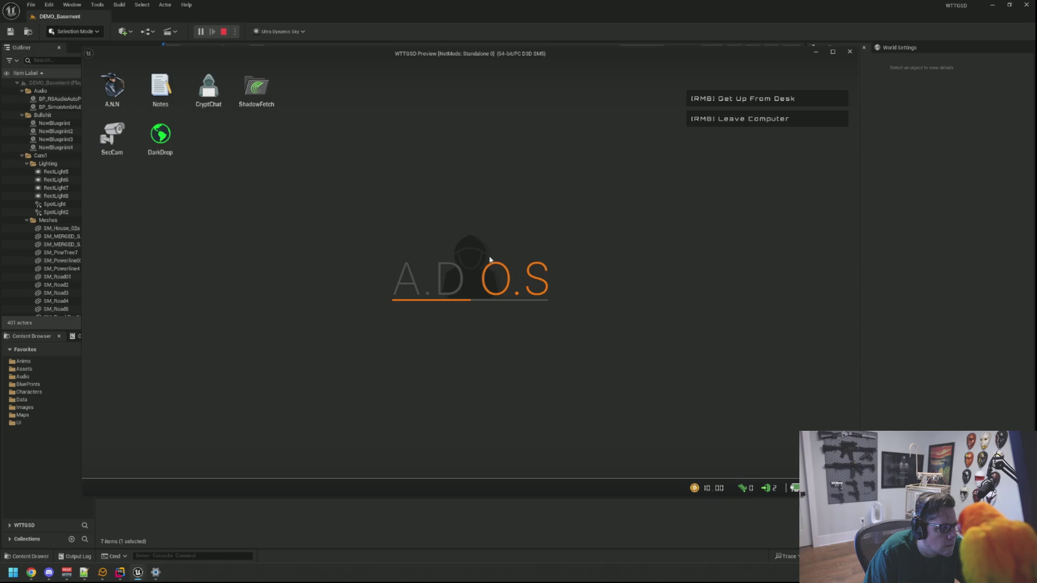
Step: Use the in-game computer, get up from the desk, and end the playtest
right_click(521, 267)
left_click(536, 234)
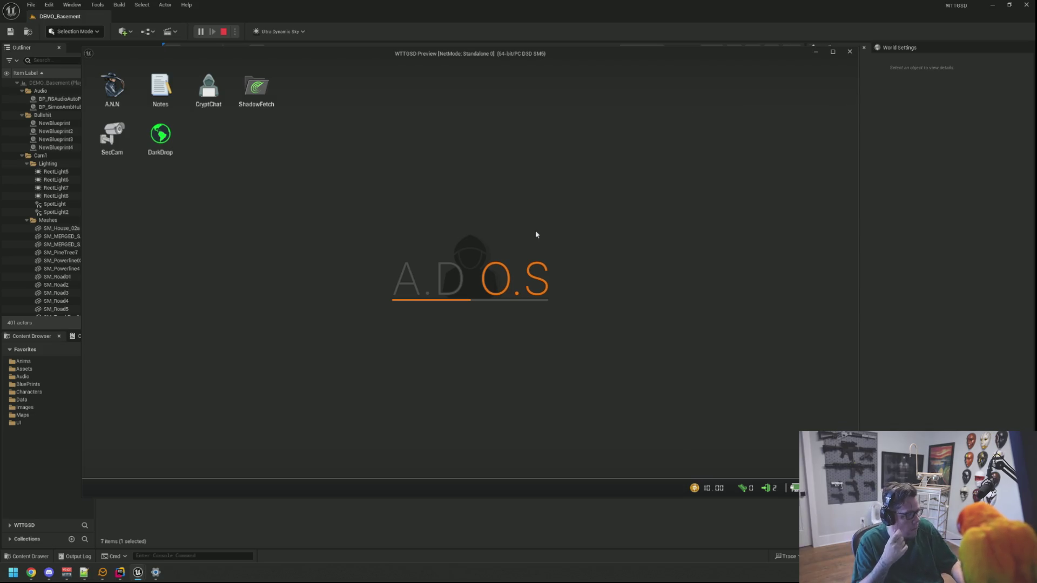
right_click(531, 268)
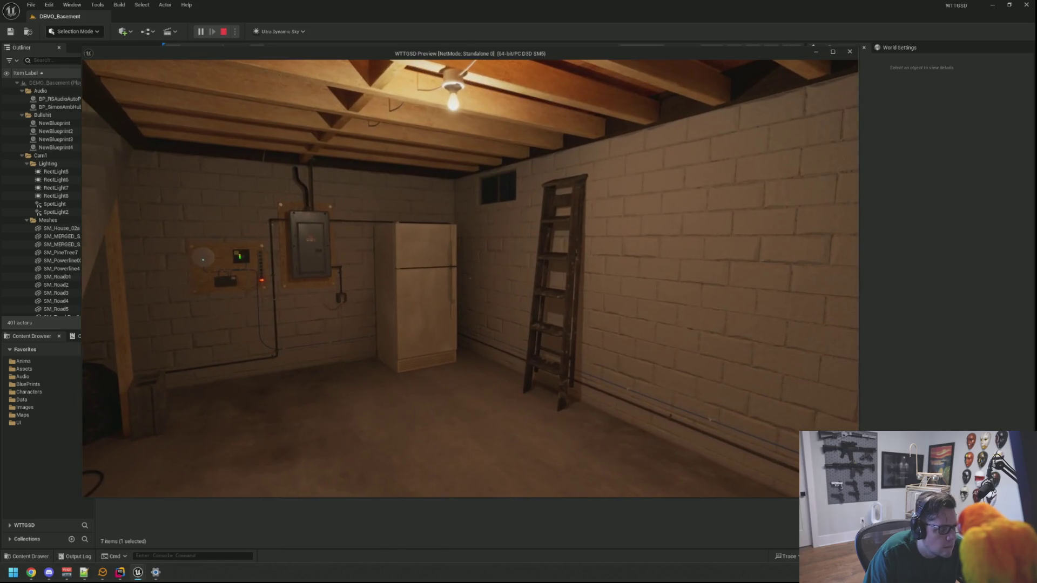
key("Escape")
Step: Collapse the Audio folder, make the viewport taller, and minimize the editor
left_click_drag(239, 277, 186, 302)
left_click(21, 91)
mouse_move(379, 216)
left_mouse_down()
mouse_move(410, 195)
mouse_move(378, 216)
left_mouse_up()
left_click_drag(458, 363, 457, 370)
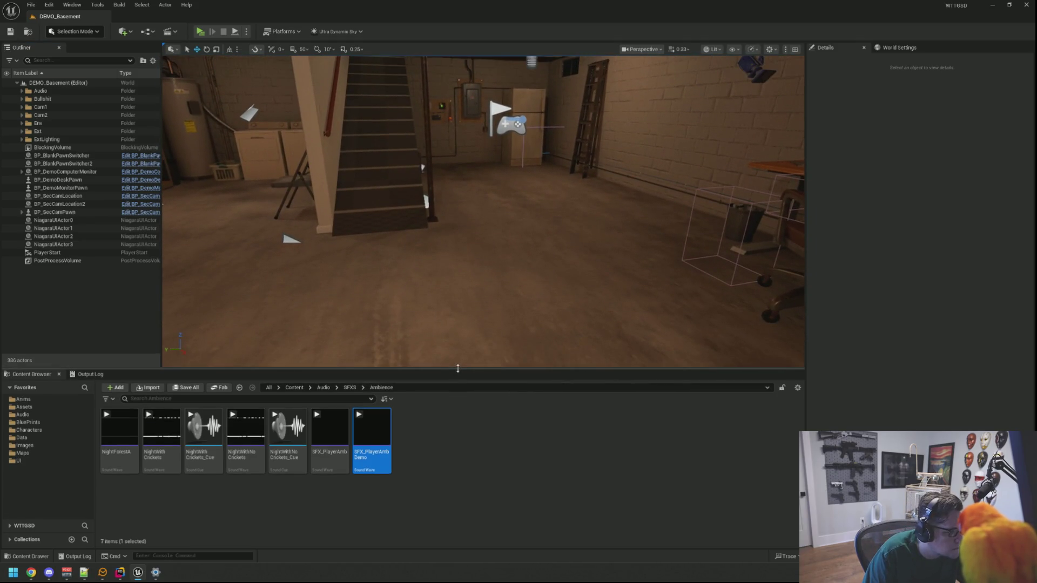
left_click_drag(378, 216, 378, 238)
left_click(993, 4)
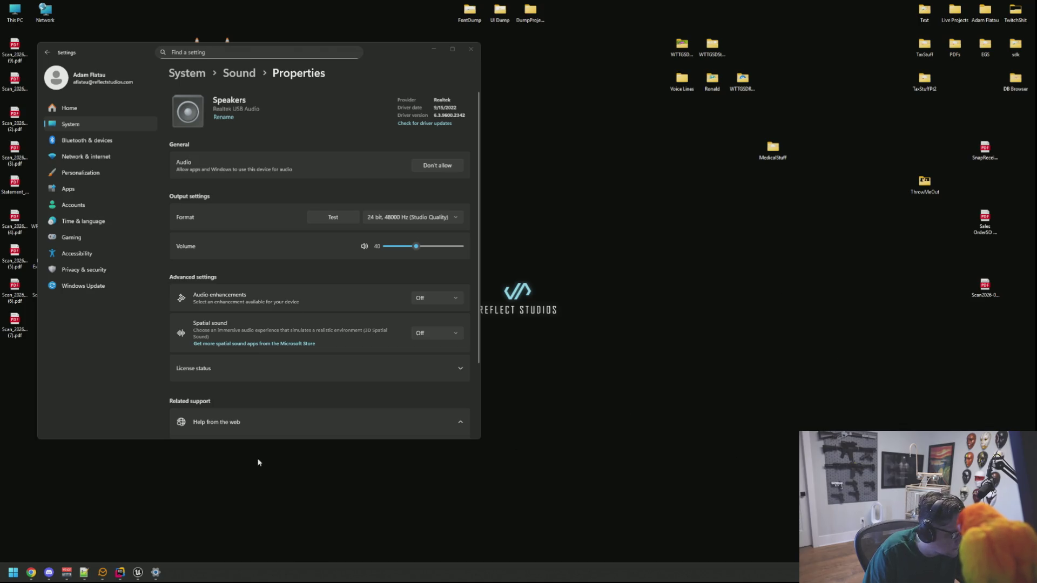
Step: Set Voicemeeter Banana's A1 output to Speakers (Realtek USB Audio), then return to Unreal
left_click(156, 572)
left_click(157, 572)
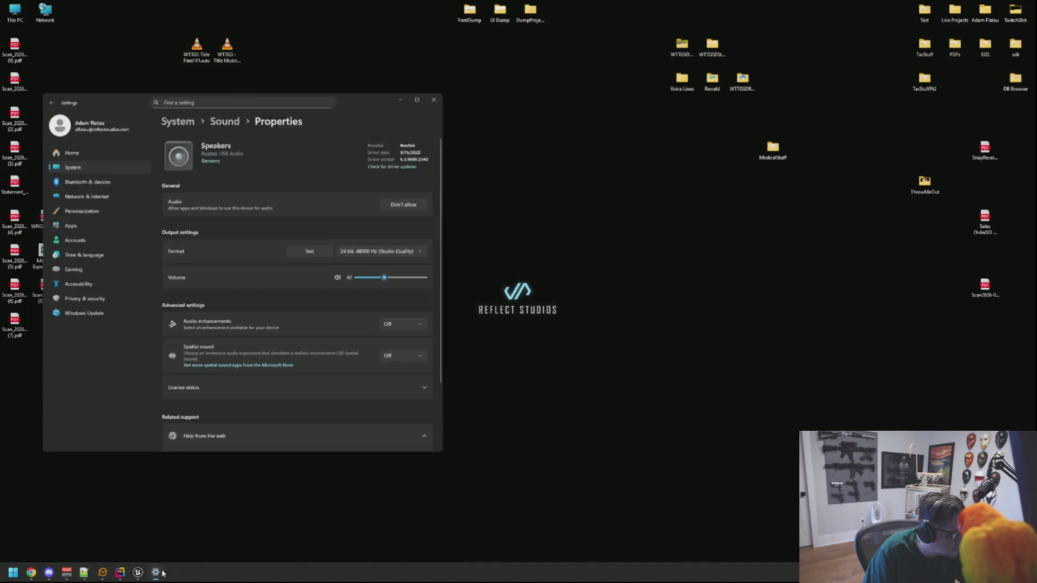
left_click(66, 571)
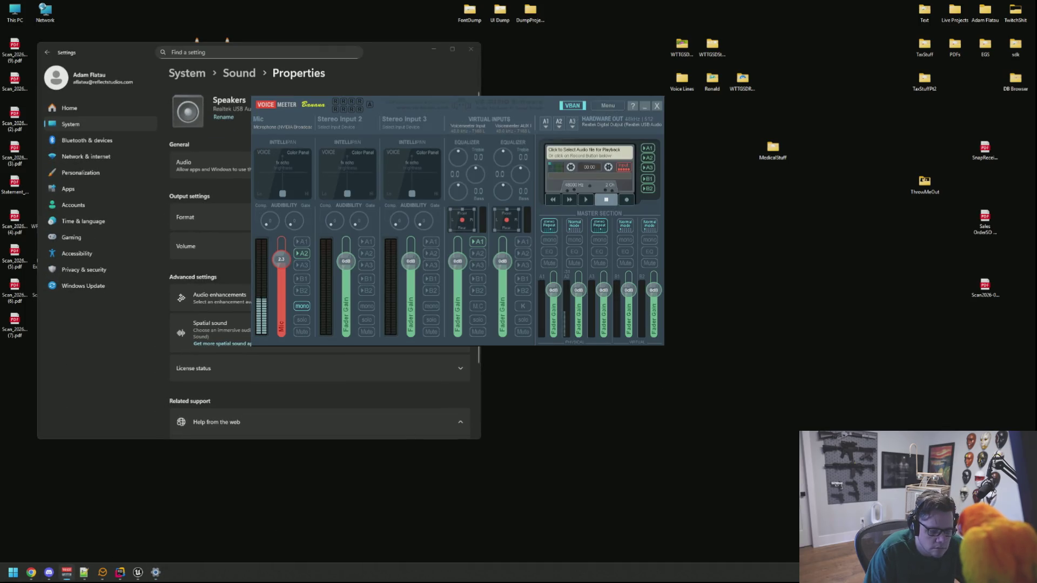
key("XF86AudioPlay")
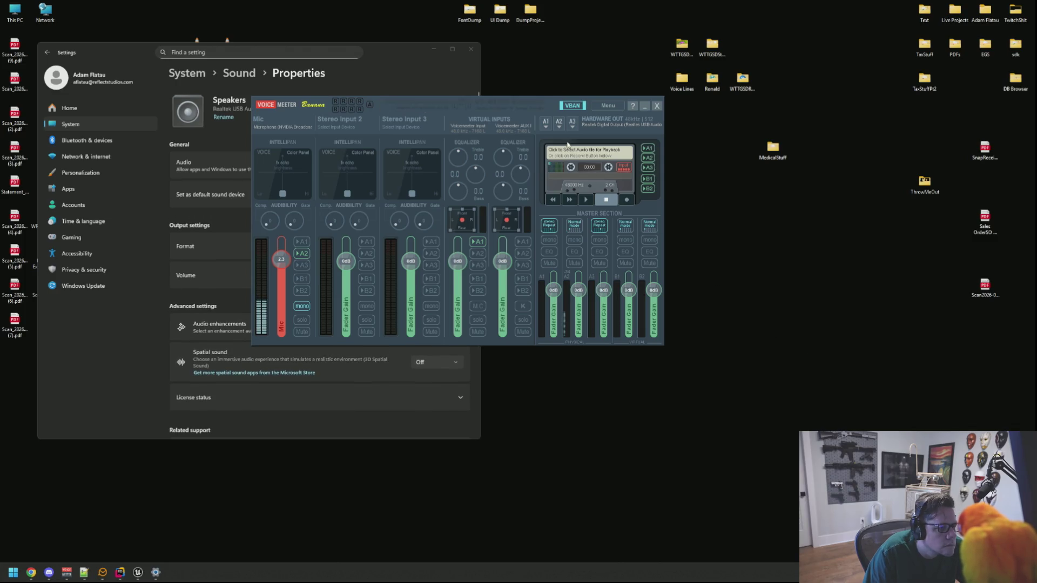
left_click_drag(533, 103, 640, 115)
left_click(654, 134)
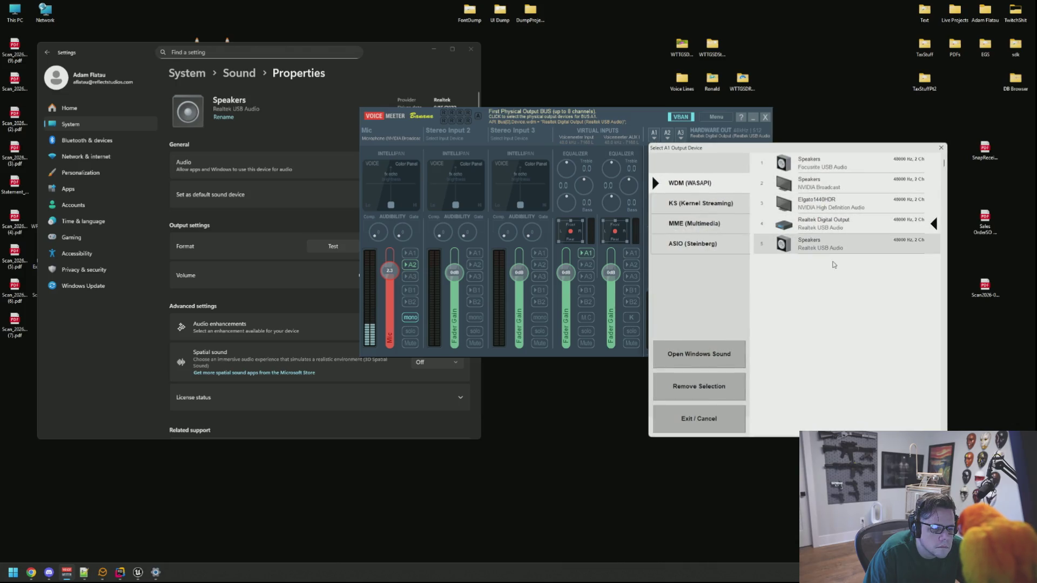
left_click(827, 248)
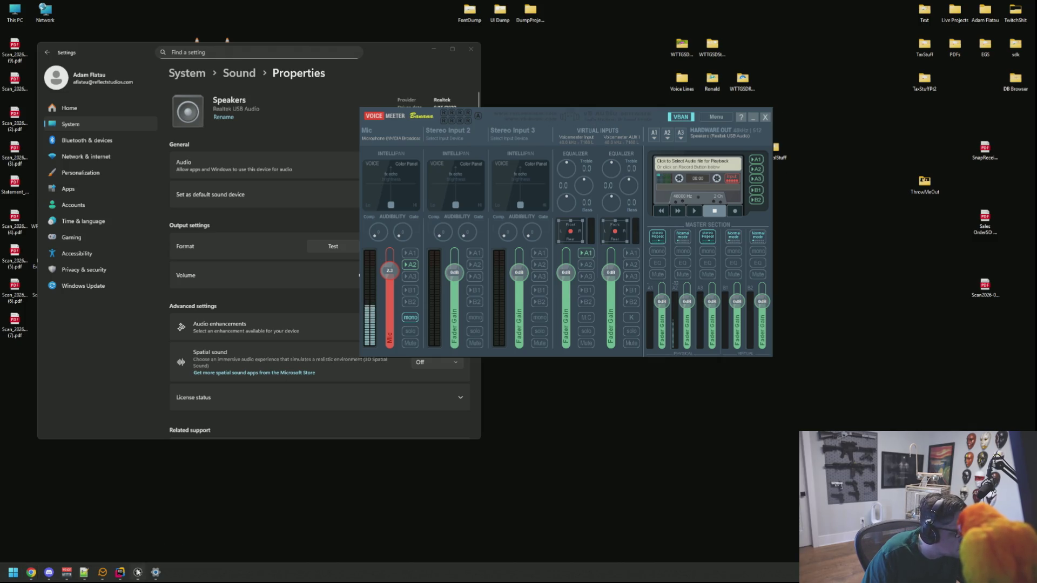
left_click(136, 572)
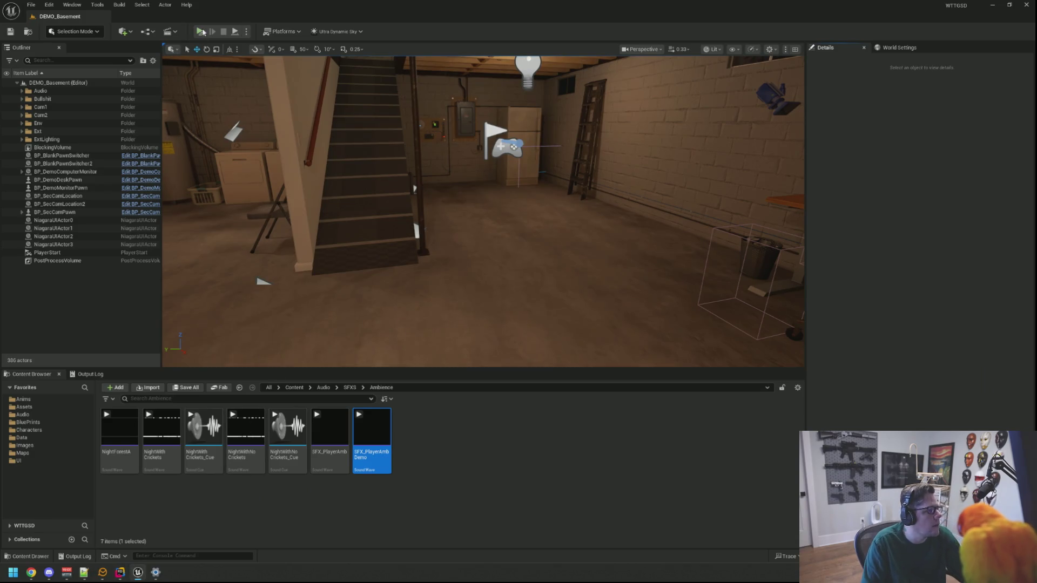
Step: Start a playtest, sit at the in-game computer, and run TriggerHack -1 from the console
key("alt+p")
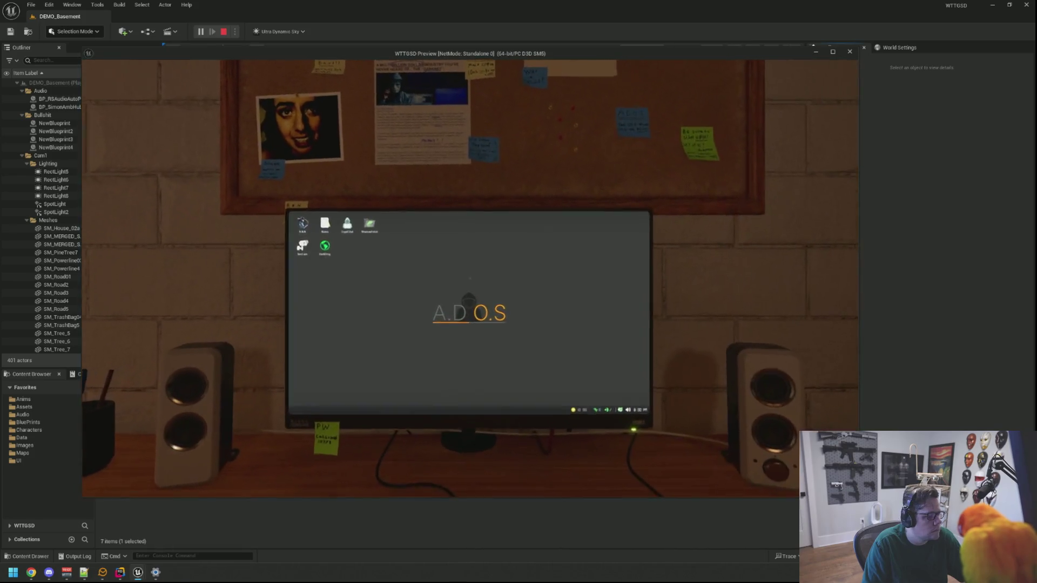
left_click(470, 278)
left_click(864, 296)
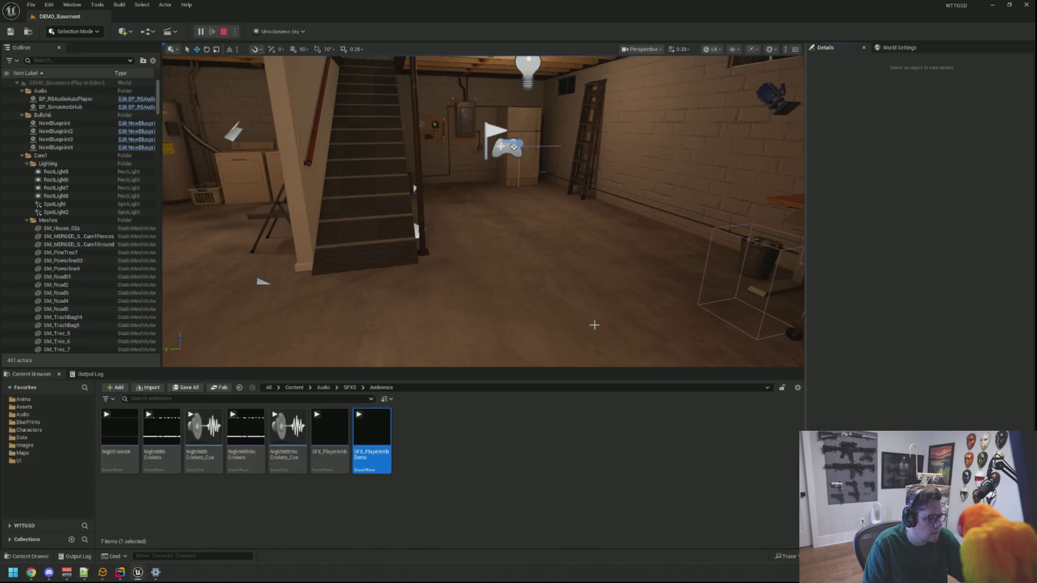
mouse_move(142, 572)
left_click(183, 540)
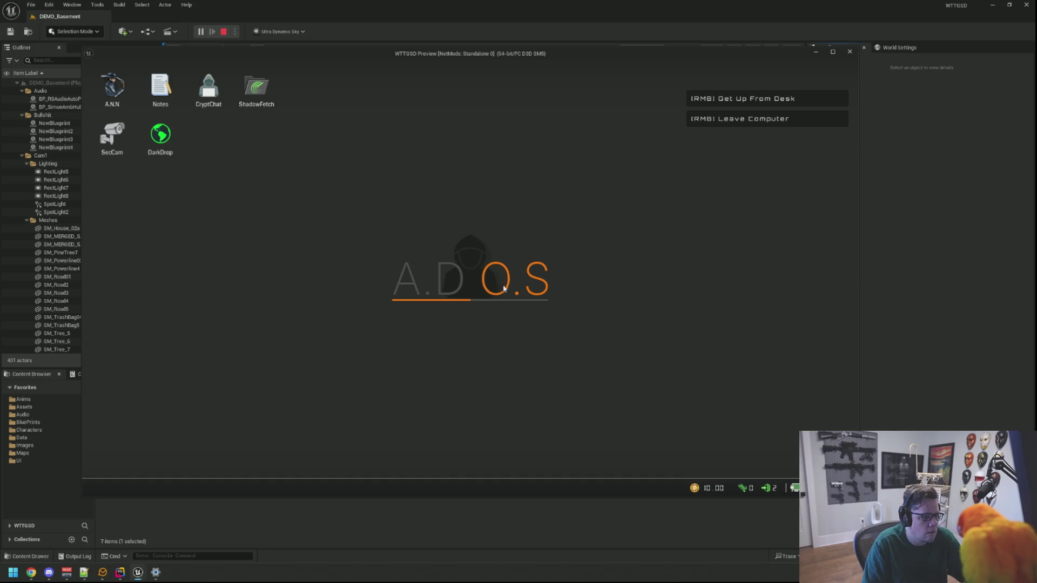
key("grave")
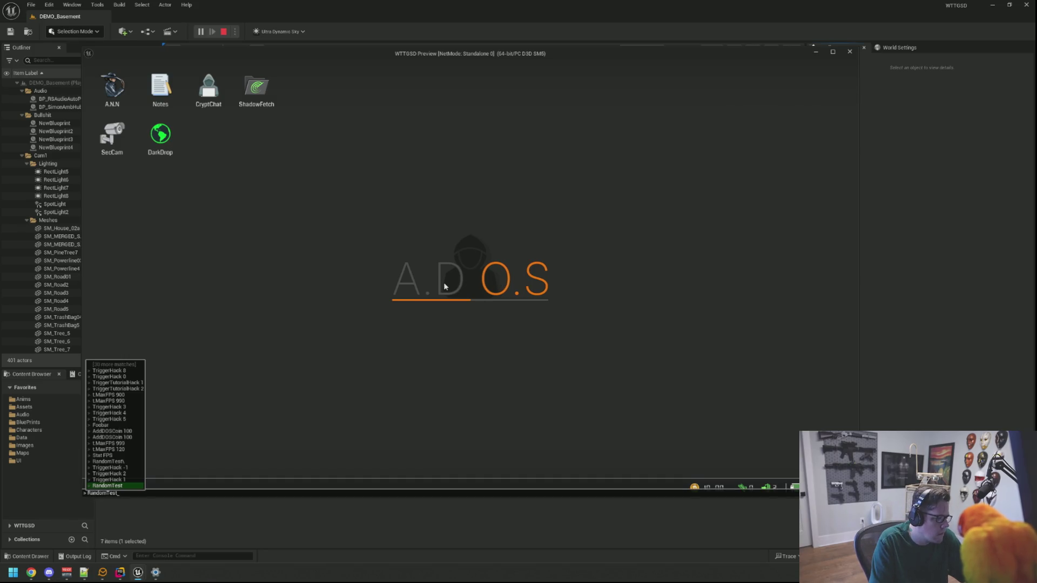
key("Return")
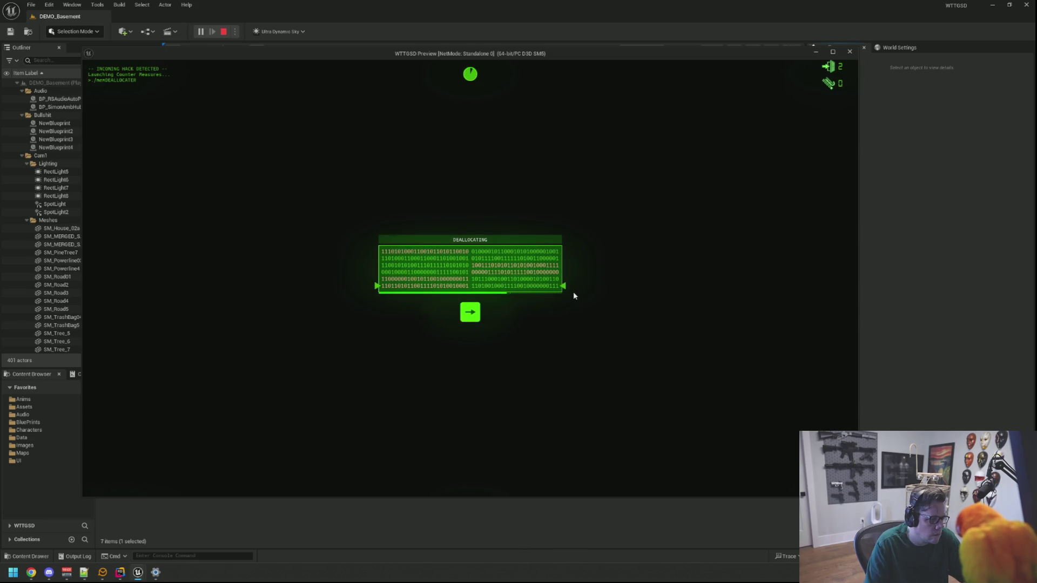
Step: Answer the DEALLOCATING prompts until HACK BLOCKED appears, then stand up and stop the playtest
key("Right")
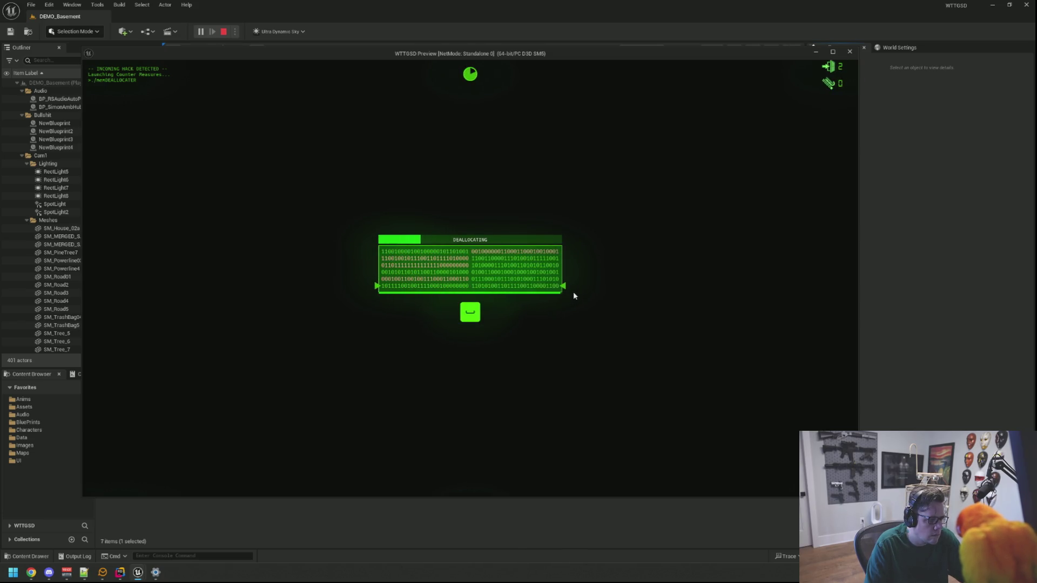
key("space")
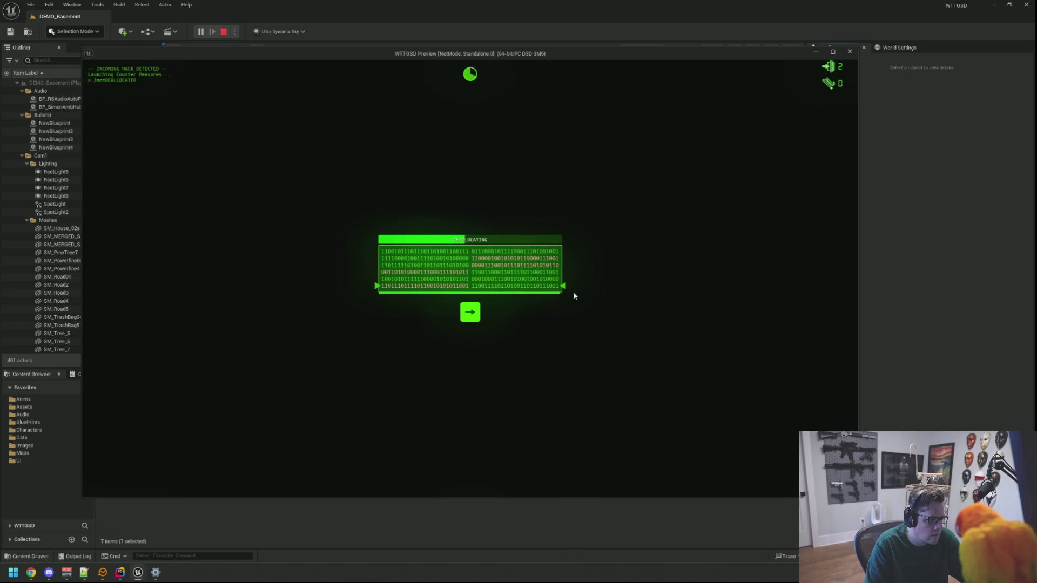
key("Right")
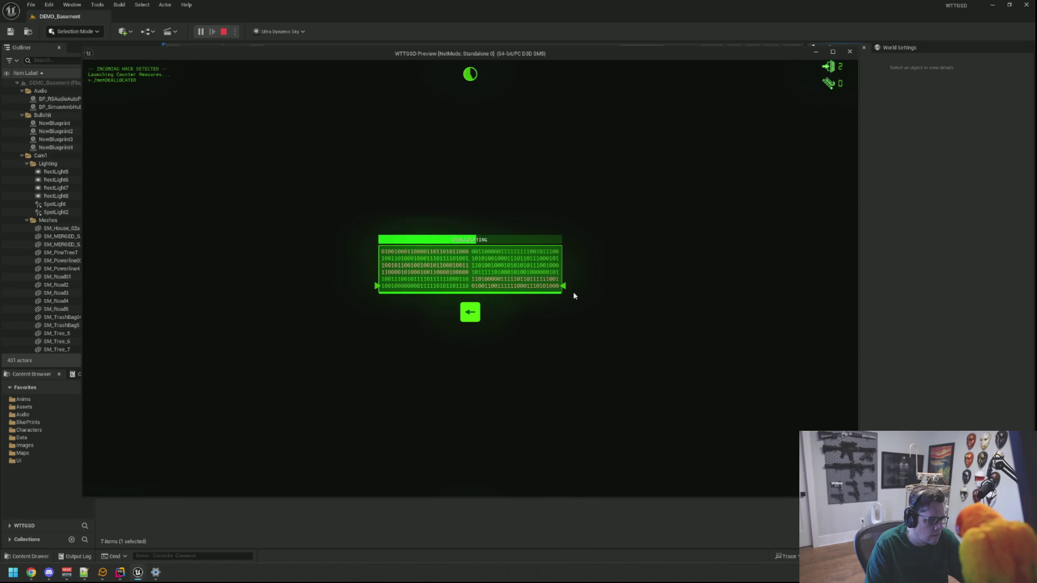
key("space")
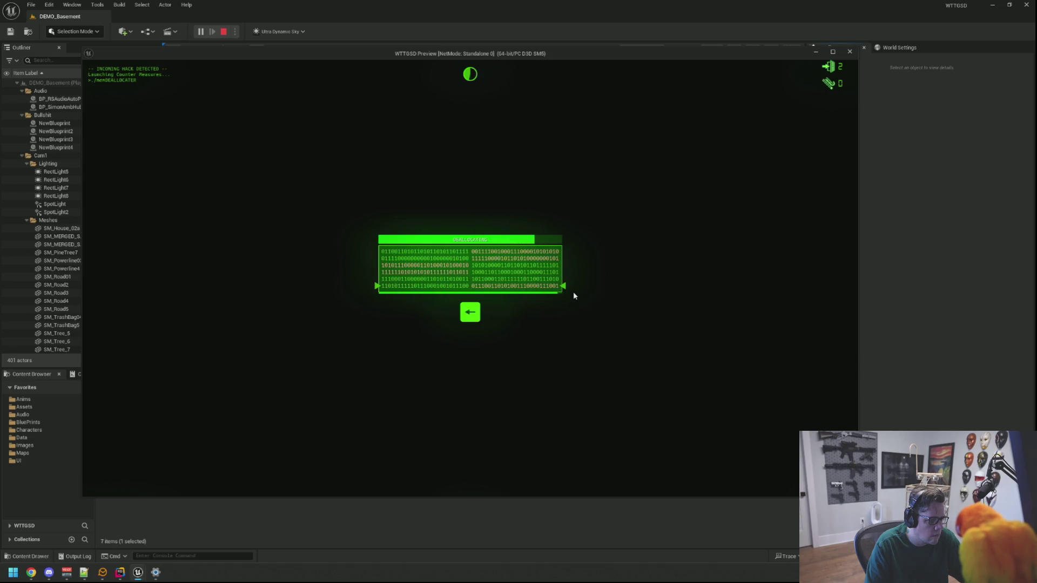
key("Right")
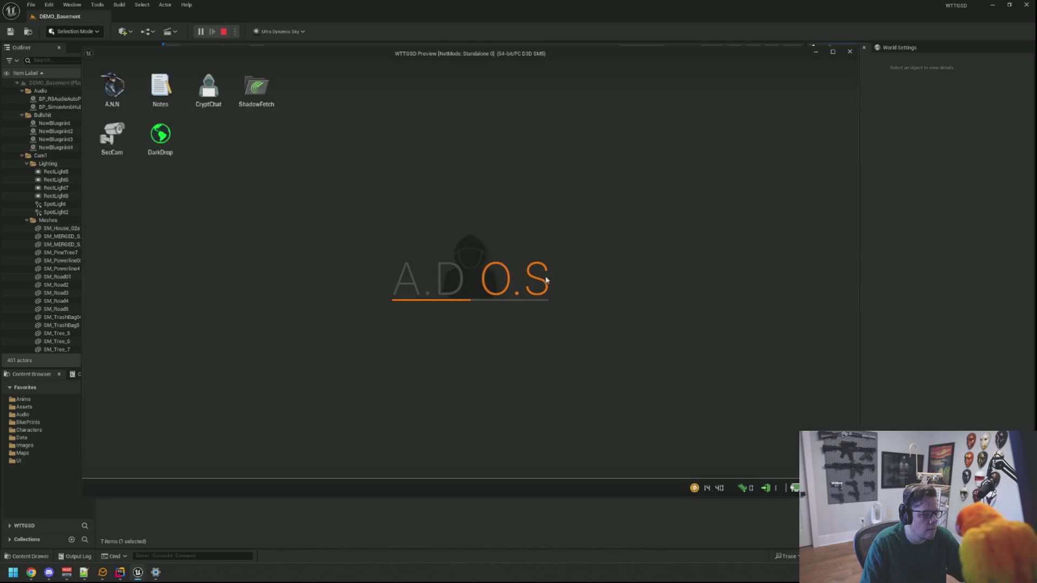
right_click(545, 280)
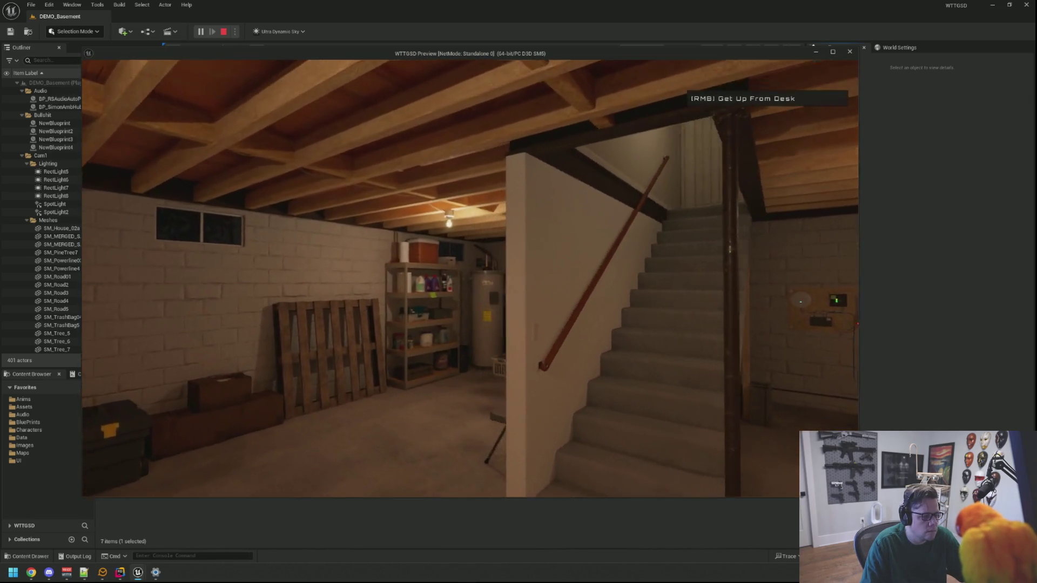
right_click(470, 278)
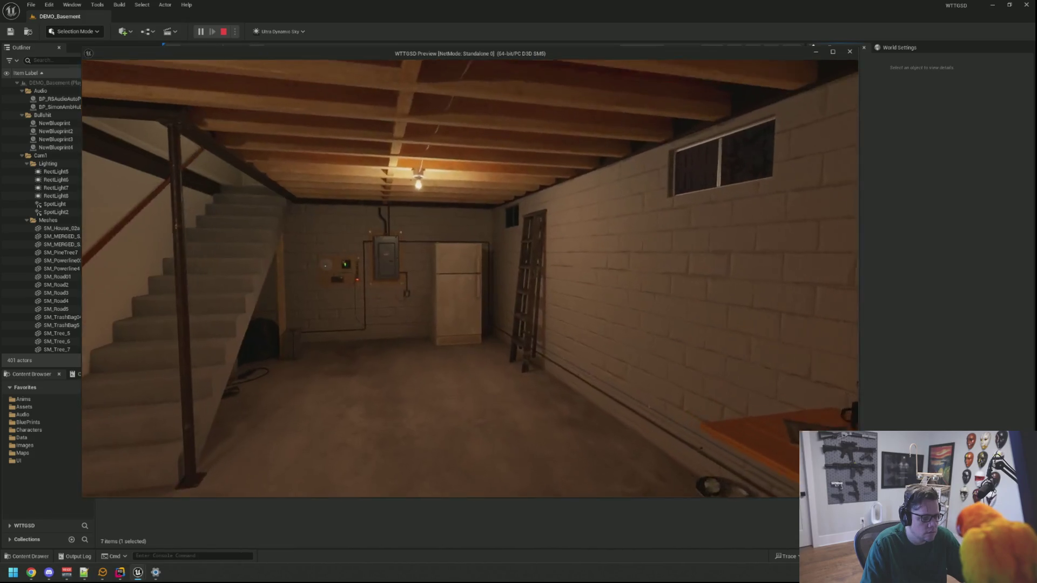
key("Escape")
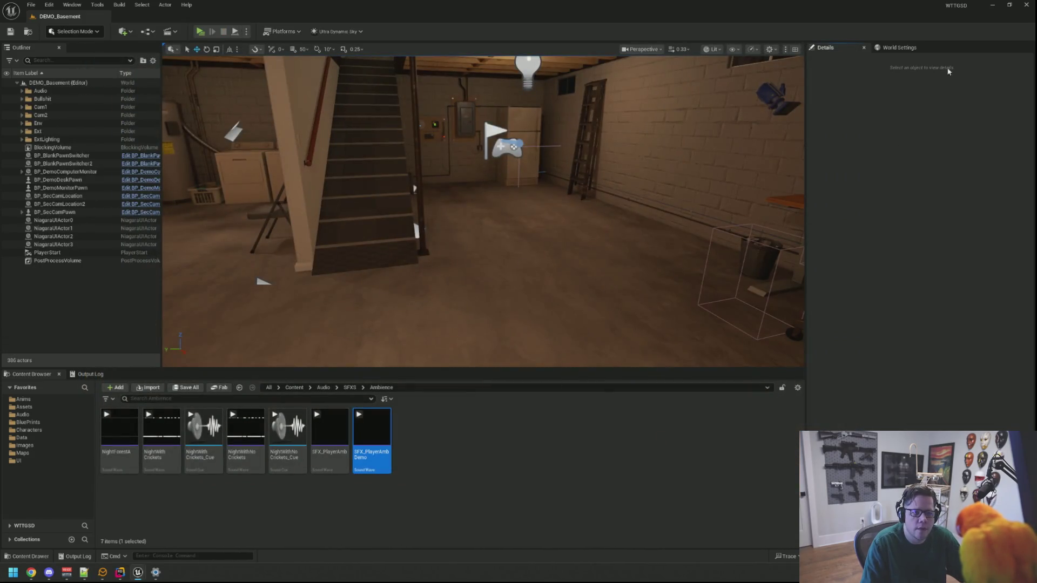
Step: Minimize Unreal, hide Voicemeeter, and close the Sound settings window
left_click(991, 7)
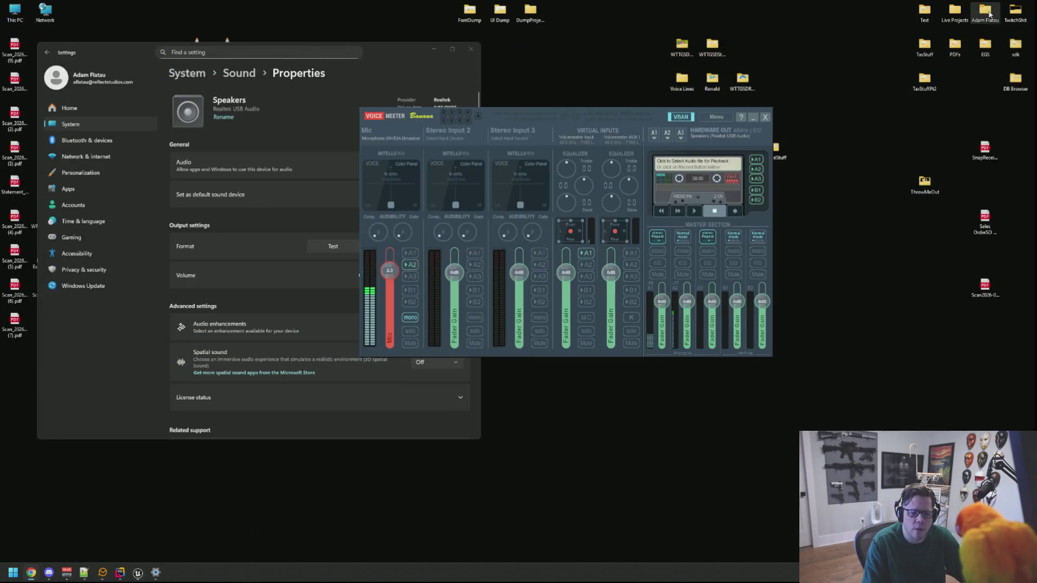
left_click(753, 117)
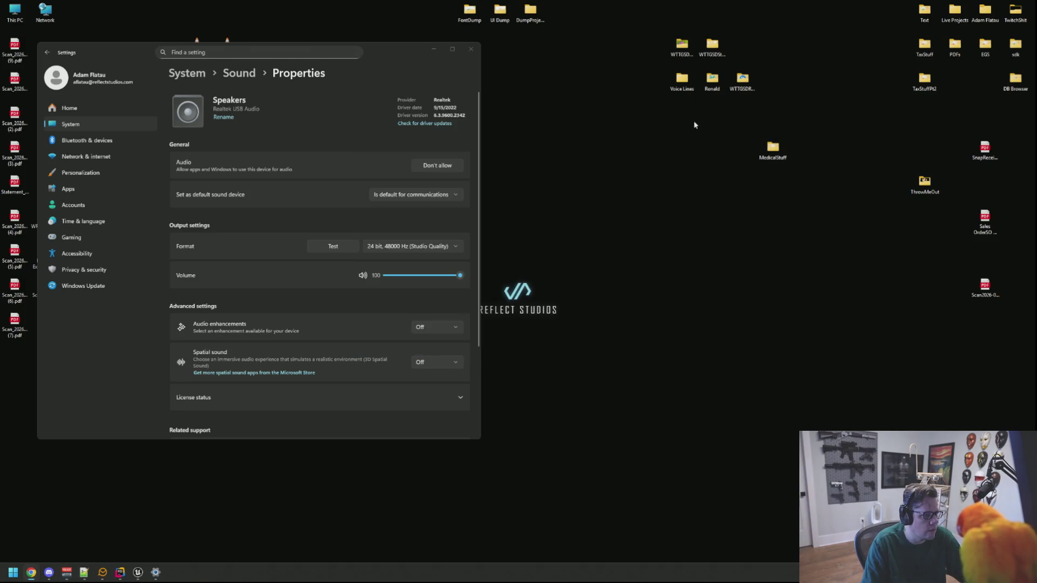
left_click(468, 52)
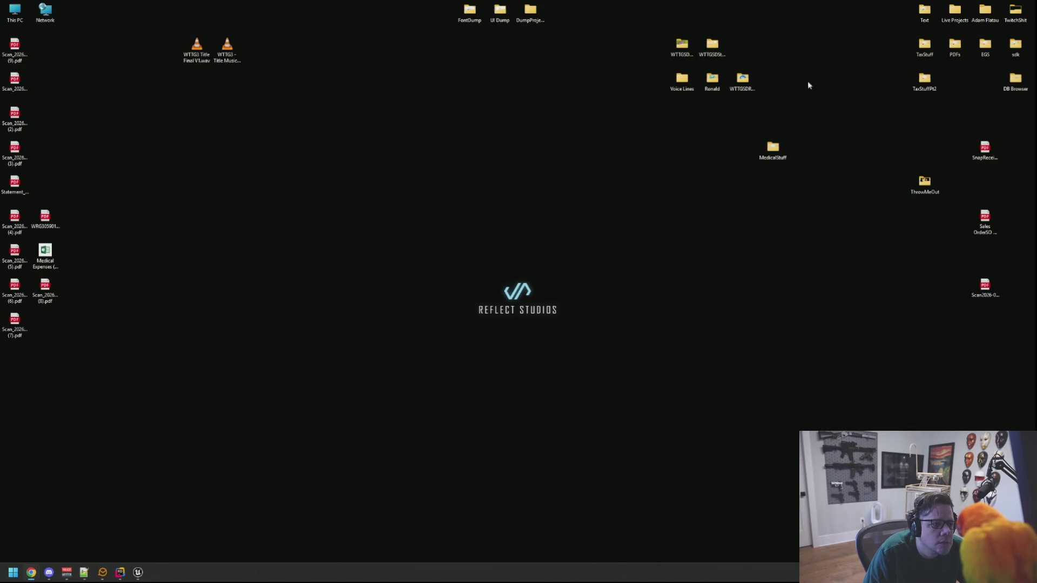
Step: Move the MedicalStuff desktop folder beside ThrowMeOut and open WTTGSDDump
mouse_move(773, 149)
left_mouse_down()
mouse_move(807, 100)
mouse_move(956, 149)
mouse_move(954, 176)
left_mouse_up()
left_click(681, 51)
double_click(681, 51)
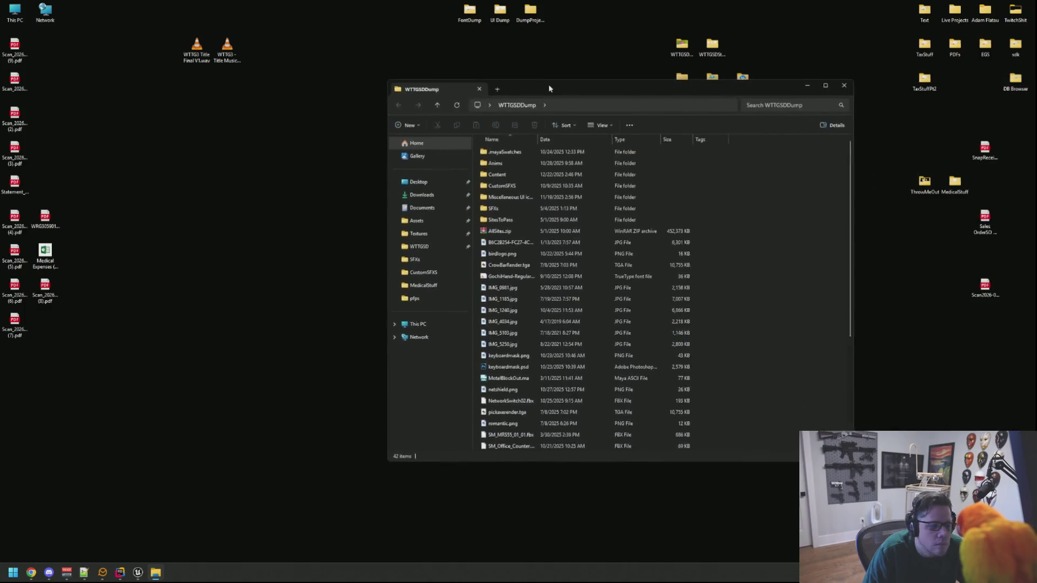
Step: Arrange and enlarge the WTTGSDDump window, briefly checking SFXs, and widen the Name column
left_click_drag(548, 85, 490, 87)
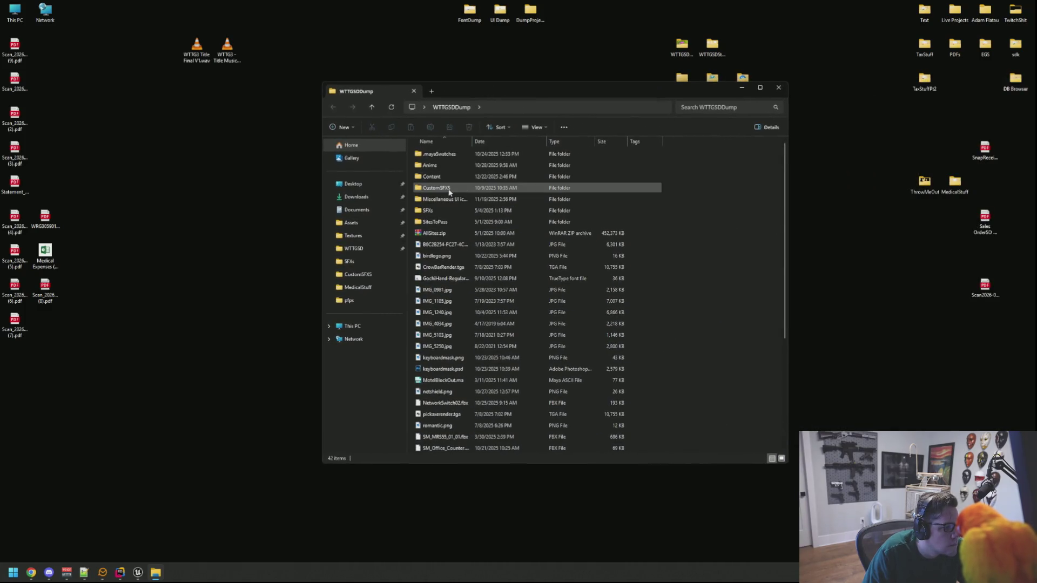
double_click(432, 210)
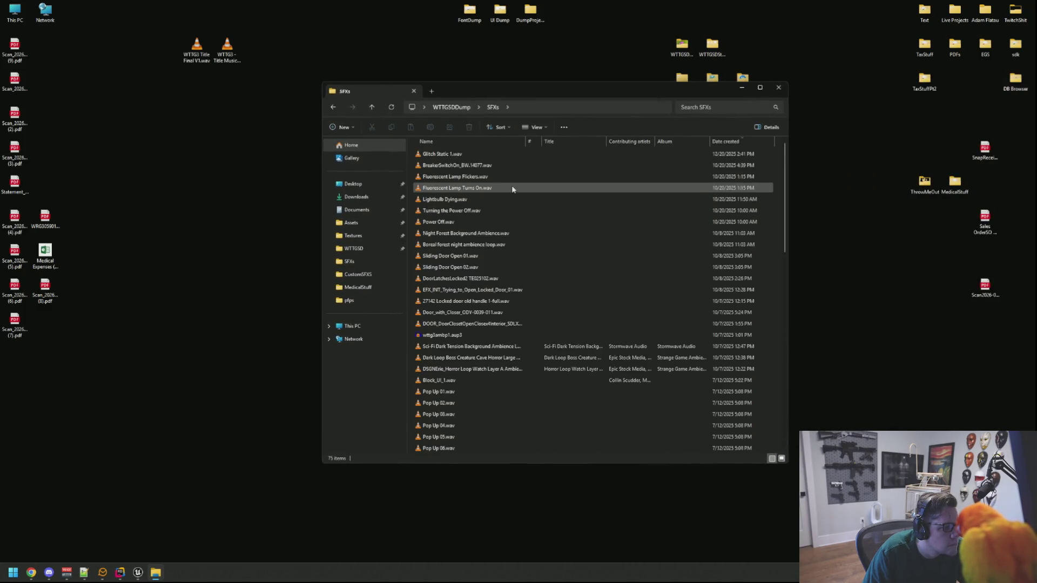
left_click(466, 110)
left_click_drag(481, 93, 441, 89)
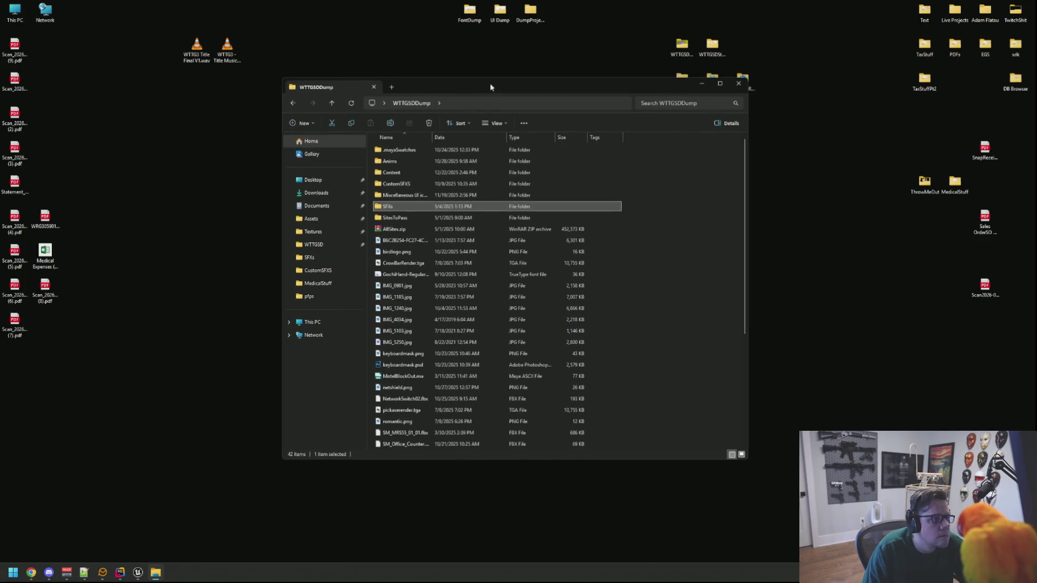
mouse_move(747, 458)
left_mouse_down()
mouse_move(868, 471)
mouse_move(750, 463)
left_mouse_up()
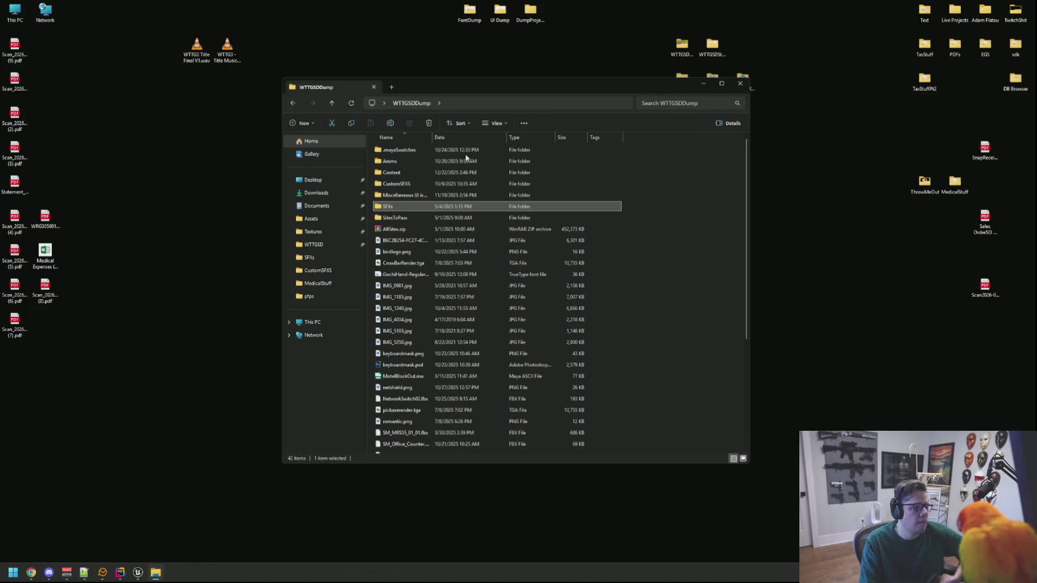
left_click_drag(432, 137, 474, 147)
left_click_drag(462, 88, 481, 83)
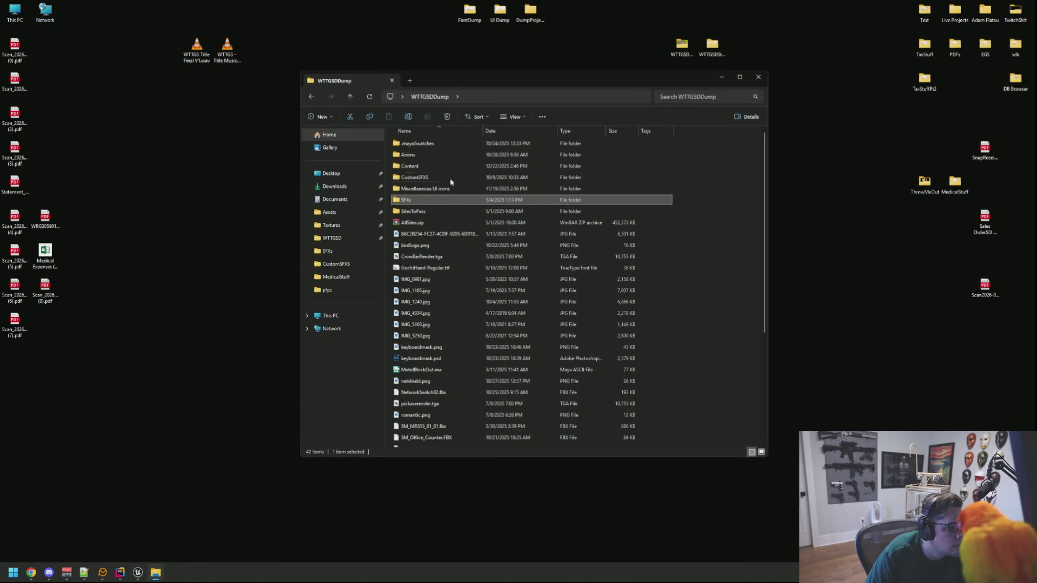
Step: Navigate to CustomSFXS > SFX_Footsteps and widen the Name column to show full file names
double_click(447, 189)
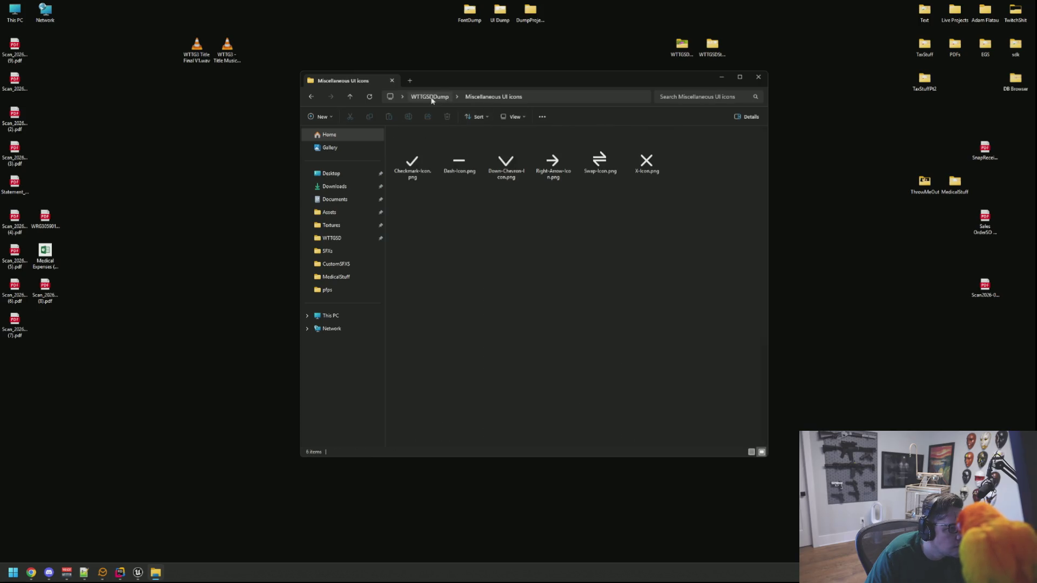
left_click(430, 97)
double_click(433, 178)
double_click(439, 143)
left_click_drag(451, 133, 508, 132)
Step: Play all five SFX_Footstep_Concrete clips in VLC, replay them, then move VLC off screen
double_click(468, 257)
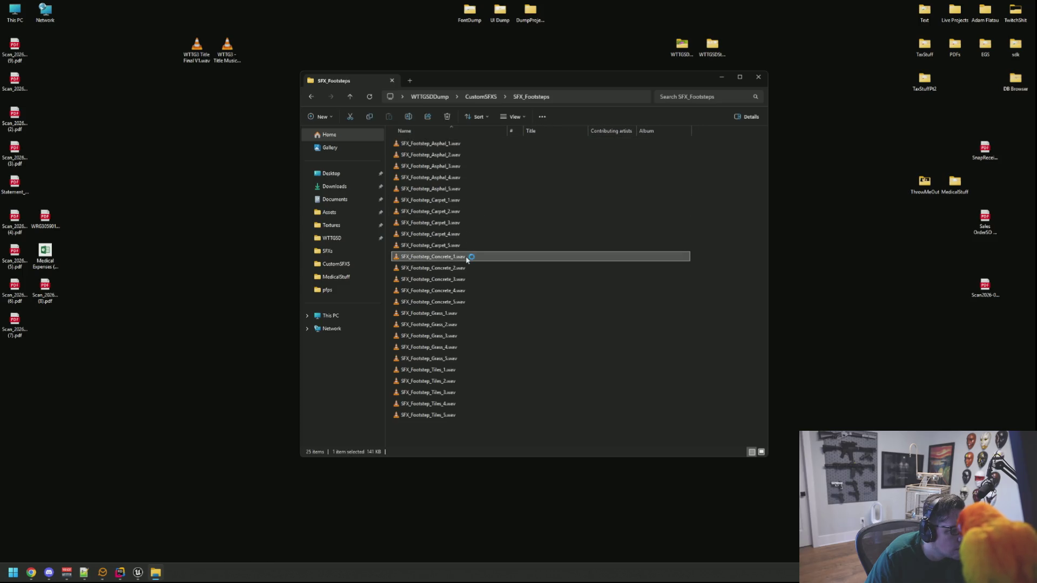
double_click(464, 268)
double_click(463, 279)
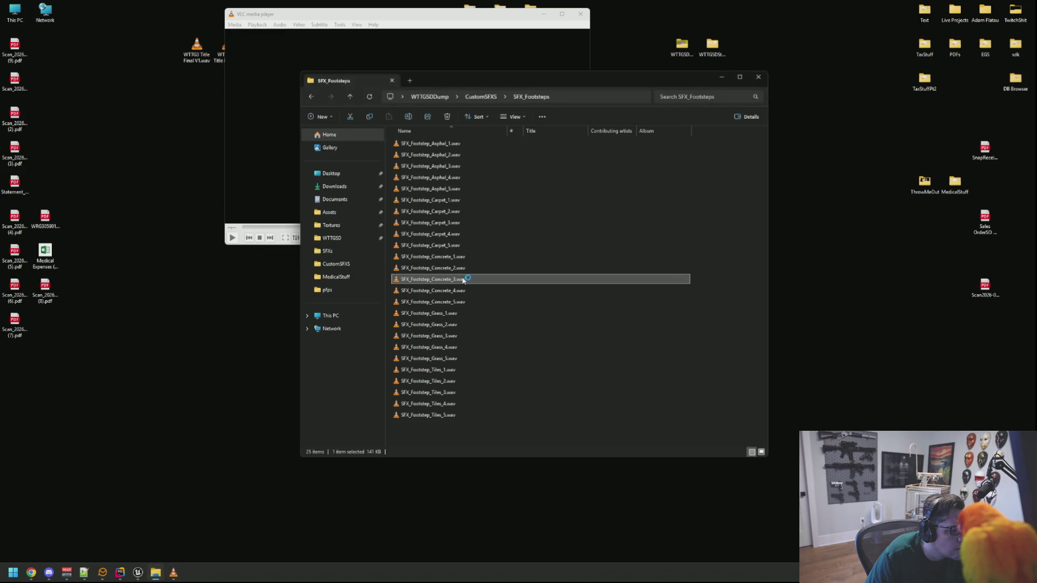
double_click(465, 291)
double_click(466, 302)
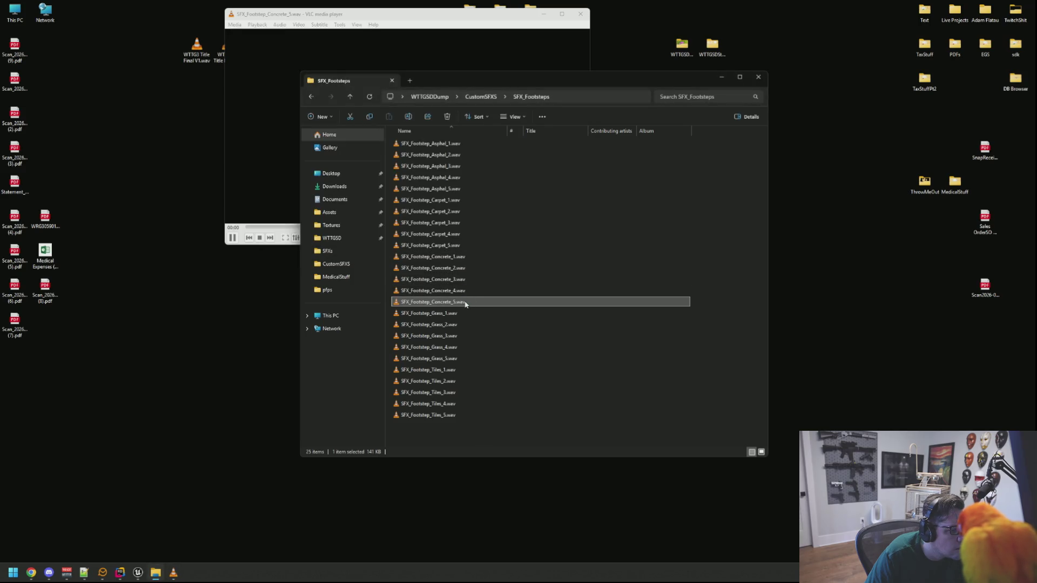
double_click(463, 291)
double_click(462, 279)
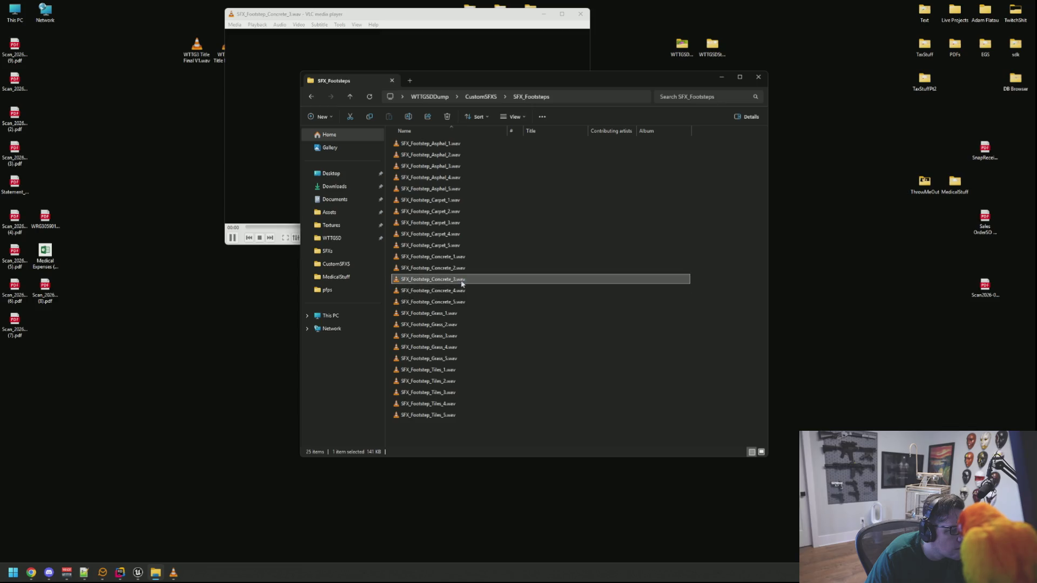
double_click(462, 268)
double_click(462, 257)
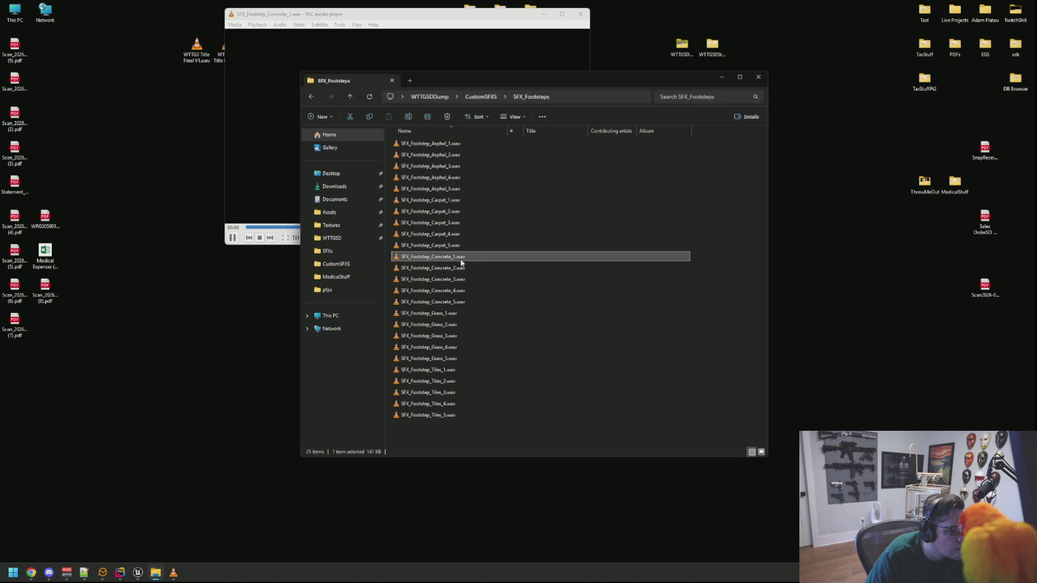
left_click_drag(498, 80, 1036, 124)
mouse_move(420, 21)
left_mouse_down()
mouse_move(894, 145)
mouse_move(1036, 146)
left_mouse_up()
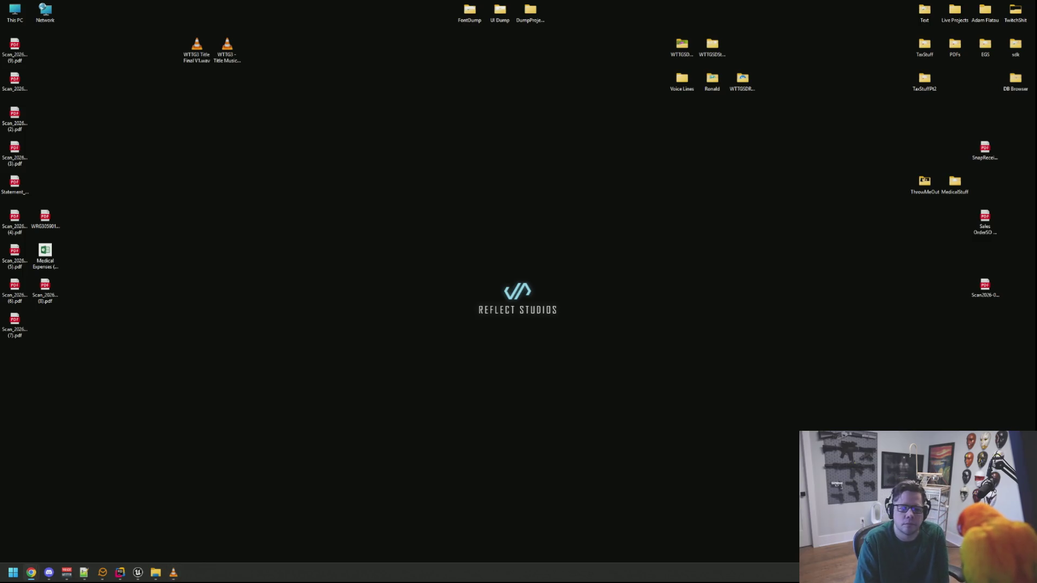
Step: Restore the DEMO_Basement editor and open the Content Browser's Audio folder
left_click(142, 573)
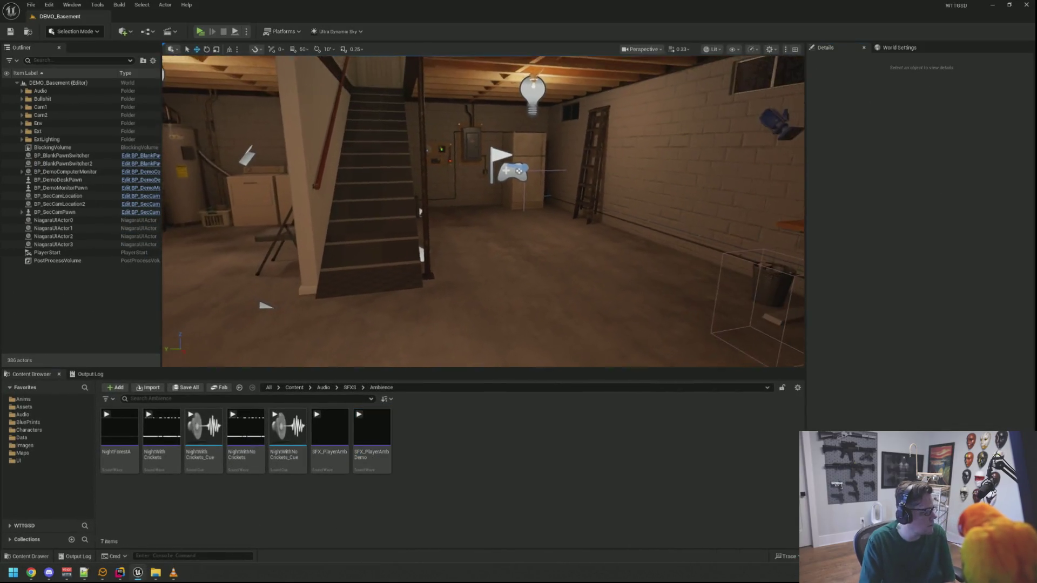
scroll(442, 235, "down", 2)
mouse_move(442, 236)
left_mouse_down()
mouse_move(432, 209)
mouse_move(247, 345)
left_mouse_up()
left_click(61, 401)
left_click(62, 407)
left_click(32, 415)
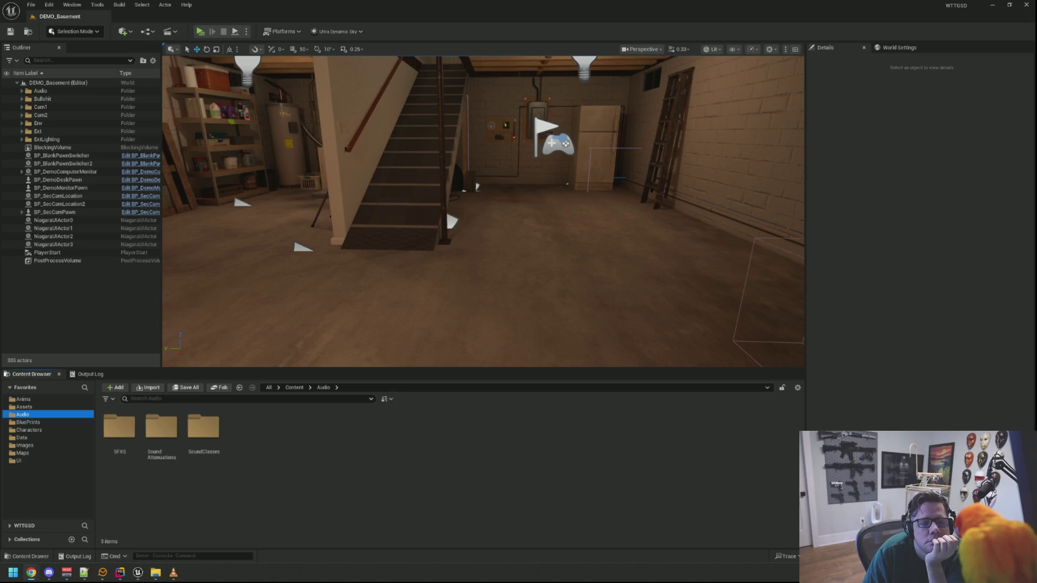
Step: Browse the SFXS folder and its Player and Env sound subfolders
mouse_move(594, 243)
left_mouse_down()
mouse_move(534, 183)
mouse_move(392, 298)
left_mouse_up()
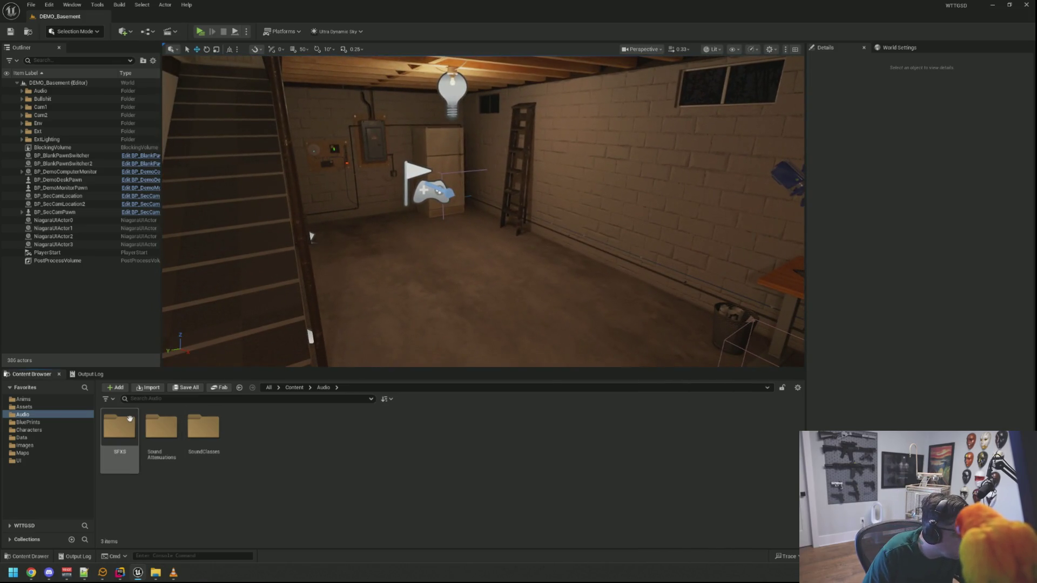
double_click(119, 428)
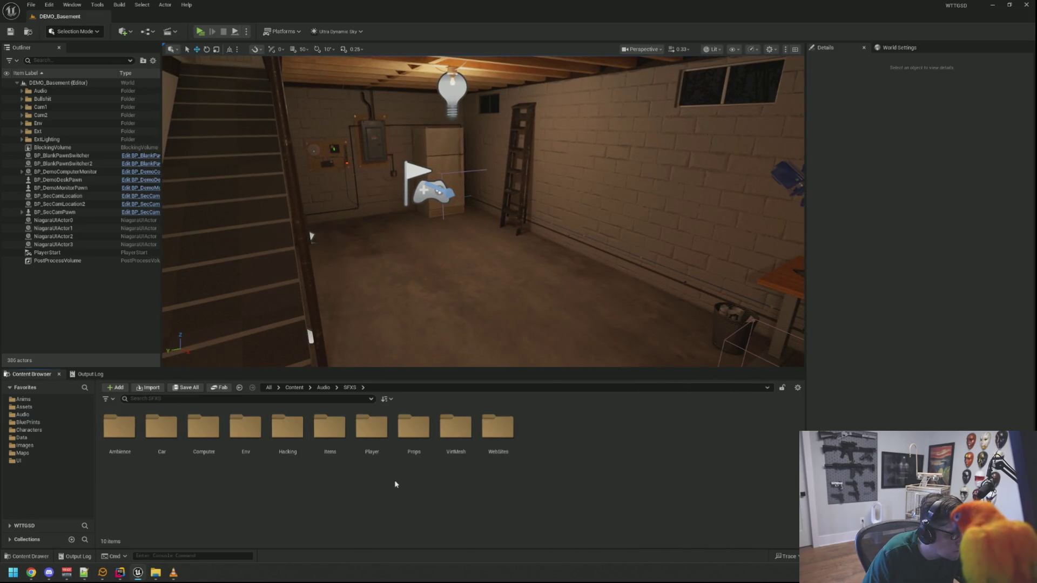
double_click(372, 427)
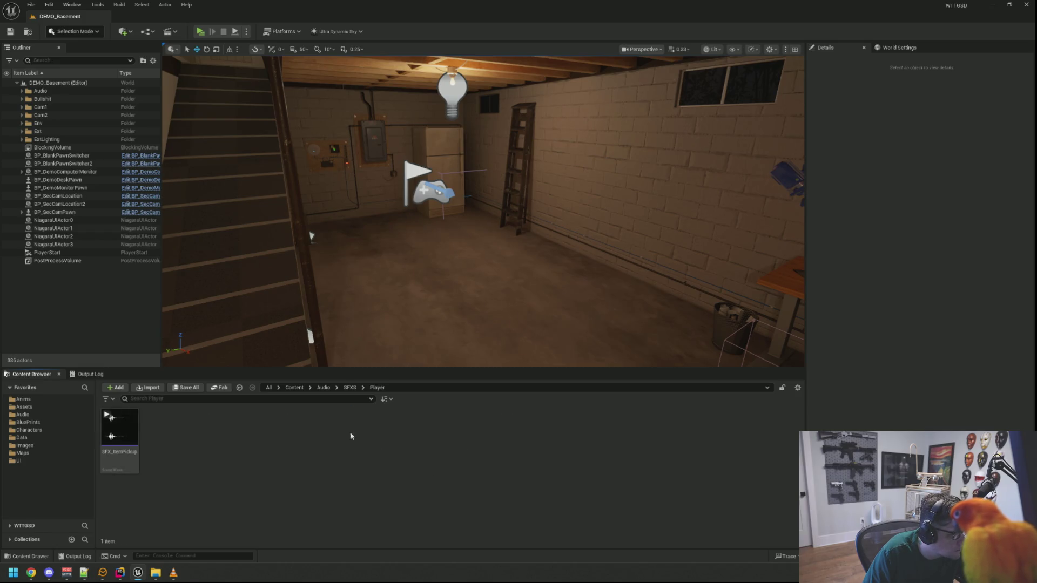
left_click(350, 388)
right_click(507, 487)
mouse_move(534, 320)
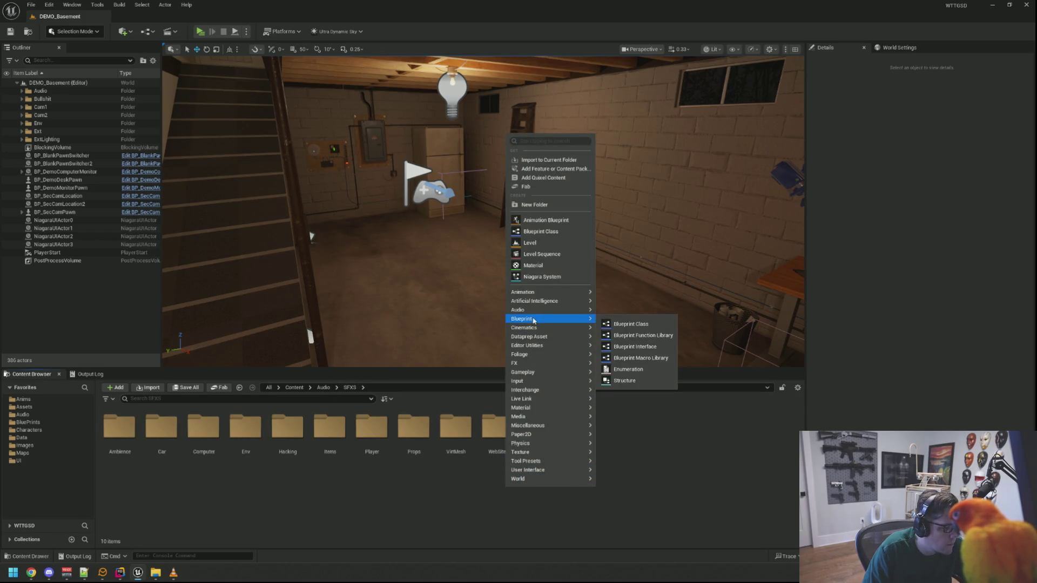
double_click(368, 436)
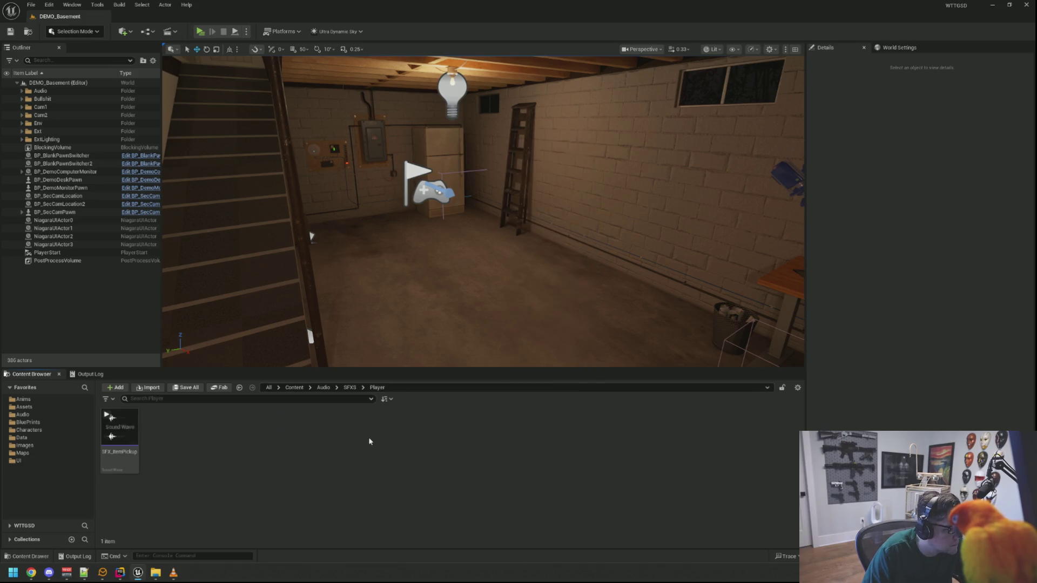
left_click(349, 387)
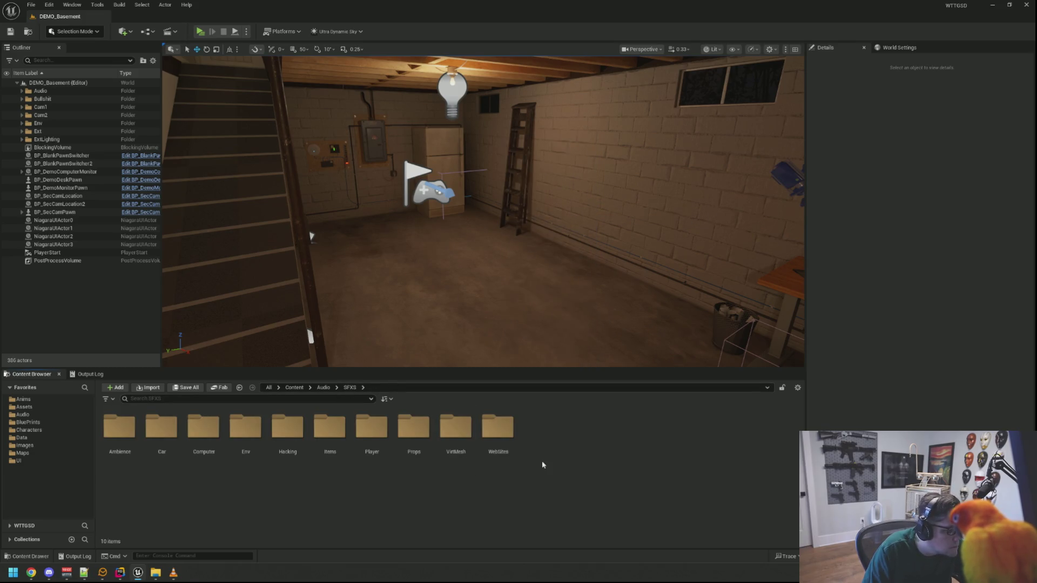
right_click(547, 457)
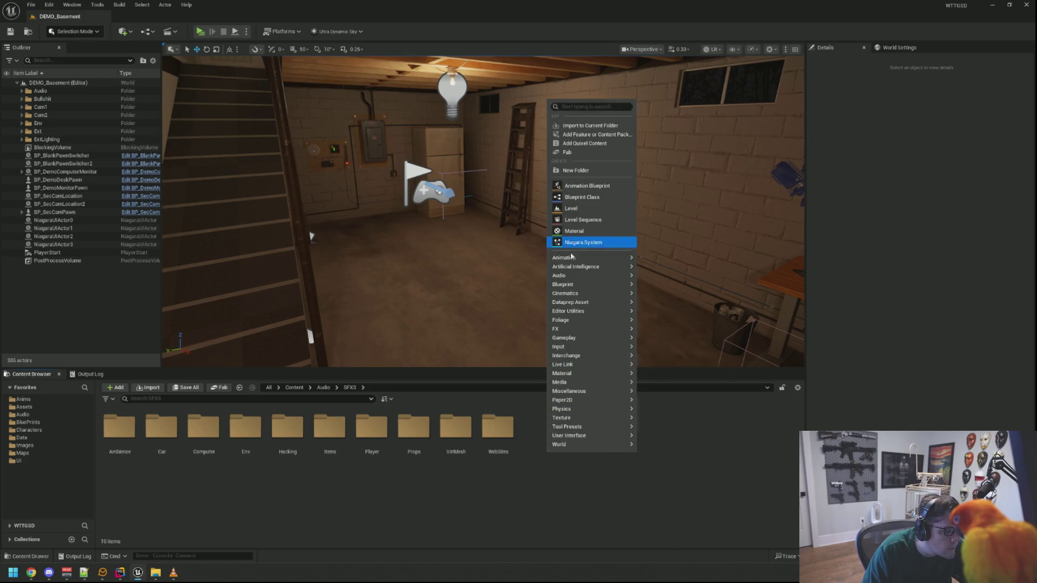
double_click(254, 419)
scroll(413, 469, "down", 1)
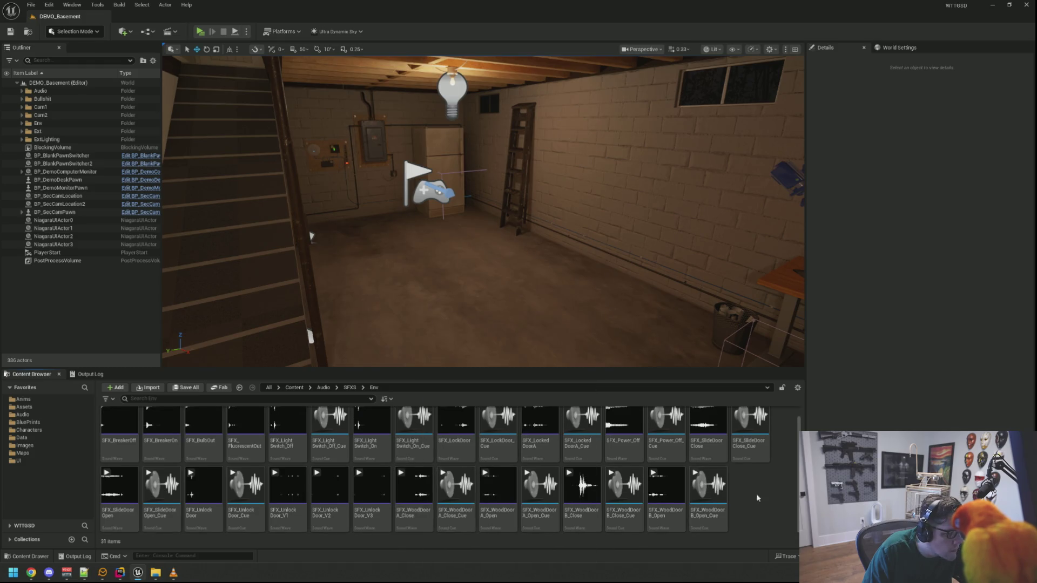
scroll(486, 470, "up", 1)
left_click(349, 387)
right_click(516, 487)
left_click(503, 488)
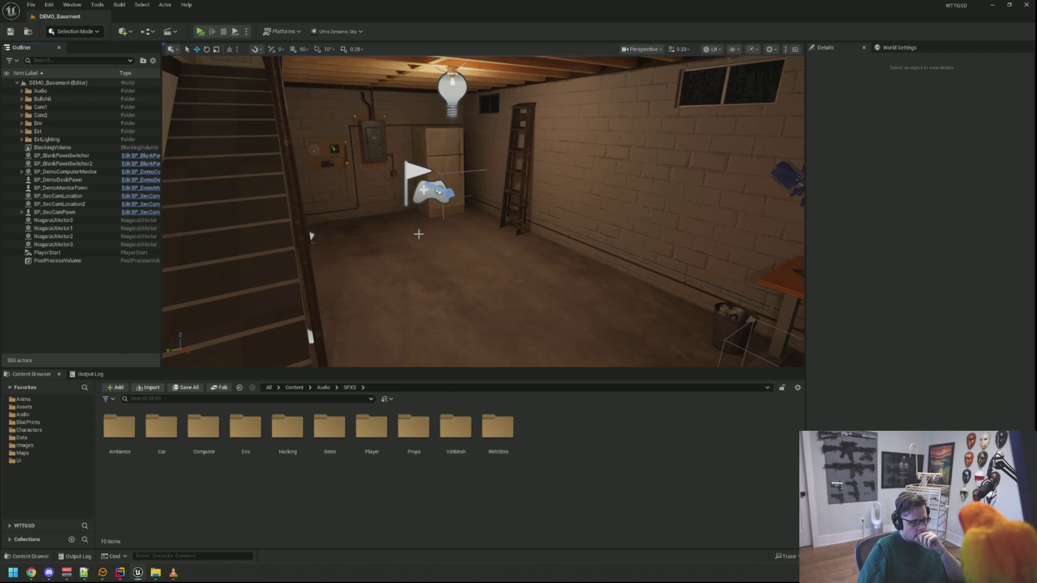
Step: Create a new folder named FootSteps among the SFXS sound-effect folders
left_click_drag(472, 213, 432, 214)
right_click(580, 398)
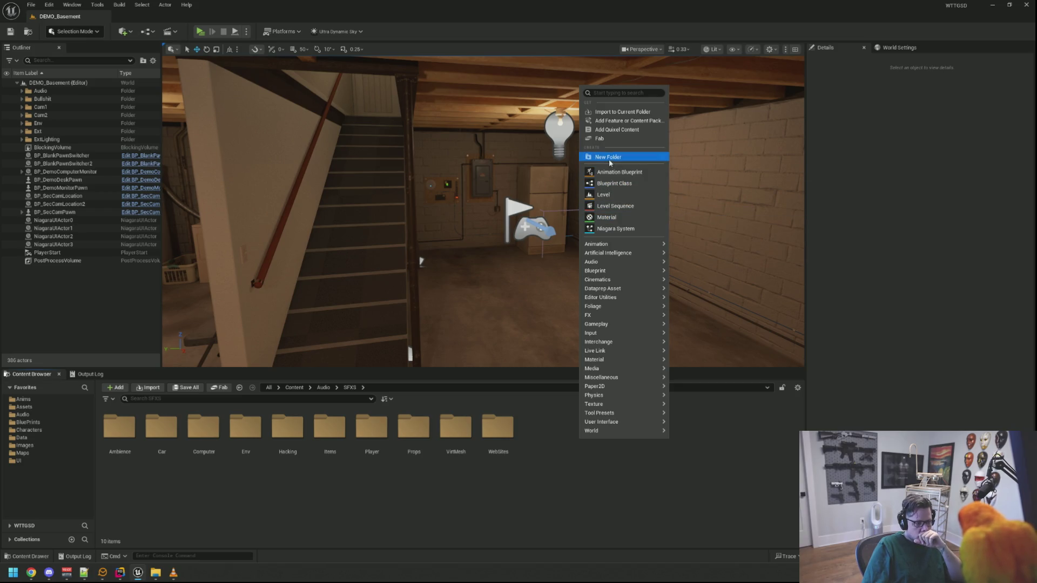
left_click(608, 157)
type("Fo")
key("BackSpace")
key("BackSpace")
key("BackSpace")
type("ootSteps")
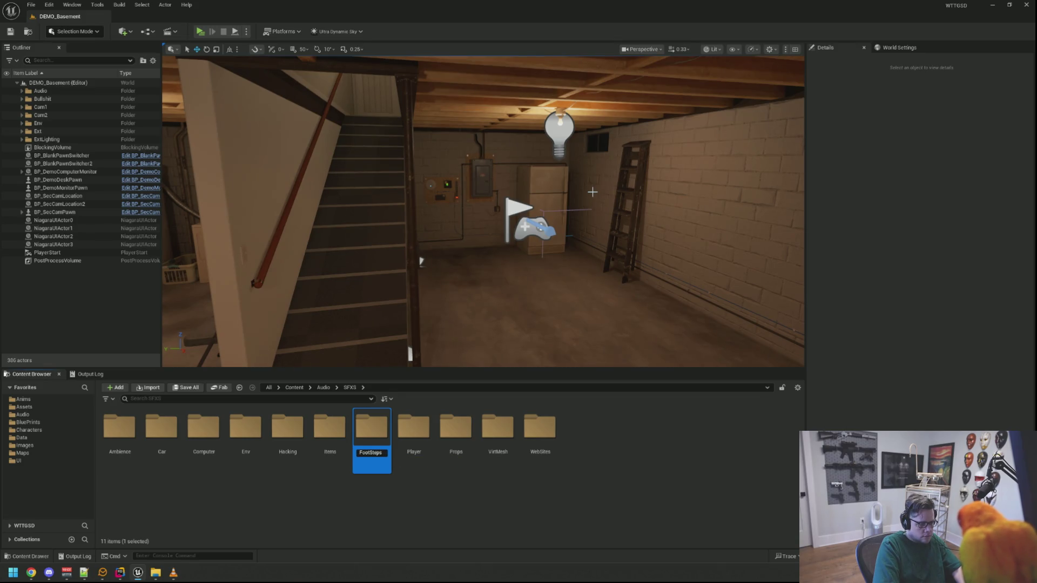
key("Return")
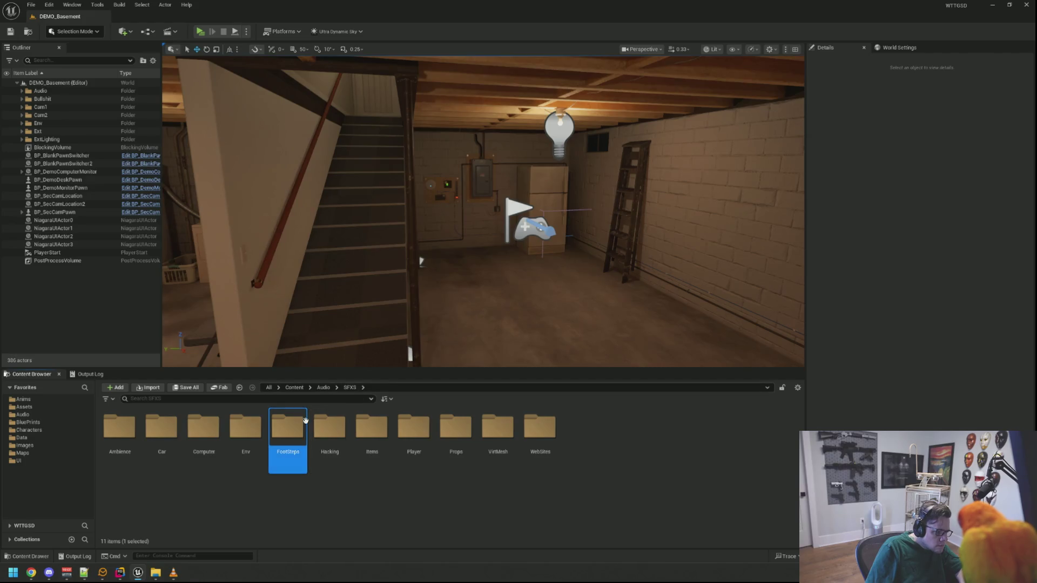
Step: Inside FootSteps, create a Concrete subfolder and open it
double_click(288, 429)
right_click(416, 435)
mouse_move(435, 407)
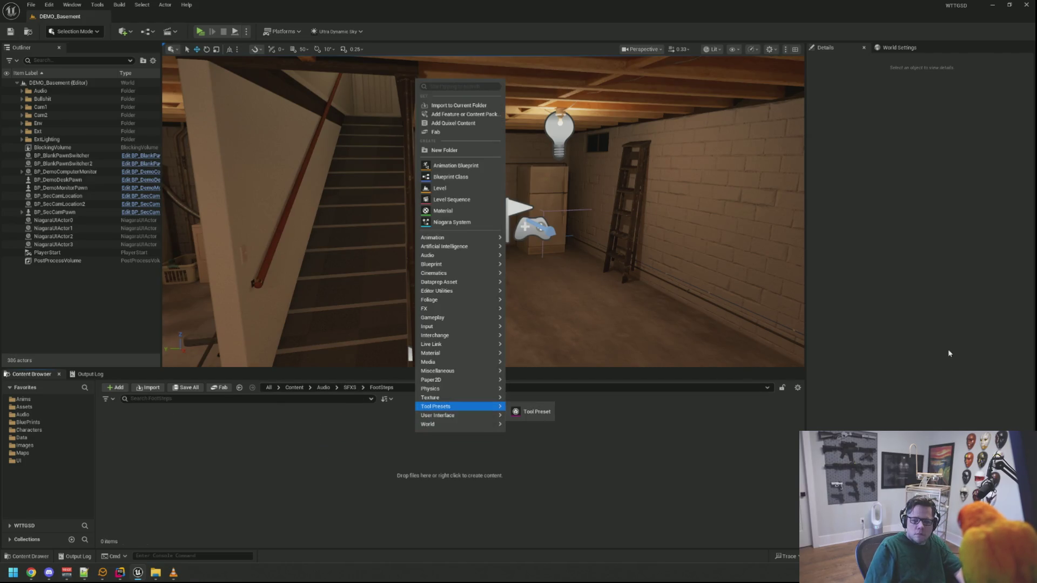
left_click(162, 578)
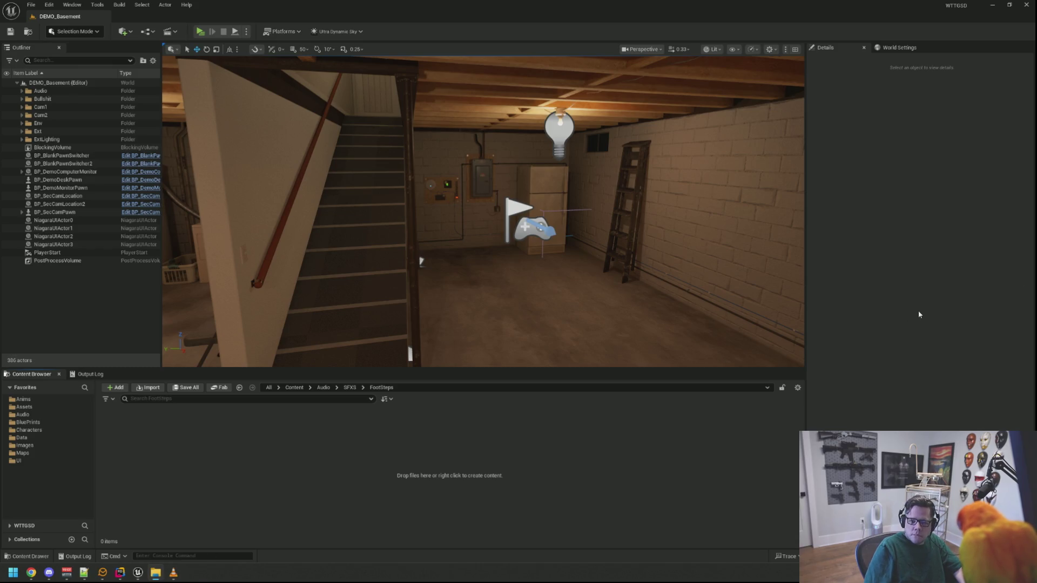
right_click(335, 460)
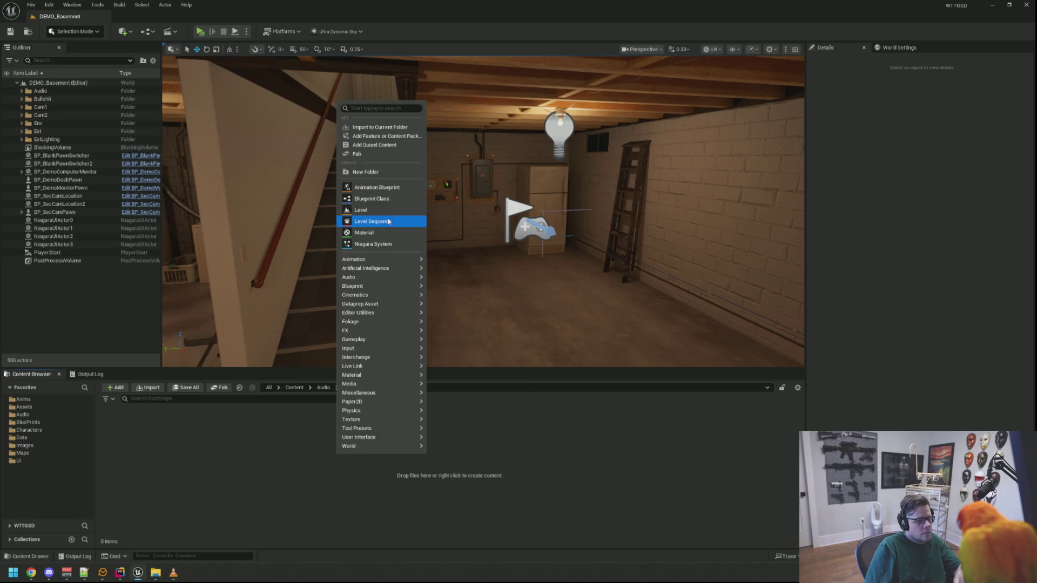
mouse_move(374, 283)
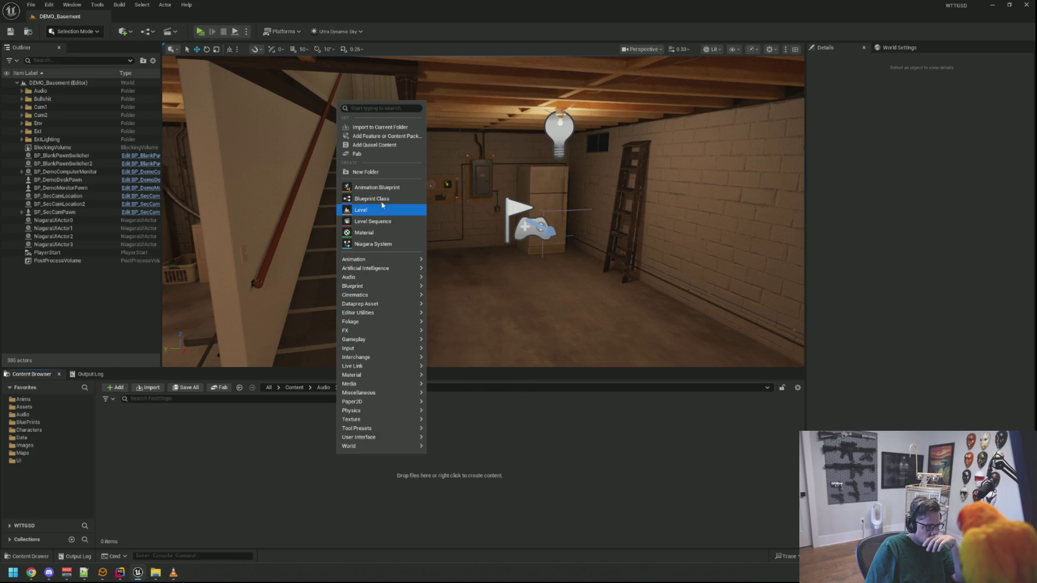
left_click(383, 173)
type("Conc")
type("cre")
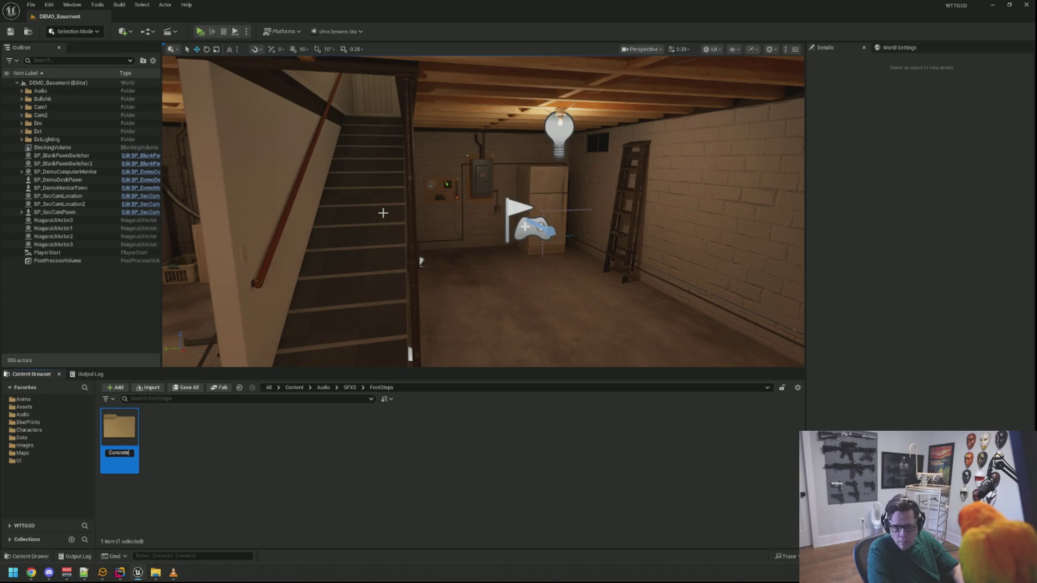
key("Return")
double_click(124, 449)
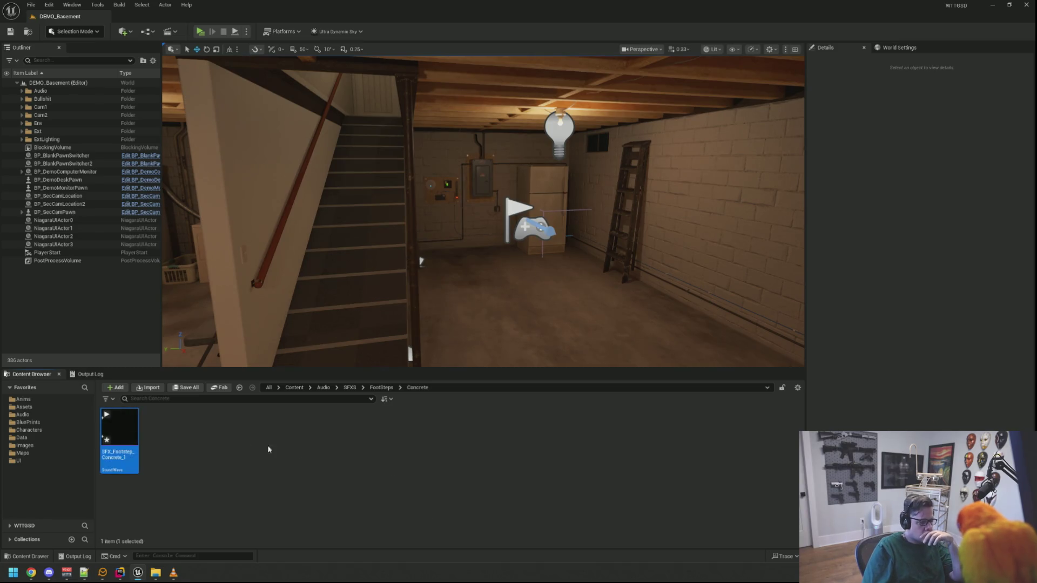
Step: Open the SFX_Footstep_Concrete_1 sound wave and set its virtualization mode to Play when Silent
double_click(120, 429)
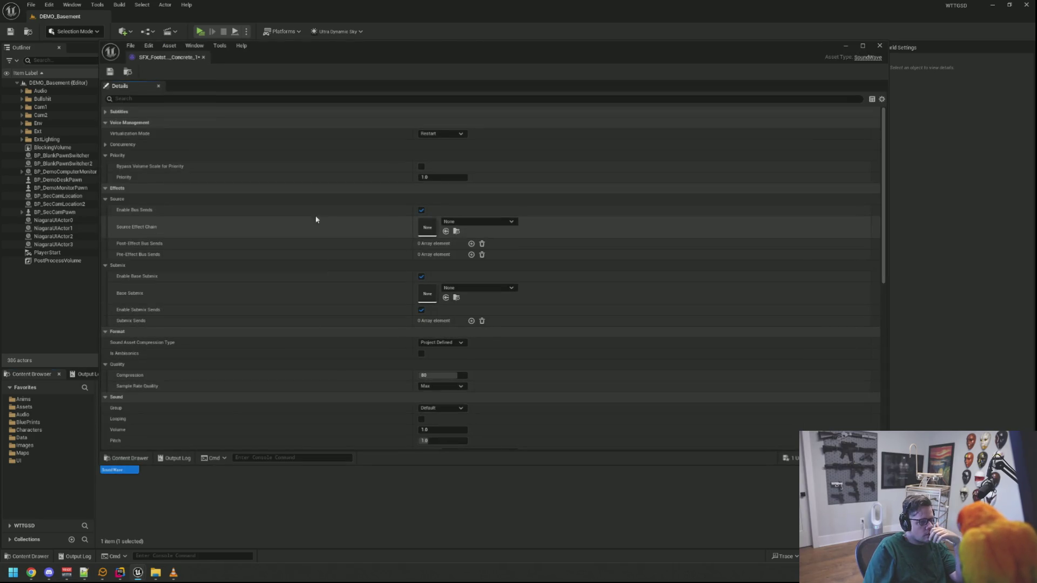
left_click(441, 134)
left_click(441, 151)
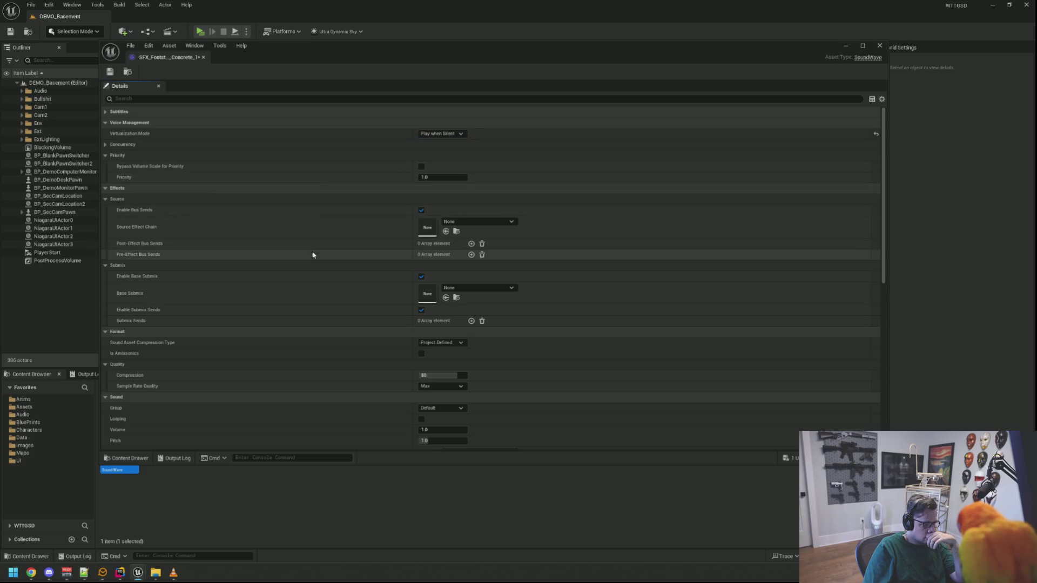
Step: Look through the sound class list without choosing one, then open Audio/SoundClasses
scroll(302, 322, "down", 1)
scroll(302, 326, "down", 5)
left_click(478, 323)
scroll(522, 475, "down", 3)
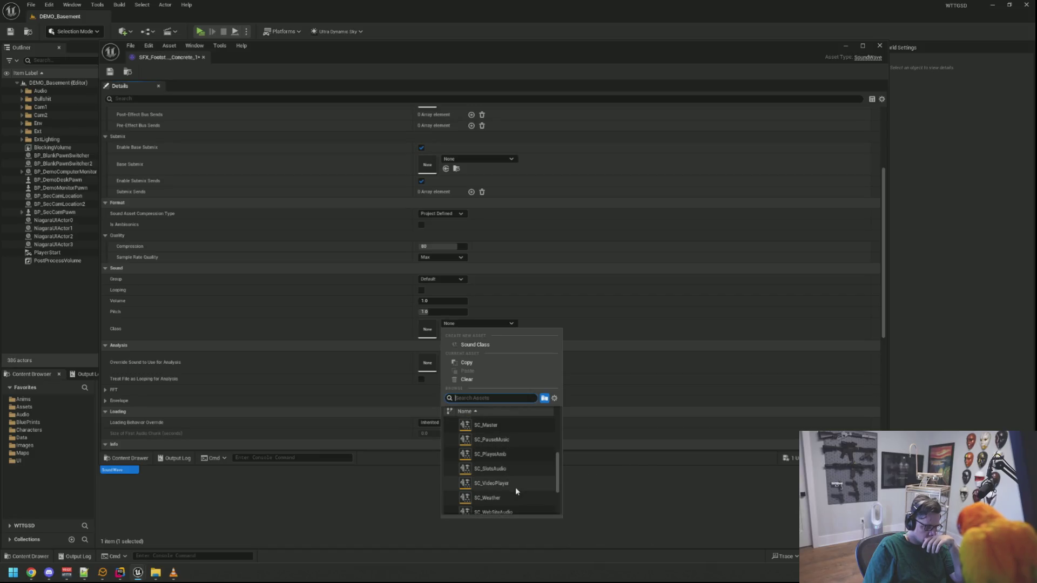
scroll(513, 458, "up", 2)
scroll(514, 459, "up", 4)
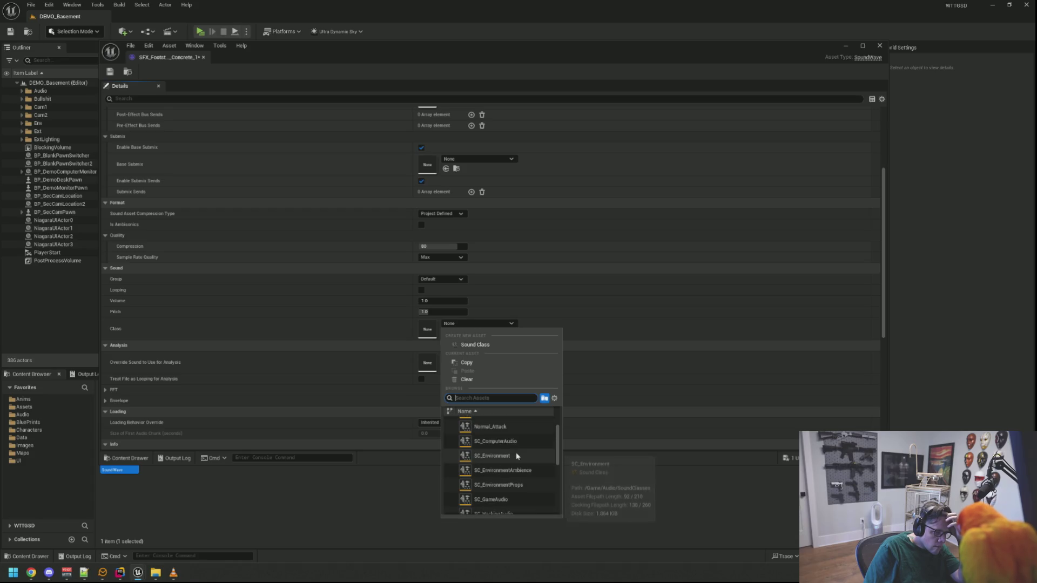
scroll(517, 454, "up", 1)
scroll(518, 455, "down", 4)
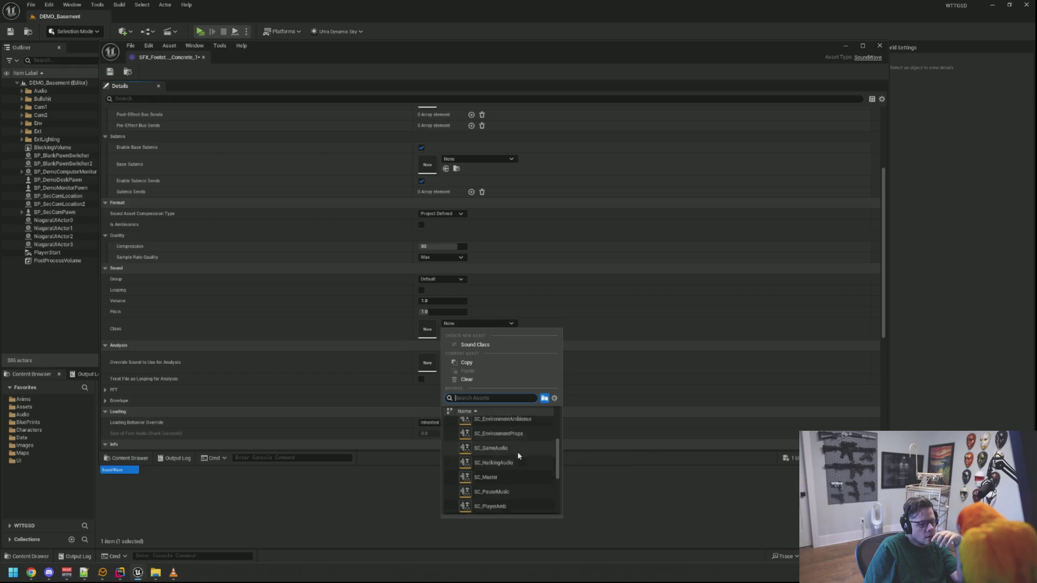
key("Escape")
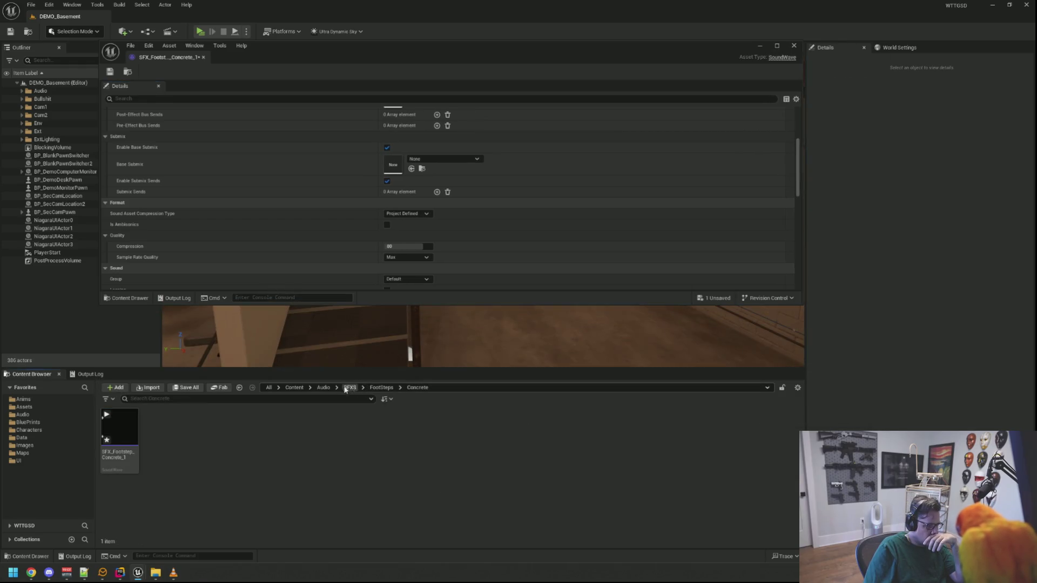
left_click(323, 388)
double_click(204, 432)
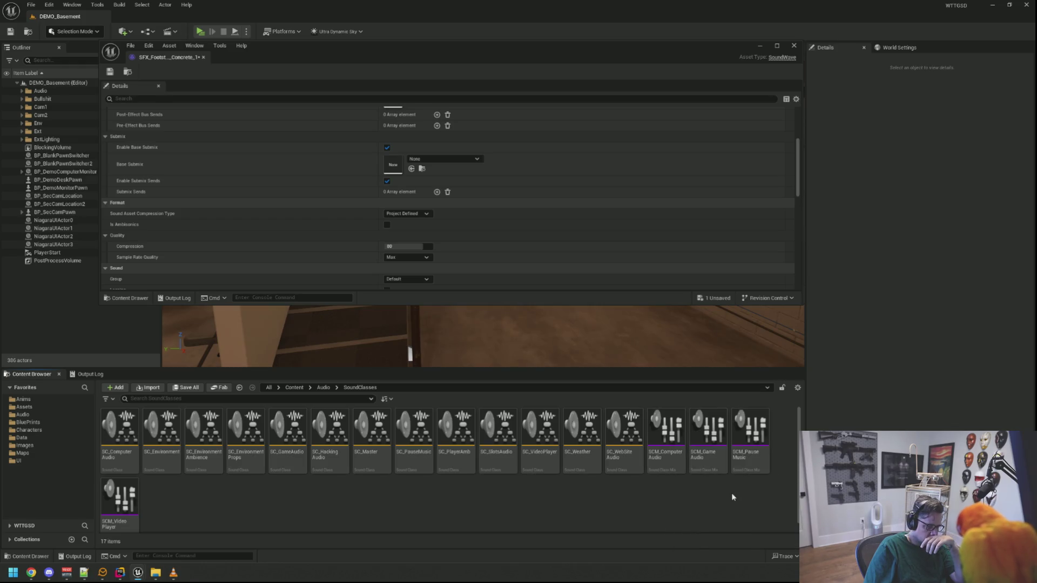
Step: Open the sound class hierarchy graph and view SC_GameAudio's child classes
left_click(627, 463)
double_click(627, 463)
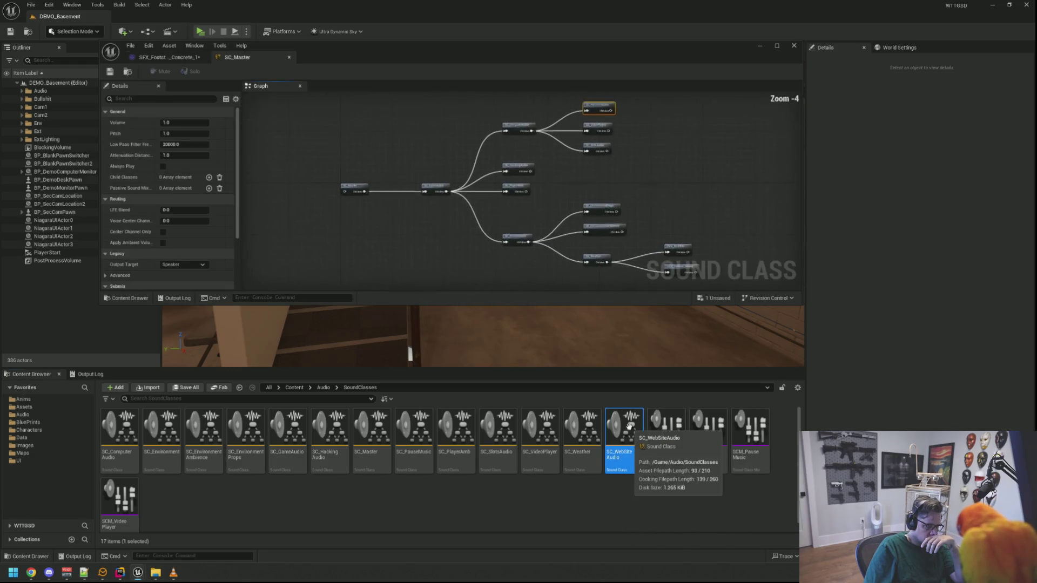
scroll(454, 197, "up", 4)
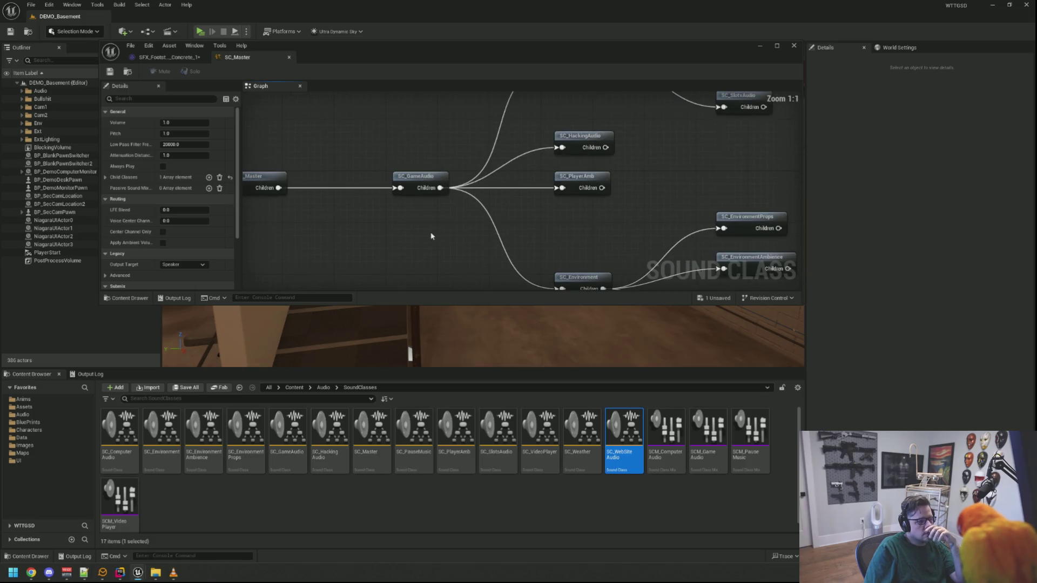
left_click_drag(445, 241, 435, 263)
mouse_move(556, 234)
left_mouse_down()
mouse_move(480, 244)
mouse_move(507, 255)
mouse_move(511, 241)
mouse_move(511, 249)
mouse_move(523, 162)
mouse_move(486, 142)
mouse_move(411, 141)
left_mouse_up()
mouse_move(608, 151)
left_mouse_down()
mouse_move(548, 124)
mouse_move(556, 154)
mouse_move(627, 160)
mouse_move(757, 257)
left_mouse_up()
Step: Create a SC_Player sound class and connect it as a child of SC_GameAudio
left_click(510, 496)
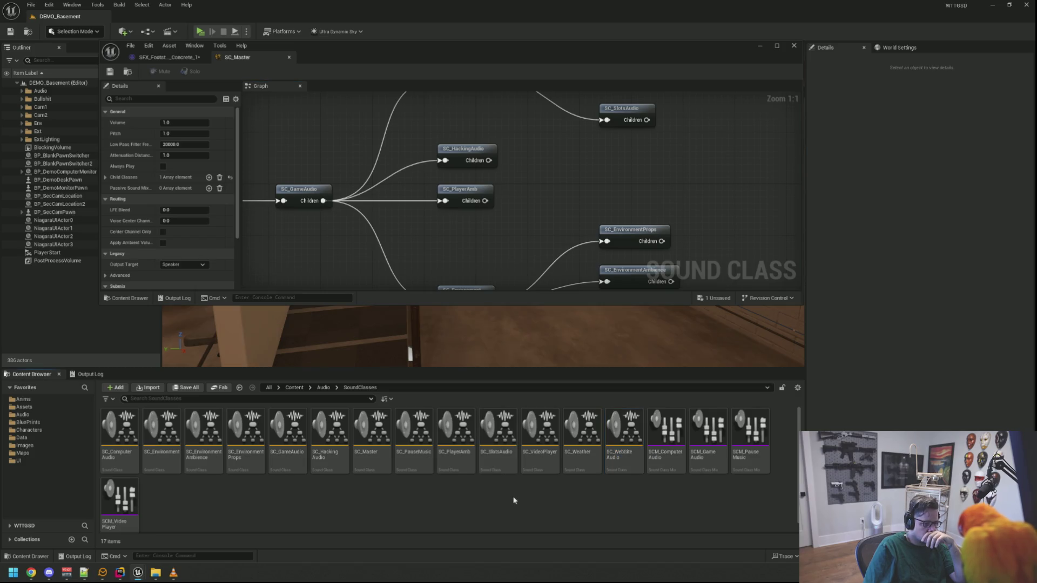
right_click(520, 497)
left_click(598, 488)
type("SC_SlotsAuSC_Player")
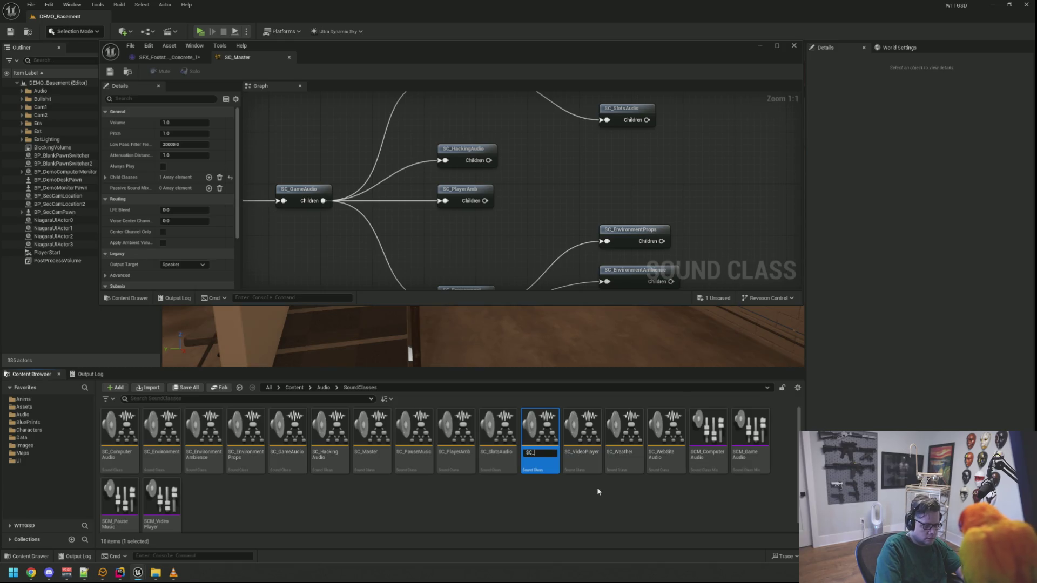
key("Return")
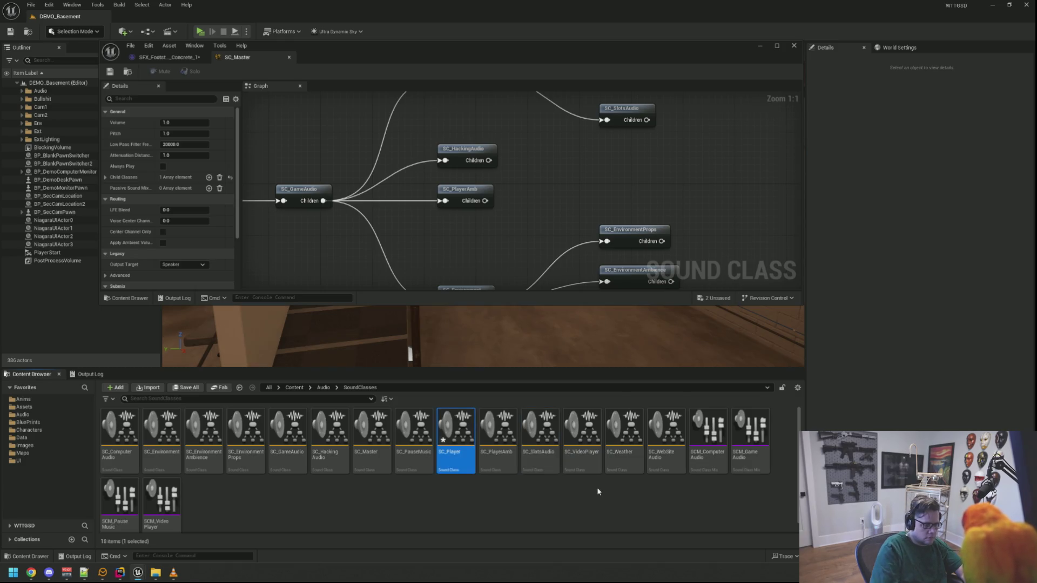
mouse_move(434, 444)
left_mouse_down()
mouse_move(470, 284)
mouse_move(451, 240)
left_mouse_up()
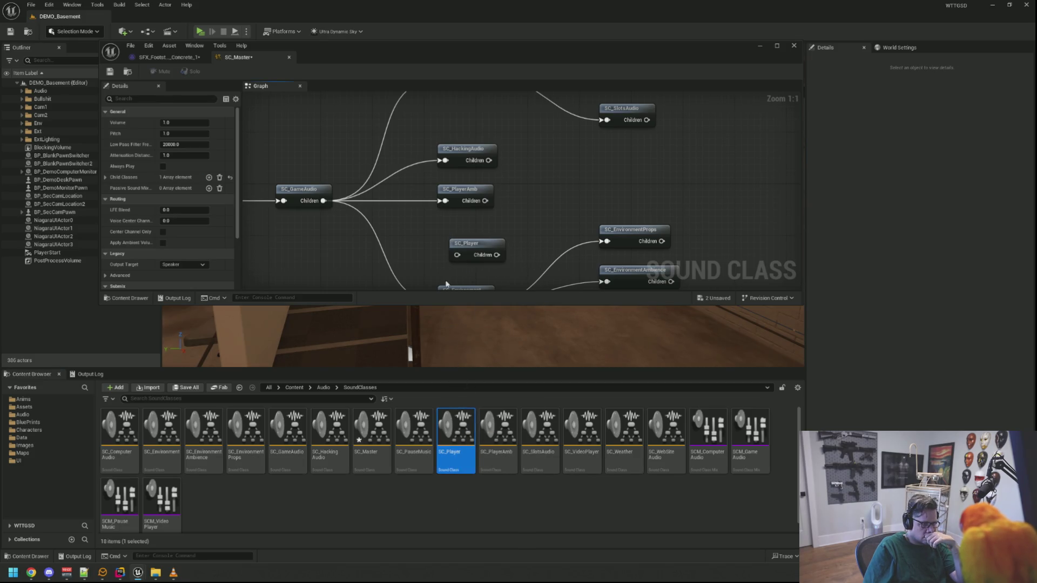
left_click_drag(323, 201, 458, 255)
left_click_drag(474, 249, 461, 232)
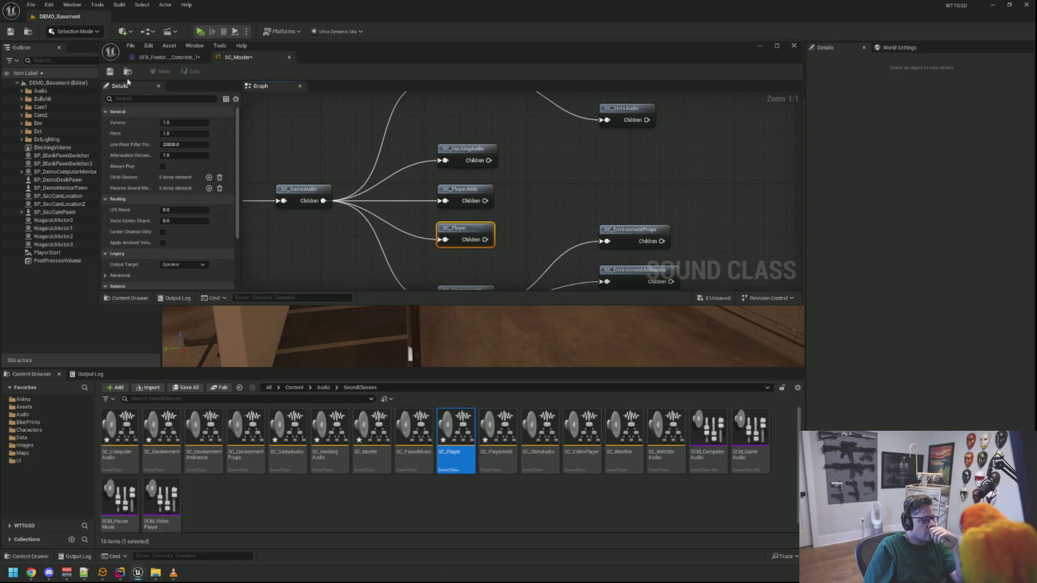
Step: Reopen SC_Player to check its place in the sound class hierarchy
middle_click(253, 61)
left_click(481, 484)
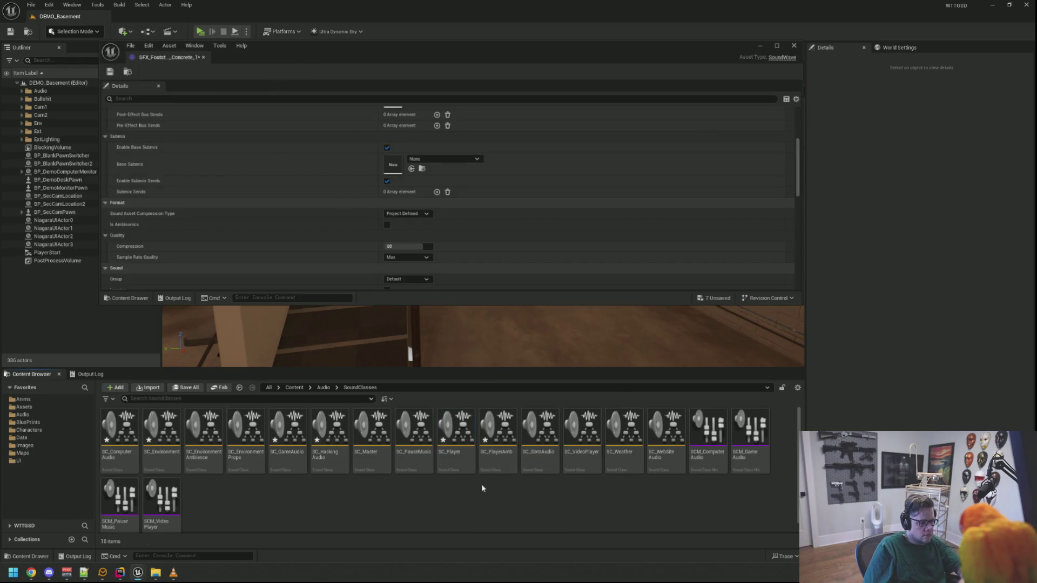
double_click(456, 437)
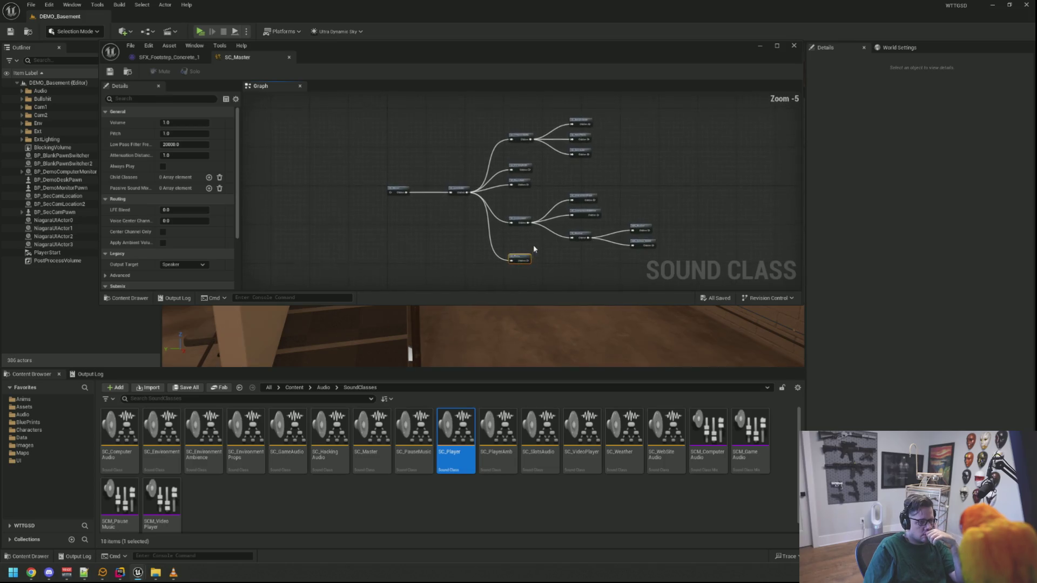
scroll(530, 241, "up", 5)
mouse_move(531, 241)
left_mouse_down()
mouse_move(506, 190)
mouse_move(505, 245)
mouse_move(522, 233)
mouse_move(513, 254)
mouse_move(510, 162)
mouse_move(493, 144)
mouse_move(494, 212)
mouse_move(506, 234)
mouse_move(498, 181)
mouse_move(507, 243)
mouse_move(533, 283)
mouse_move(498, 221)
left_mouse_up()
scroll(505, 216, "down", 1)
scroll(494, 144, "up", 1)
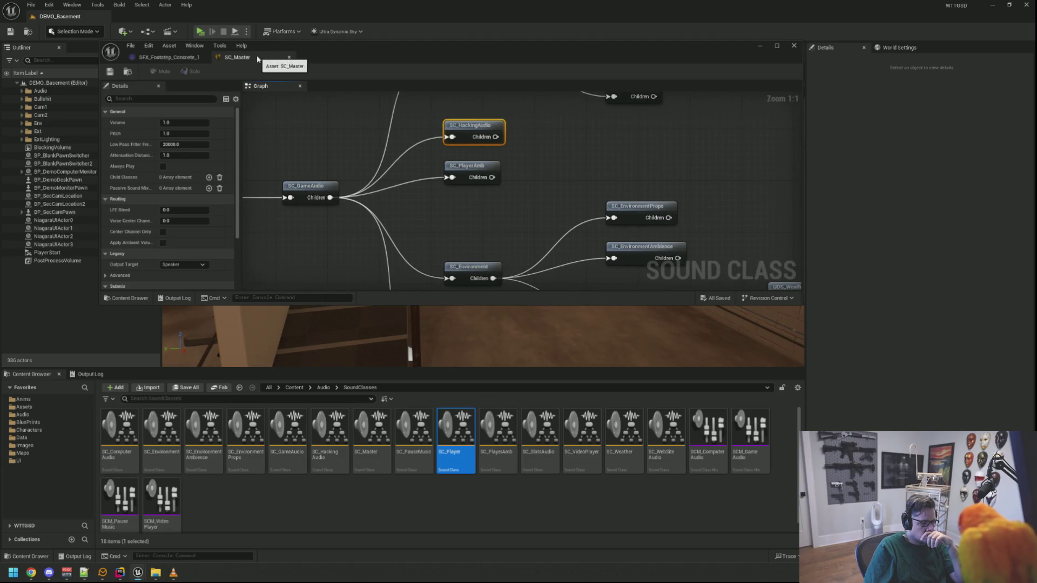
double_click(414, 429)
Step: Close the SC_PauseMusic and SC_HackingAudio graphs to return to the footstep sound
left_click(472, 189)
scroll(470, 187, "down", 1)
middle_click(258, 58)
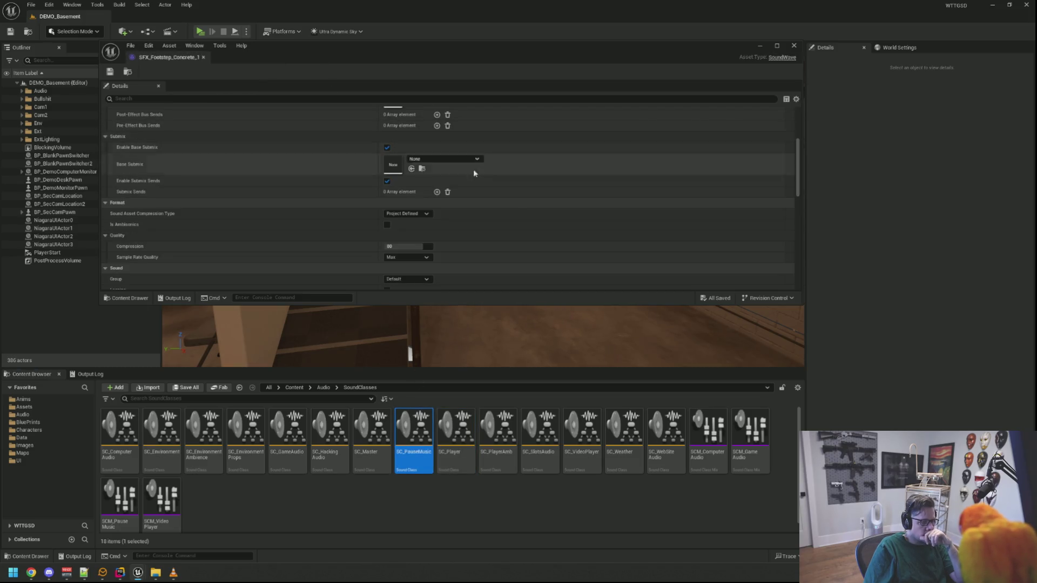
left_click(329, 455)
double_click(329, 456)
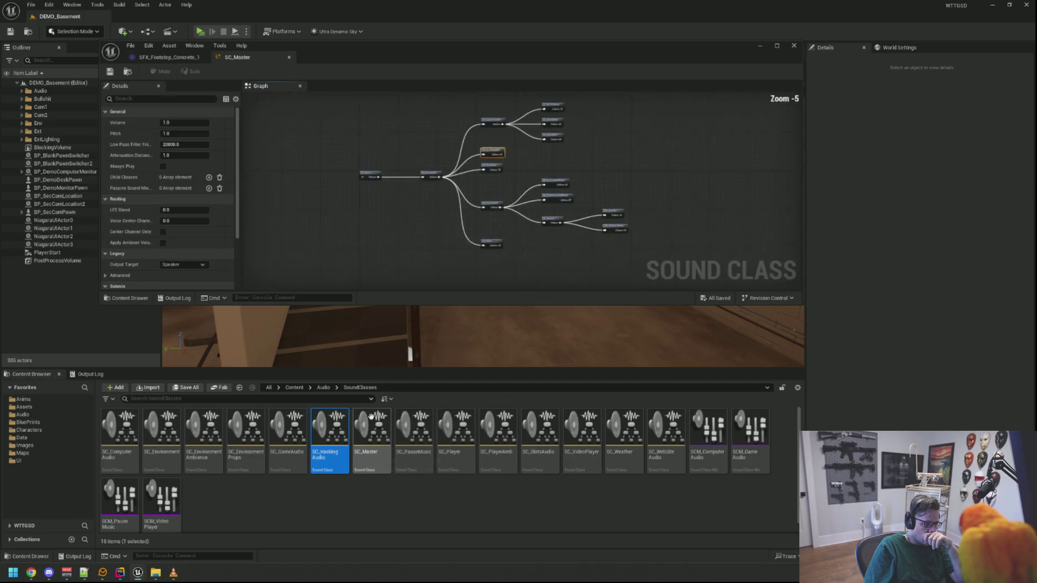
scroll(549, 174, "up", 5)
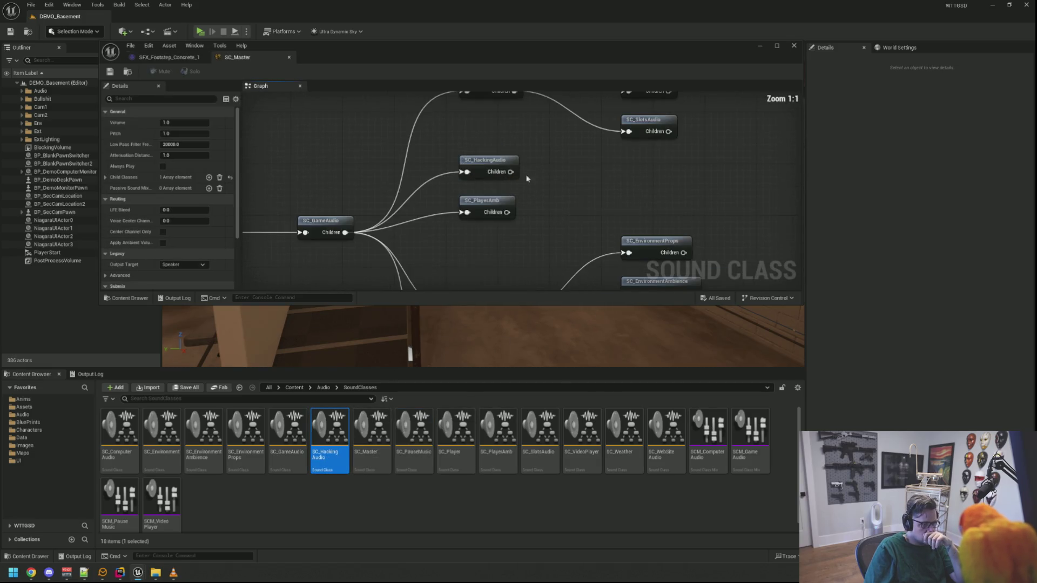
middle_click(236, 57)
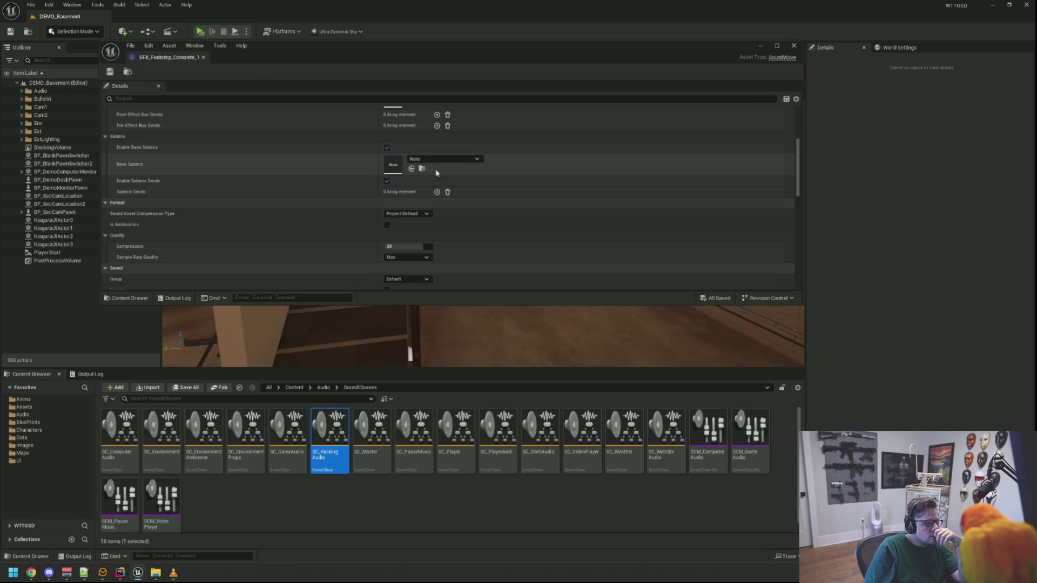
Step: Set the footstep's attenuation to SA_Basic and save the asset
scroll(459, 191, "up", 3)
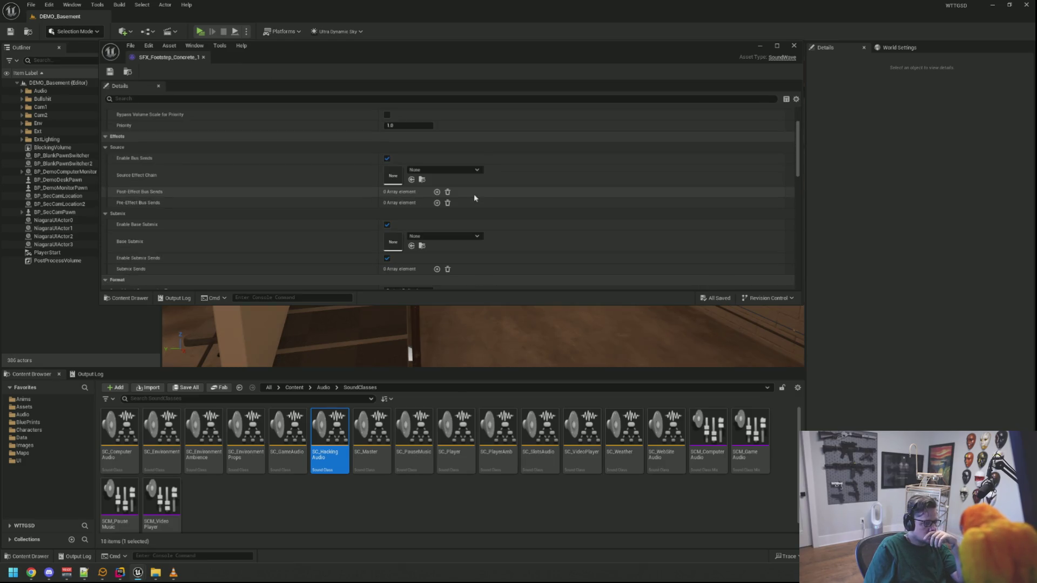
scroll(474, 195, "down", 8)
scroll(498, 208, "down", 2)
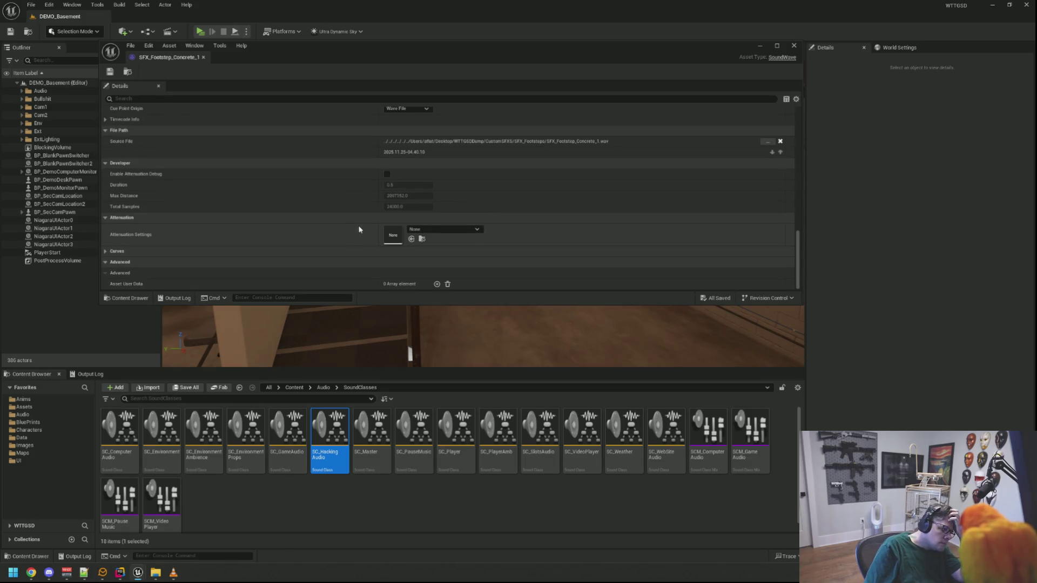
left_click(429, 232)
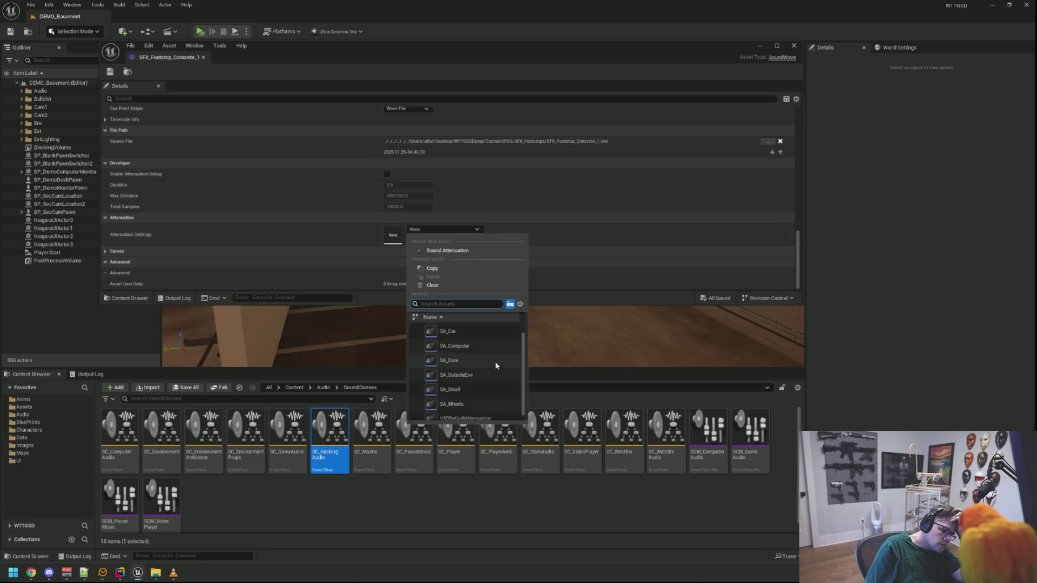
scroll(494, 381, "down", 1)
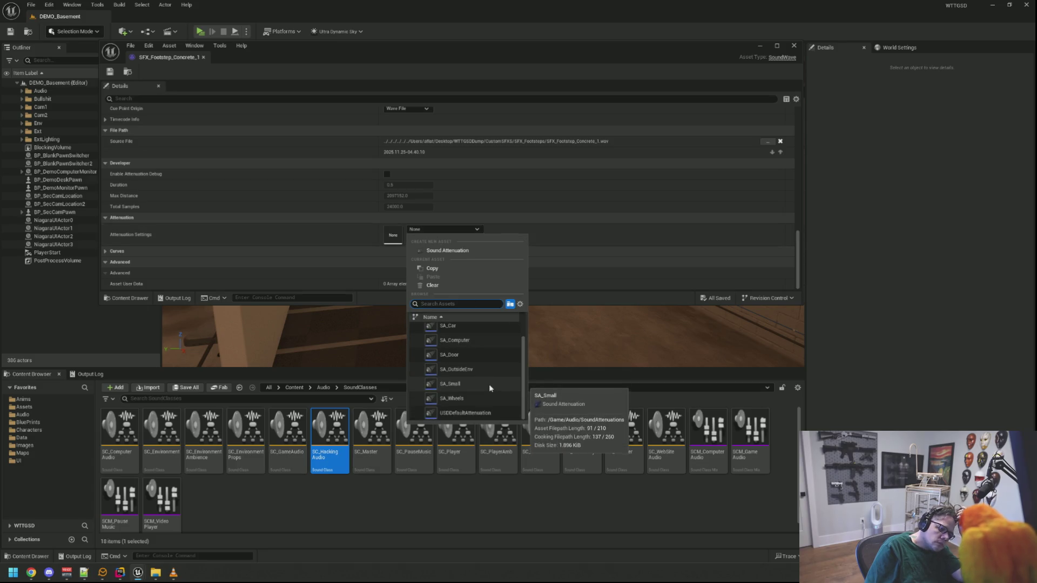
scroll(475, 356, "up", 2)
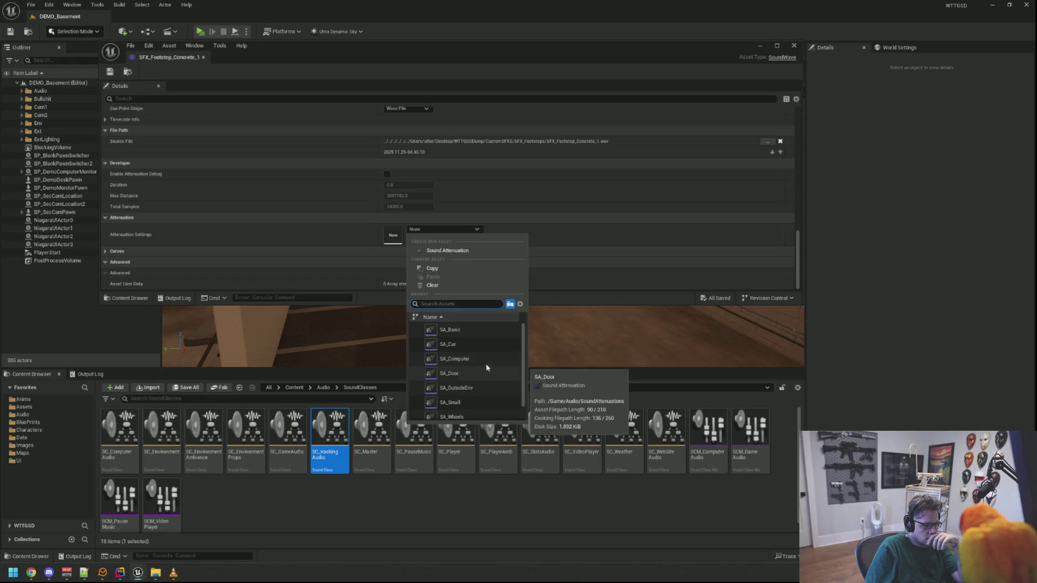
left_click(468, 331)
left_click(107, 73)
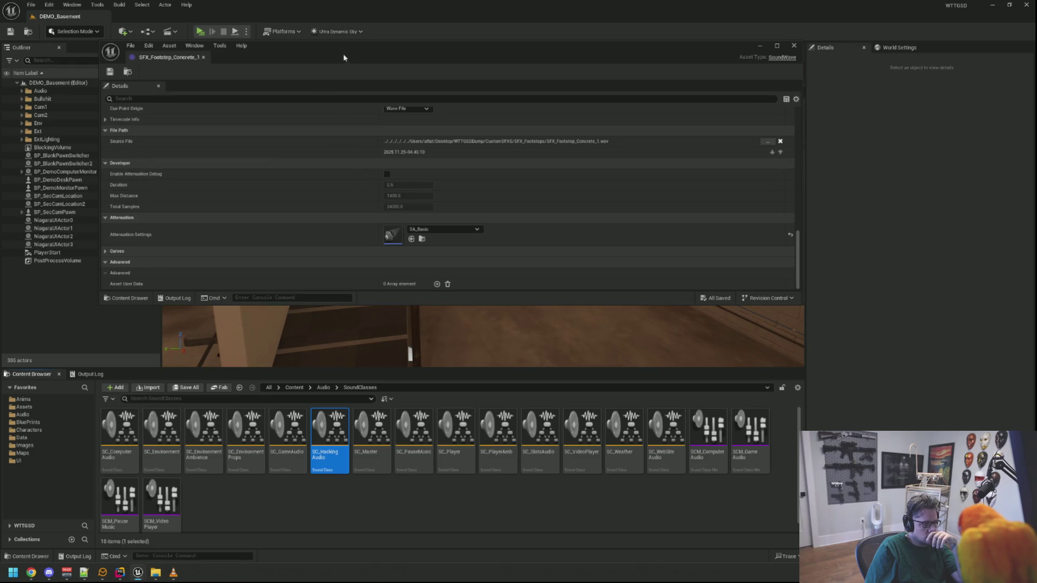
Step: Assign SC_Player as the footstep's sound class and reveal it in the Concrete folder
left_click_drag(344, 56, 368, 54)
scroll(340, 210, "up", 5)
scroll(340, 210, "up", 4)
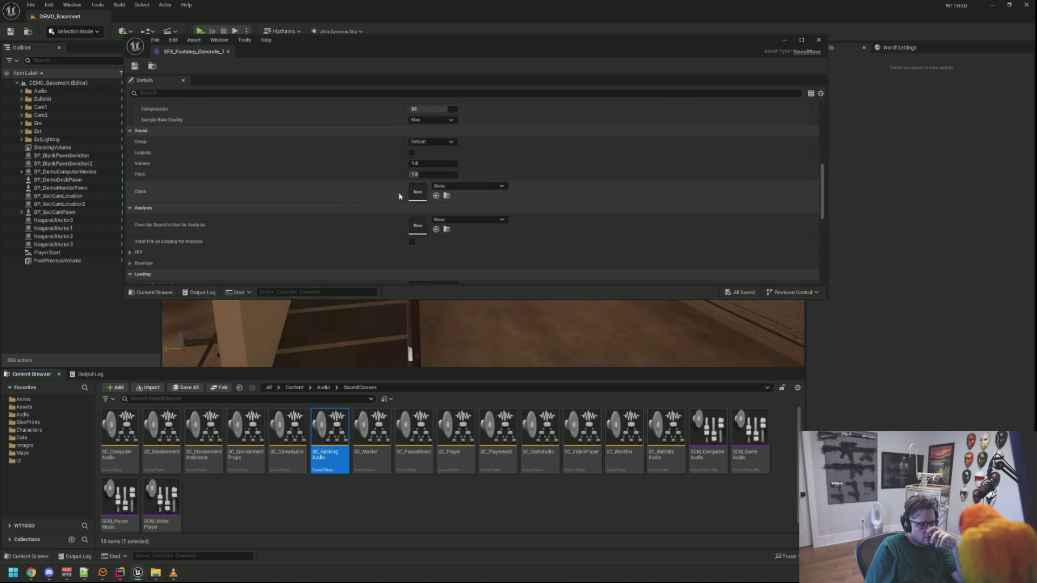
left_click(481, 186)
scroll(508, 335, "down", 3)
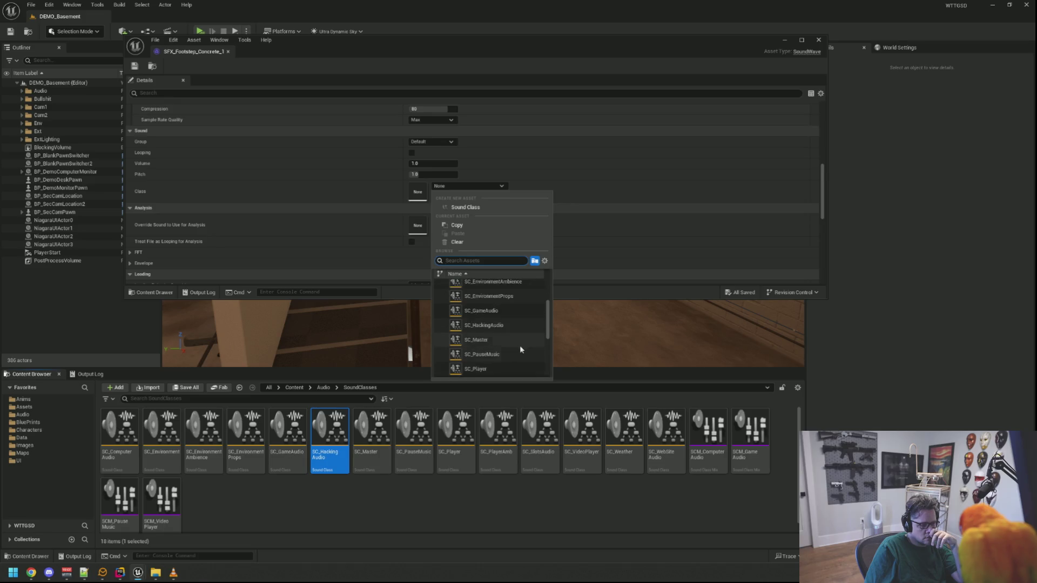
left_click(476, 330)
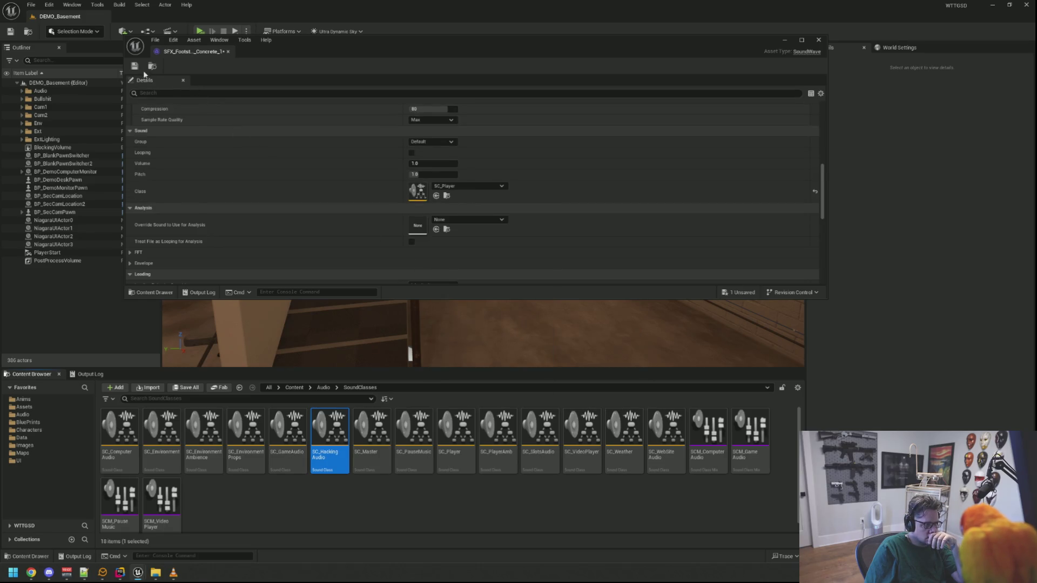
left_click_drag(360, 58, 334, 66)
scroll(465, 193, "down", 10)
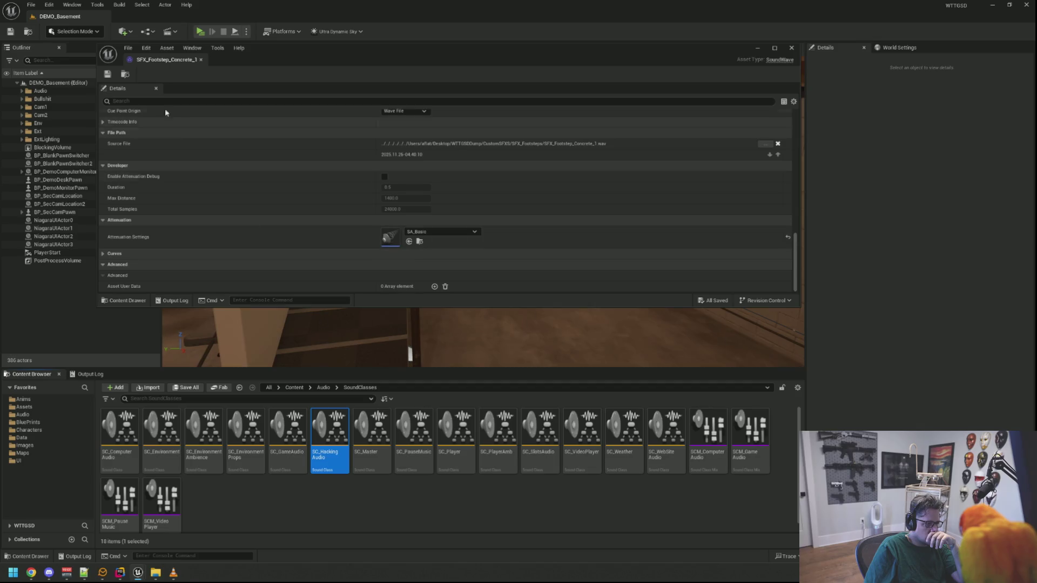
left_click(125, 74)
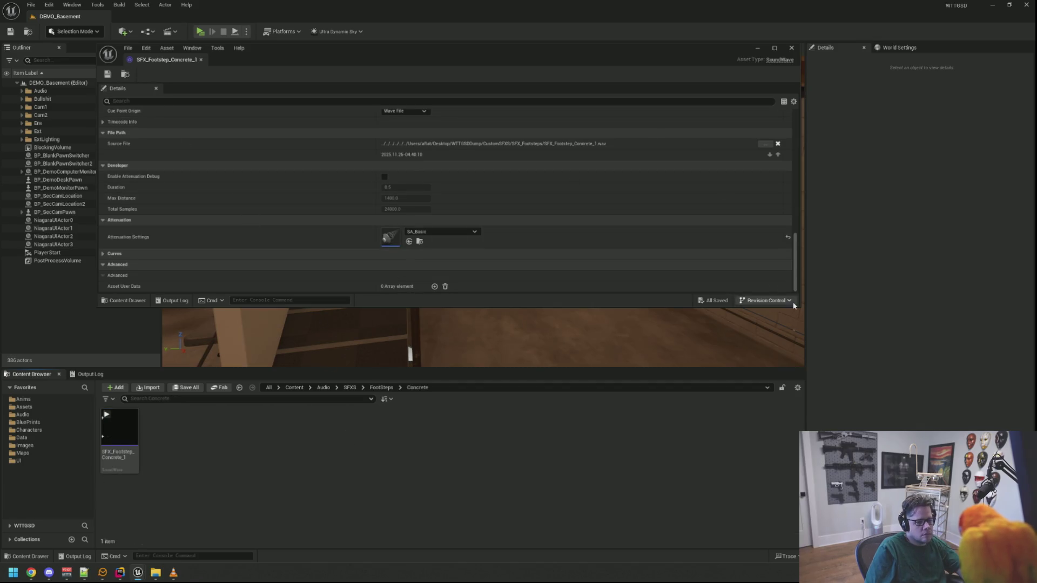
Step: Place the concrete footstep sound in the basement level to inspect it, then delete it
left_click_drag(799, 305, 377, 342)
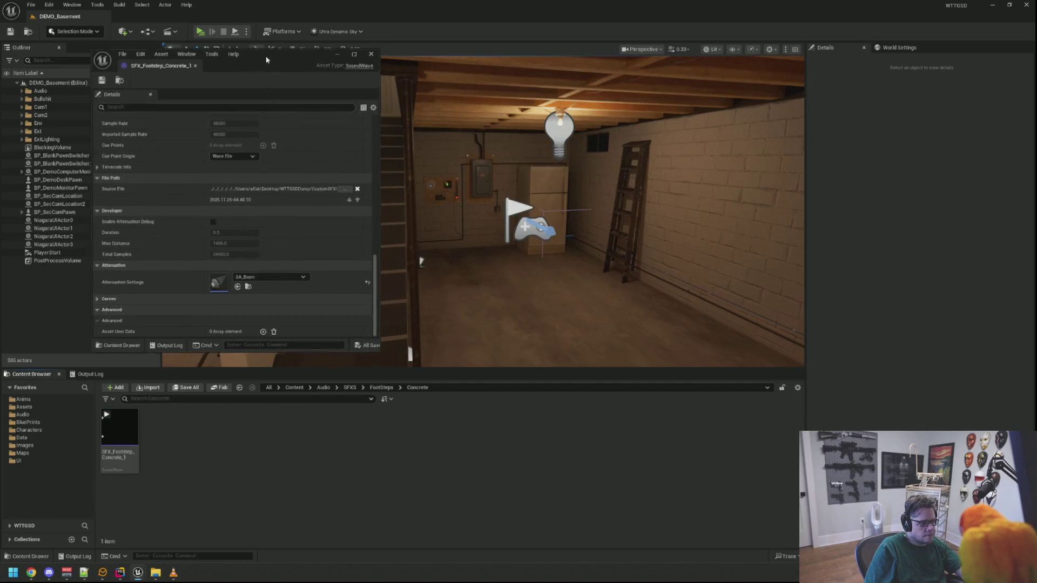
left_click_drag(267, 53, 222, 82)
left_click_drag(398, 203, 357, 209)
mouse_move(119, 440)
left_mouse_down()
mouse_move(261, 403)
mouse_move(586, 263)
mouse_move(595, 156)
left_mouse_up()
mouse_move(438, 283)
left_mouse_down()
mouse_move(399, 242)
mouse_move(447, 289)
left_mouse_up()
mouse_move(404, 227)
left_mouse_down()
mouse_move(489, 201)
mouse_move(369, 184)
mouse_move(388, 120)
mouse_move(368, 100)
mouse_move(358, 122)
left_mouse_up()
mouse_move(573, 282)
left_mouse_down()
mouse_move(566, 254)
mouse_move(565, 277)
left_mouse_up()
mouse_move(537, 232)
left_mouse_down()
mouse_move(349, 219)
mouse_move(351, 194)
mouse_move(376, 240)
mouse_move(514, 220)
mouse_move(519, 232)
left_mouse_up()
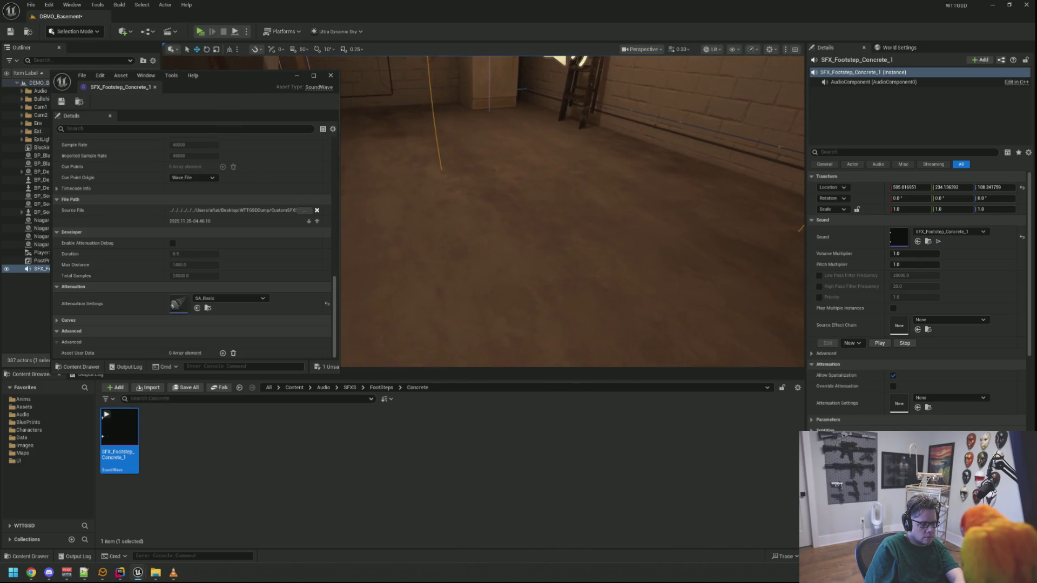
mouse_move(530, 184)
left_mouse_down()
mouse_move(542, 224)
mouse_move(537, 255)
left_mouse_up()
key("Delete")
Step: Import the Concrete_2 to Concrete_5 footstep sounds and start a basement playtest
left_click_drag(363, 194, 225, 144)
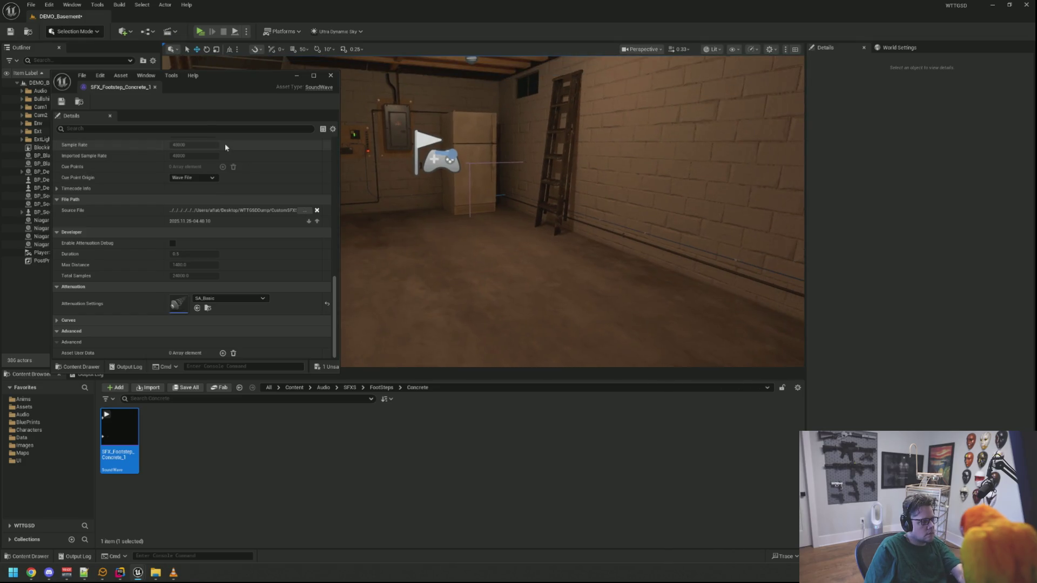
left_click_drag(200, 69, 197, 59)
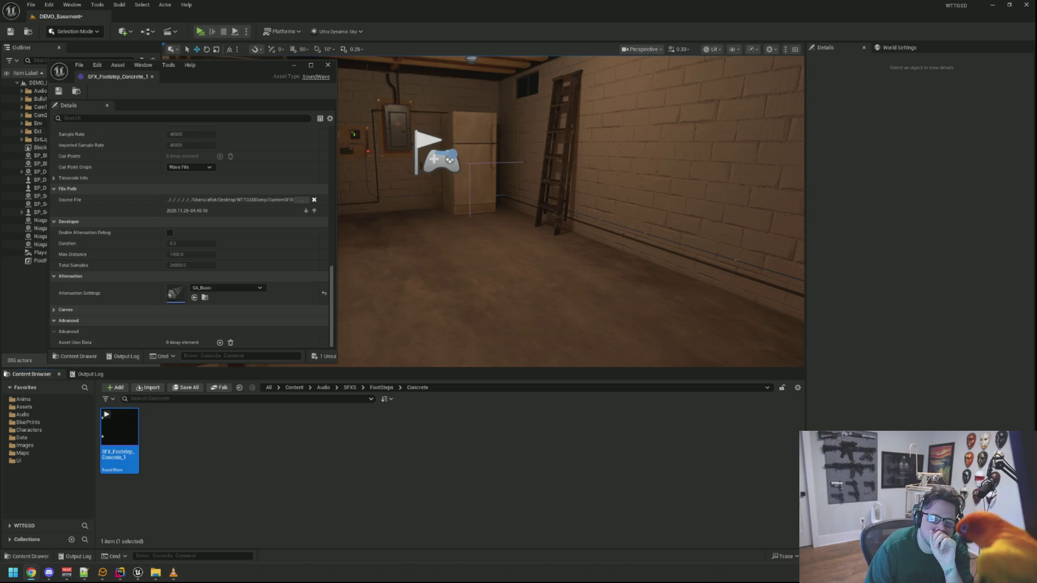
left_click(575, 301)
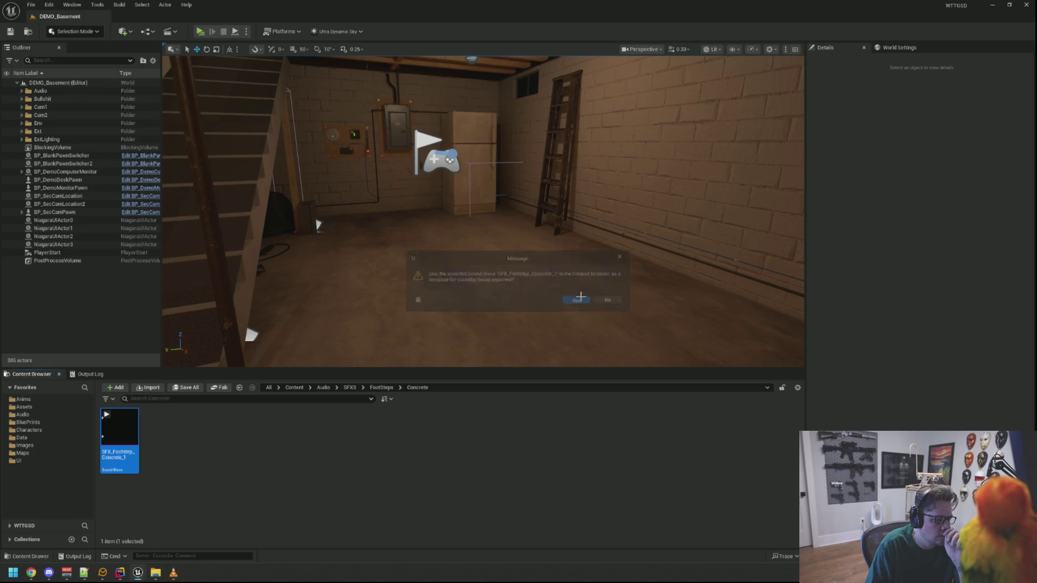
left_click(406, 441)
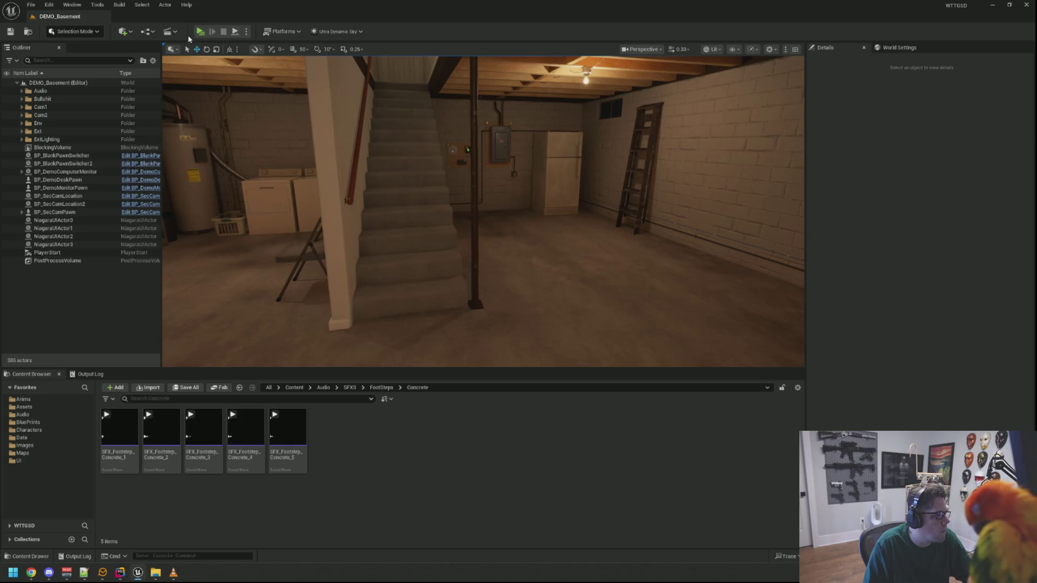
left_click(202, 33)
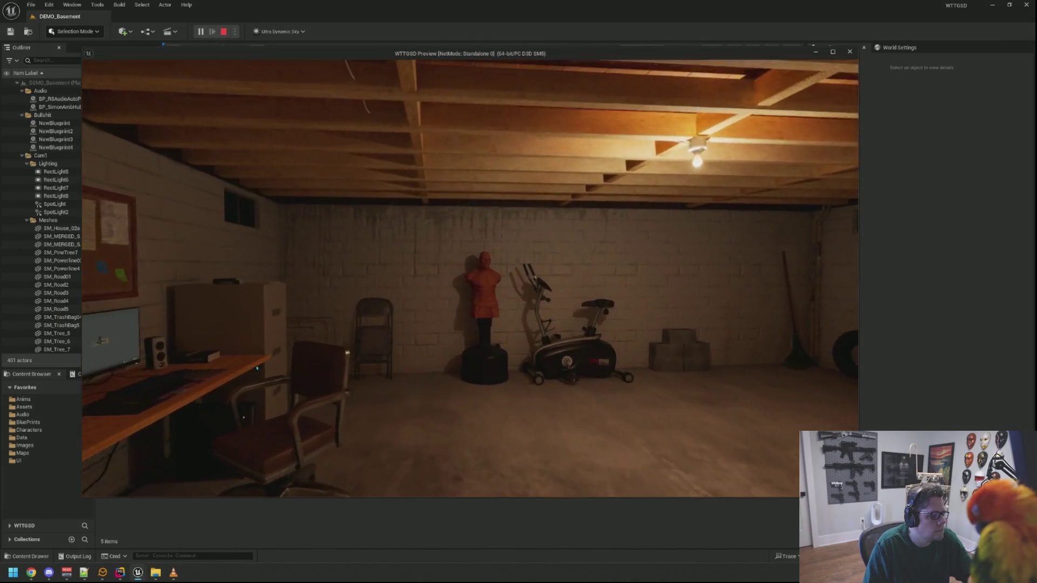
key("Escape")
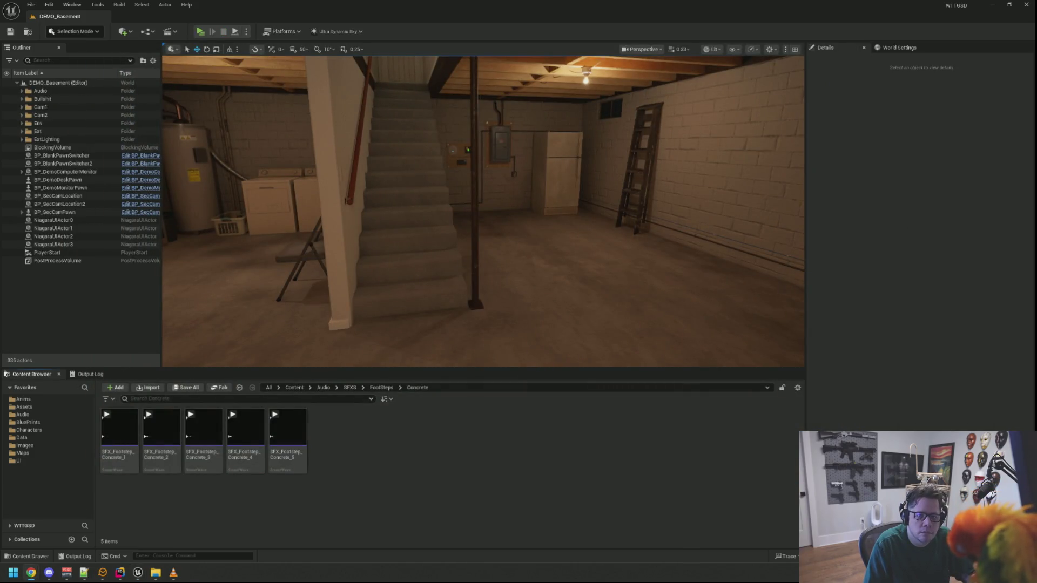
mouse_move(128, 420)
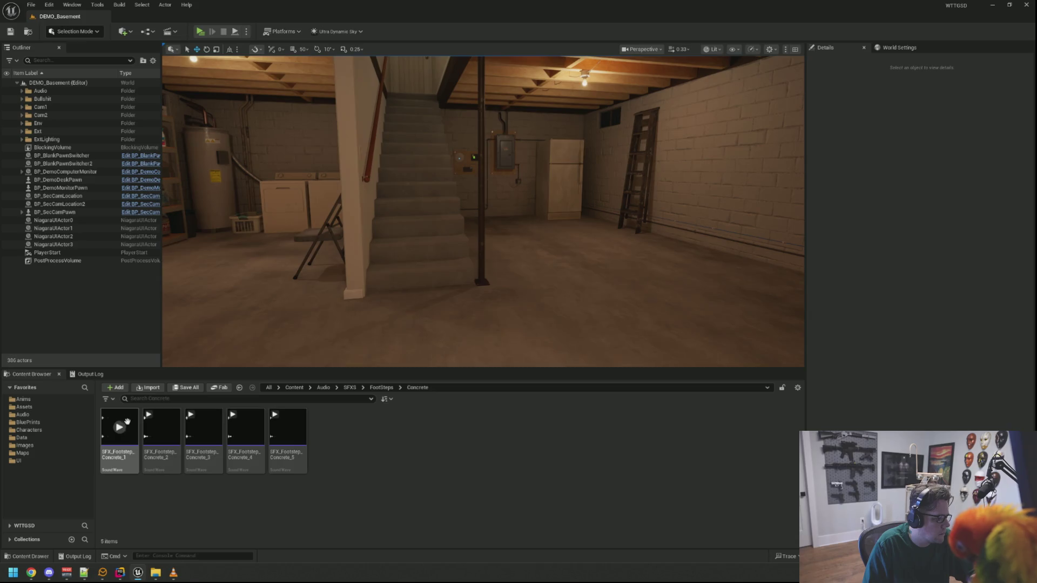
right_click(127, 420)
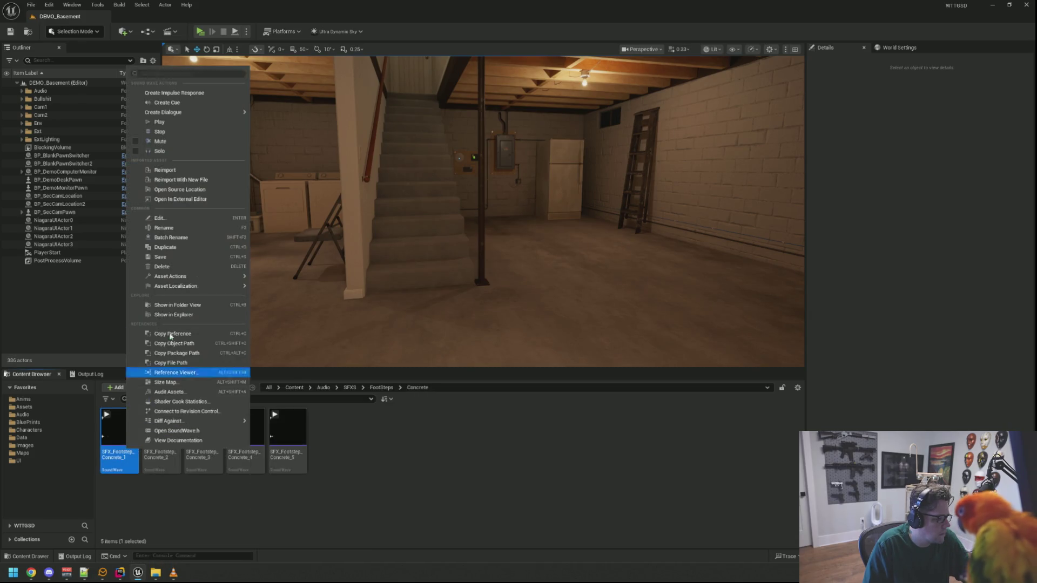
Step: Create SFX_Footstep_Concrete_1_Cue, open it in a wider editor, and move its Output node right
left_click(208, 102)
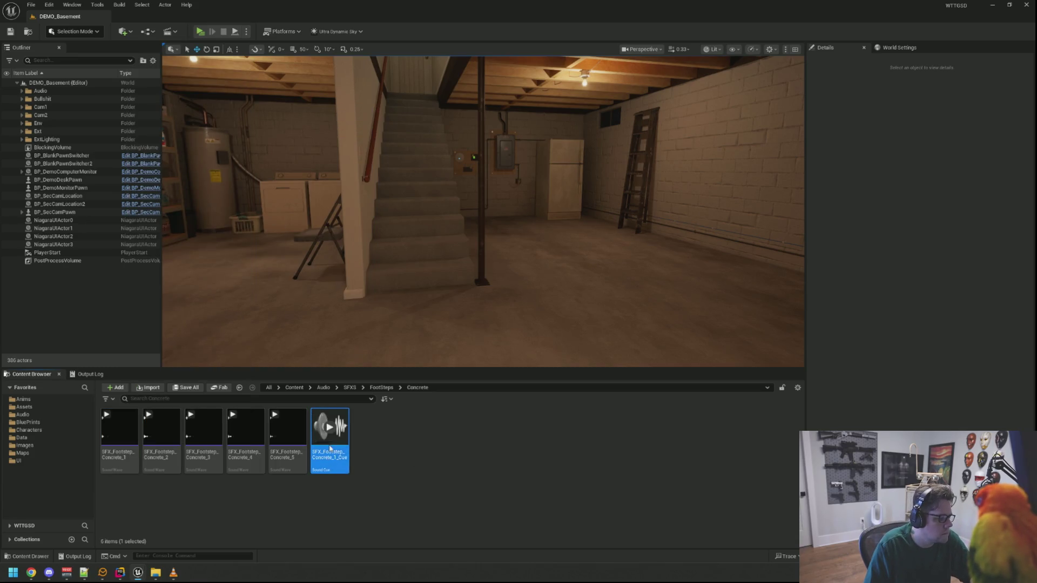
double_click(330, 428)
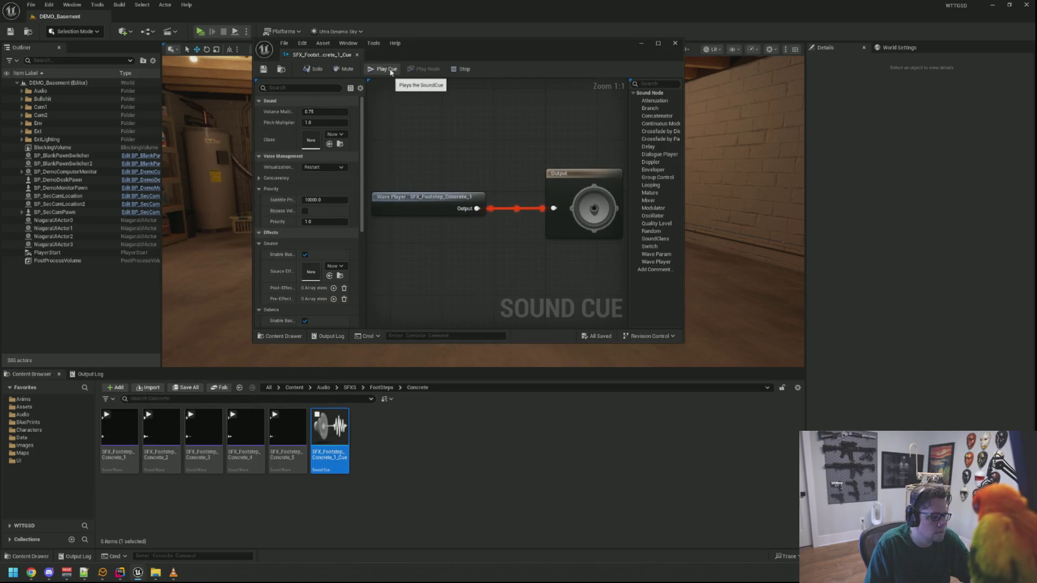
mouse_move(683, 344)
left_mouse_down()
mouse_move(806, 345)
mouse_move(861, 361)
left_mouse_up()
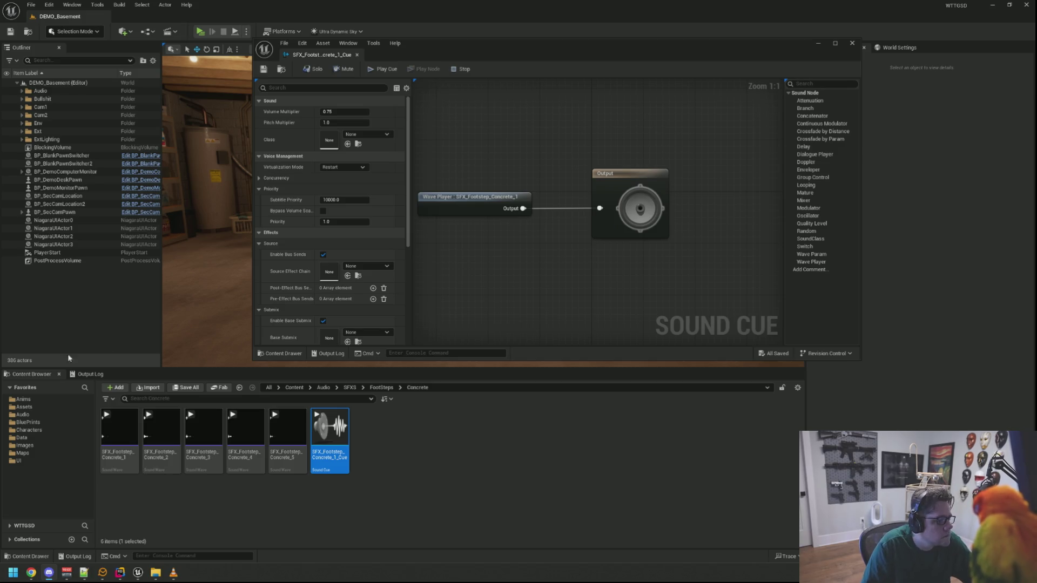
left_click_drag(513, 72, 397, 69)
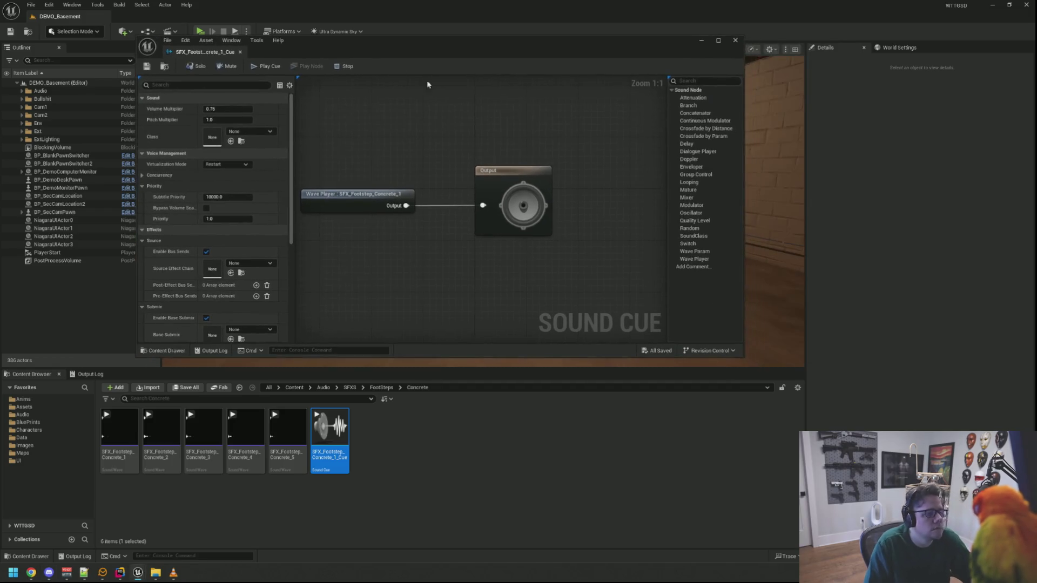
left_click_drag(744, 359, 819, 356)
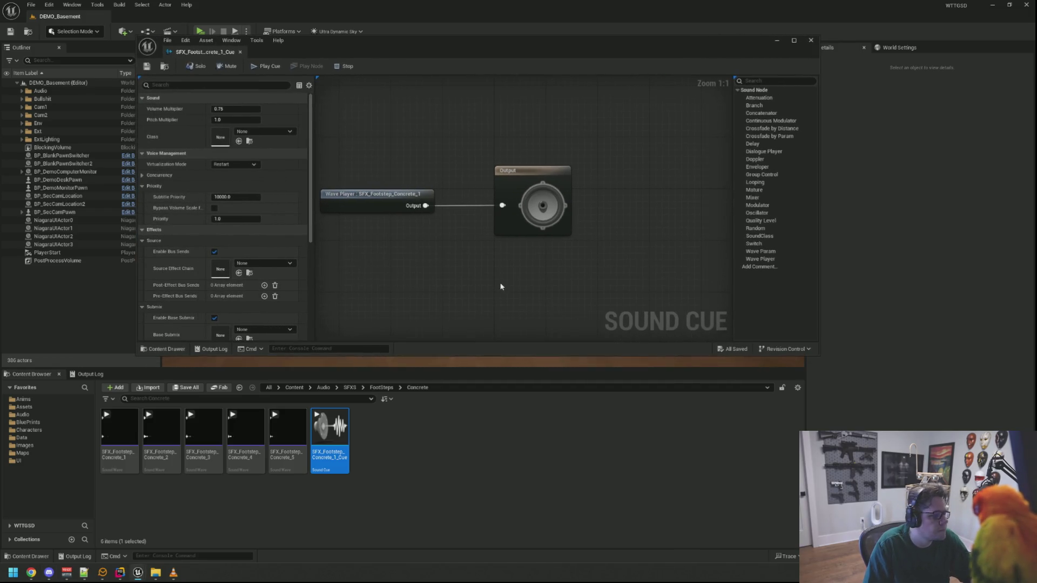
left_click(539, 177)
left_click_drag(539, 178, 621, 178)
left_click(488, 157)
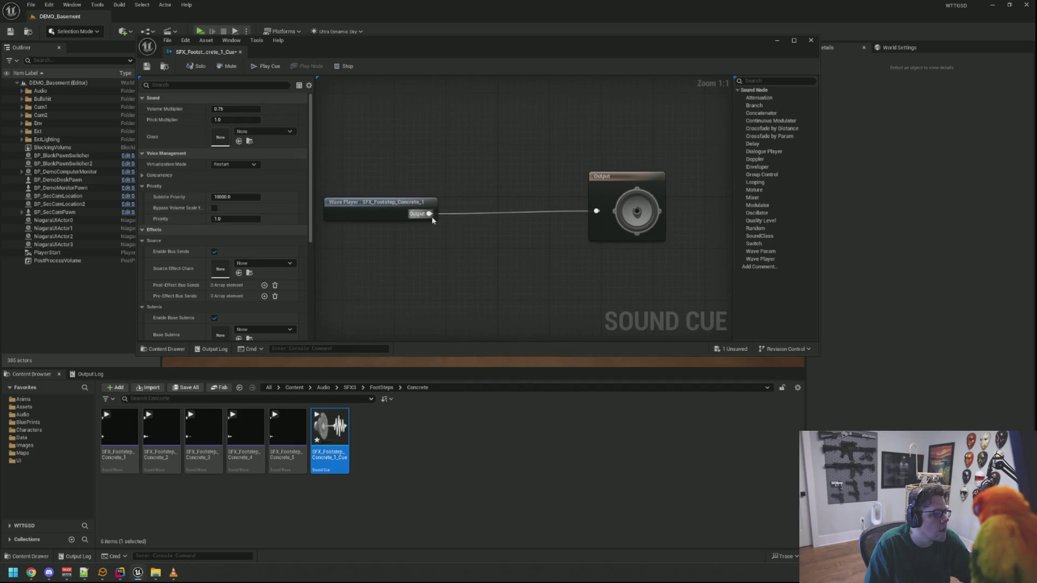
mouse_move(476, 237)
left_mouse_down()
mouse_move(482, 226)
mouse_move(535, 251)
mouse_move(597, 212)
left_mouse_up()
Step: Add a Doppler node between Wave Player and Output and audition the cue
type("dop")
key("Return")
left_click(502, 239)
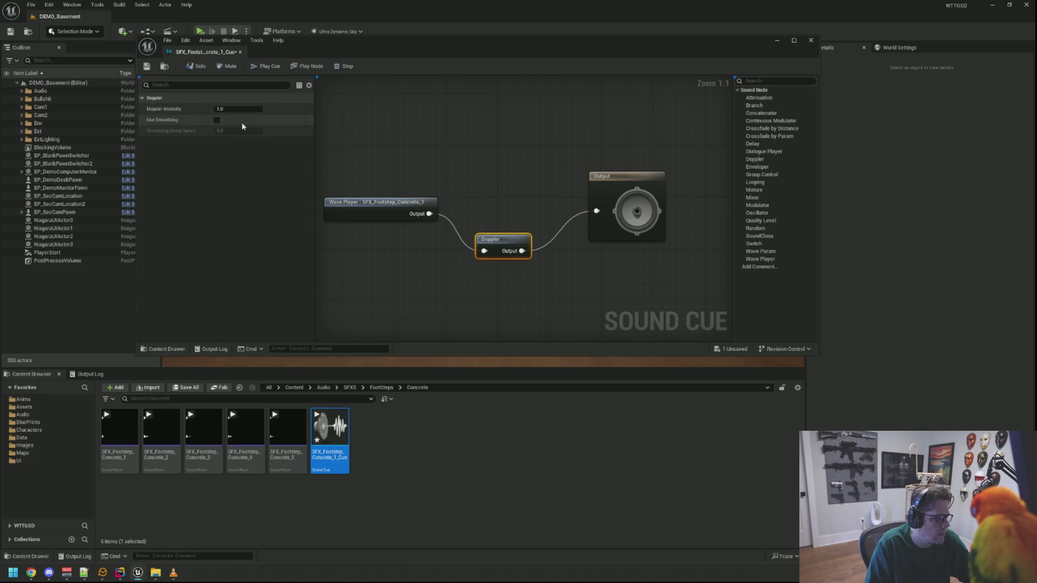
left_click(256, 67)
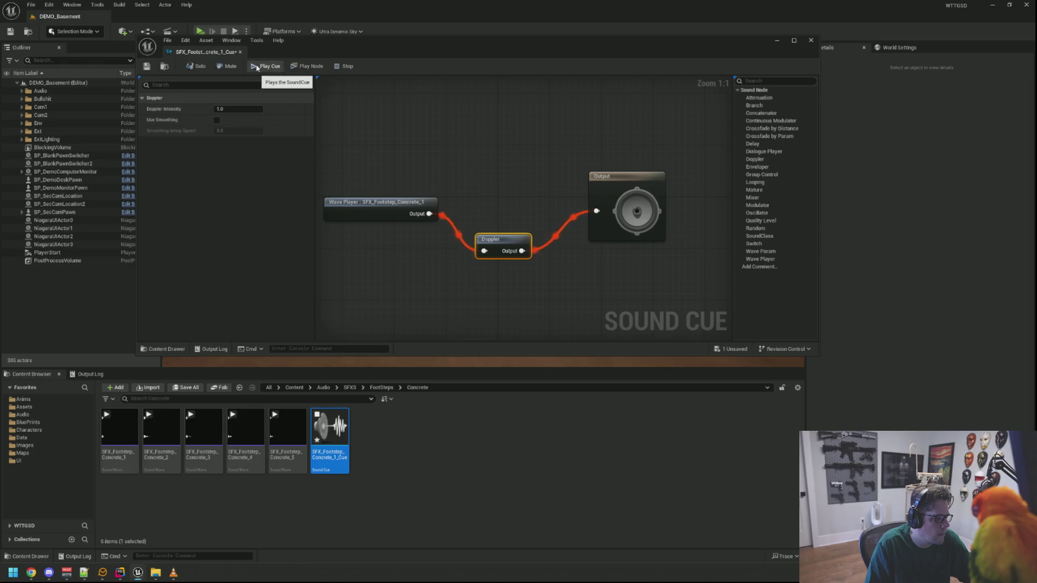
Step: Browse the sound node list without adding another node
left_click(497, 182)
right_click(496, 183)
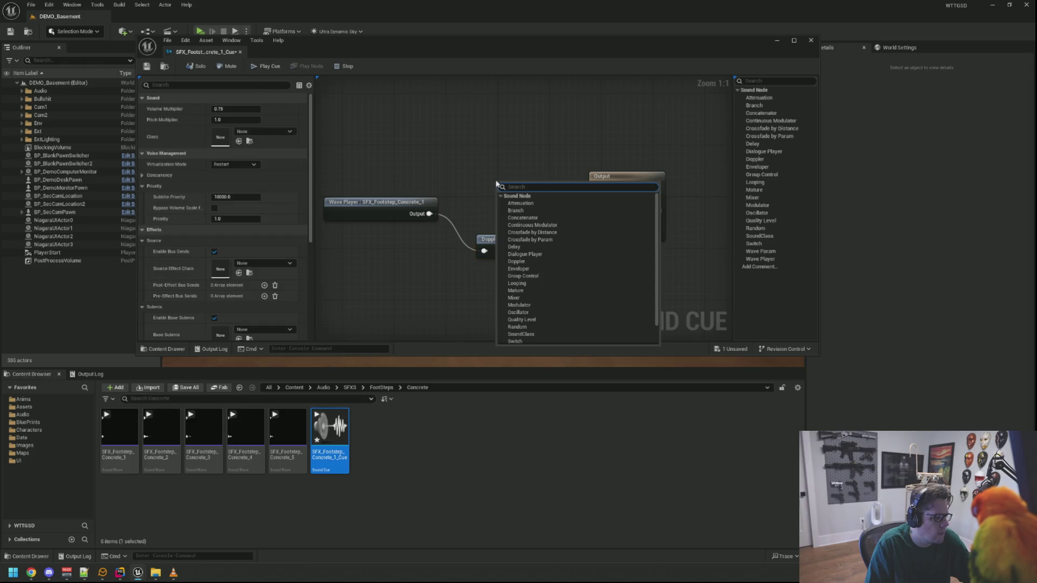
type("pi")
key("BackSpace")
key("BackSpace")
key("BackSpace")
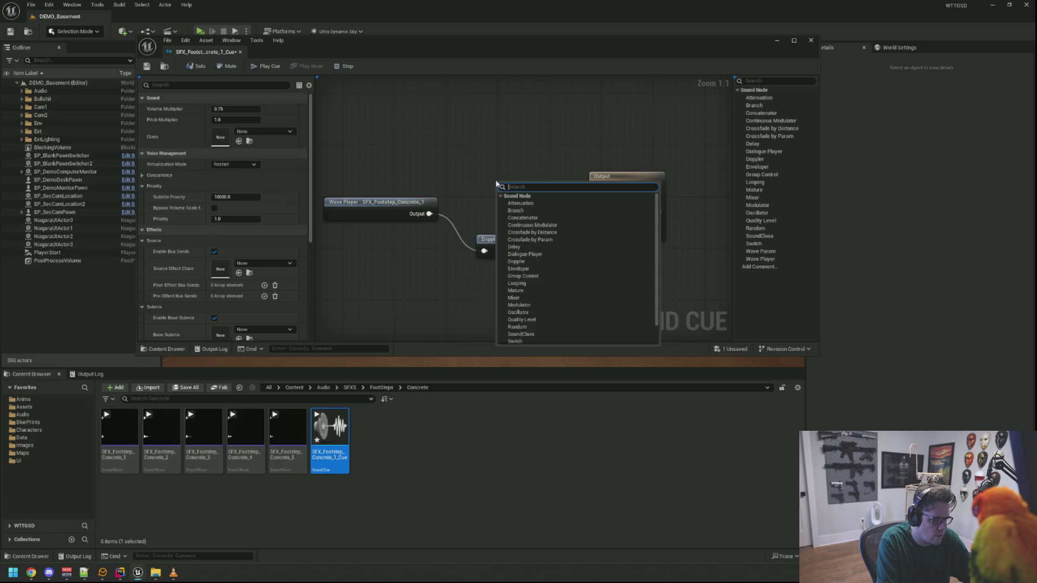
left_click(426, 139)
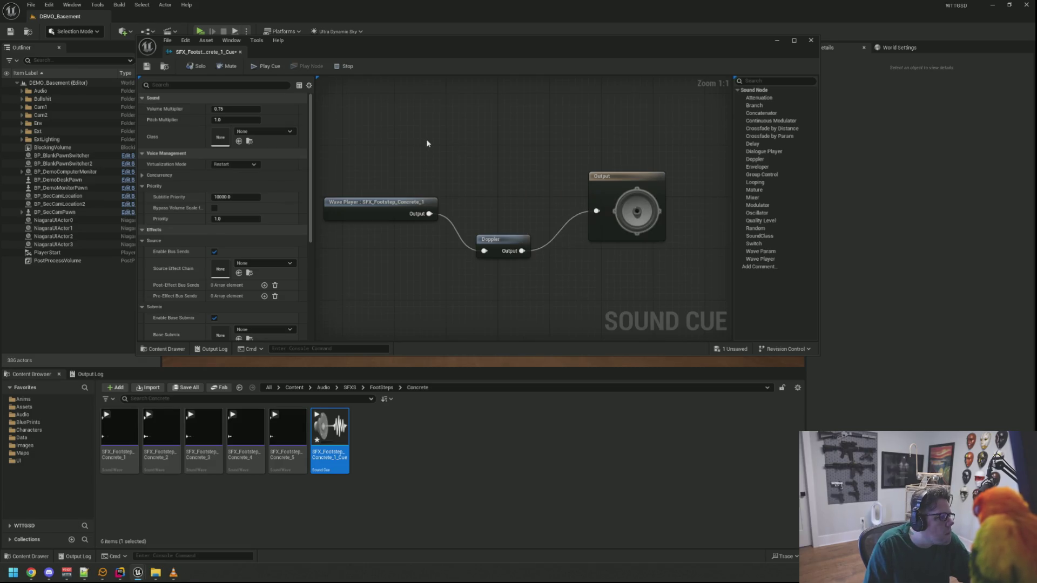
left_click(278, 131)
Step: Give the cue the SC_Player class, Play when Silent virtualization and SA_Basic attenuation
type("SC_Play")
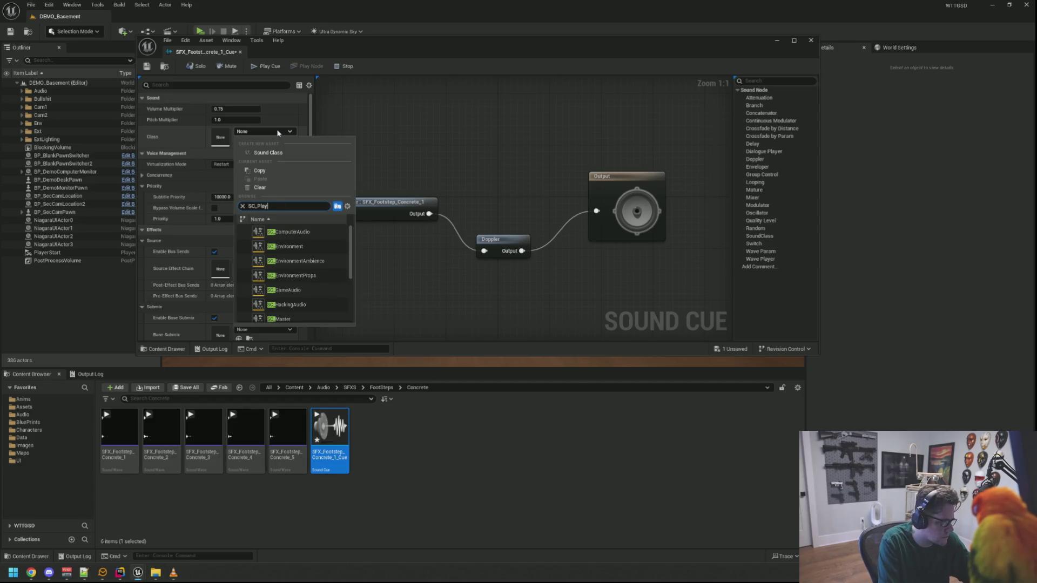
left_click(292, 231)
left_click(227, 164)
left_click(234, 178)
scroll(276, 199, "down", 5)
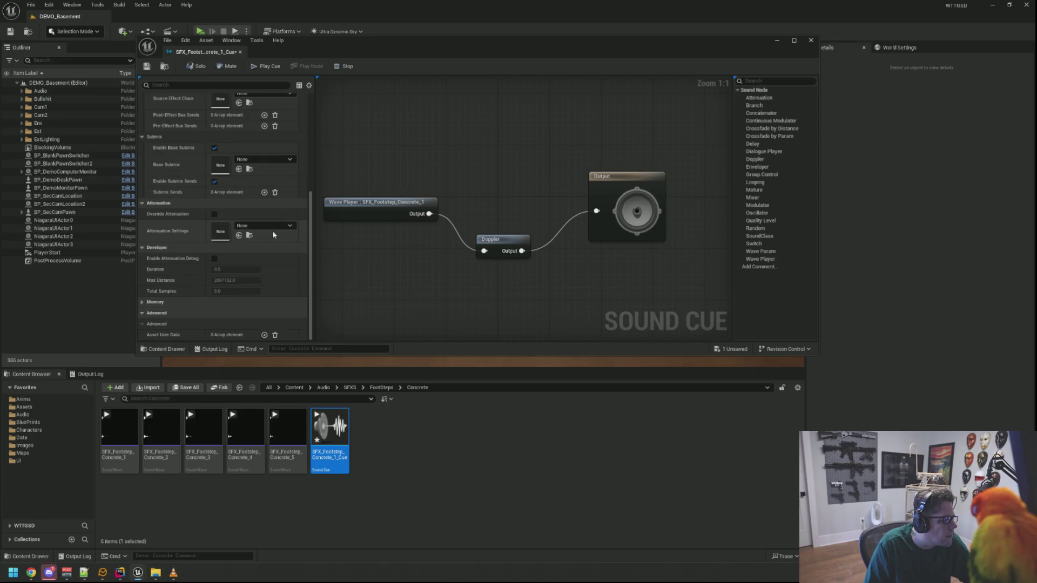
left_click(276, 226)
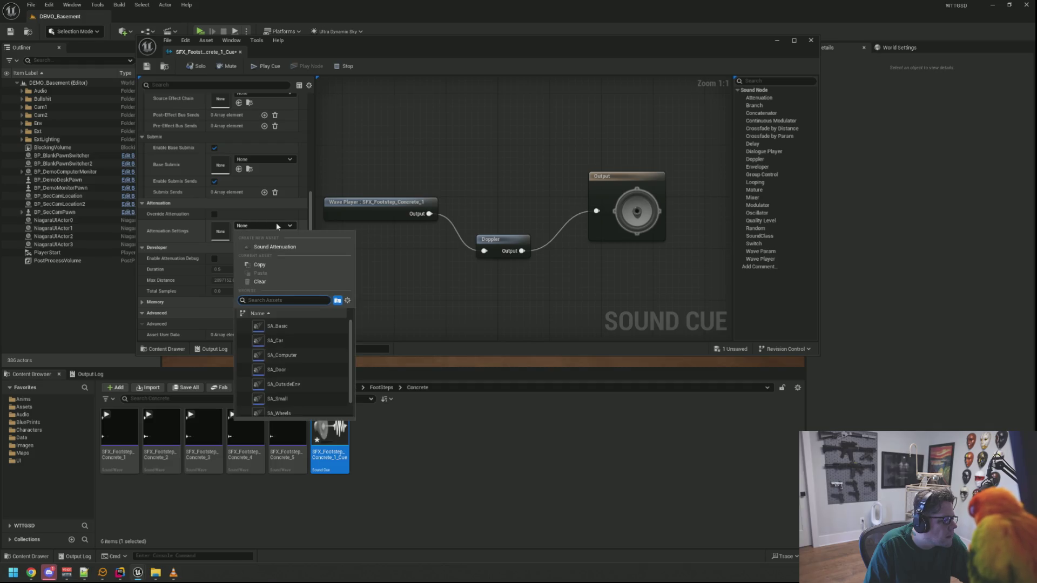
left_click(303, 319)
Step: Save the footstep cue and play it twice to check it
left_click(146, 65)
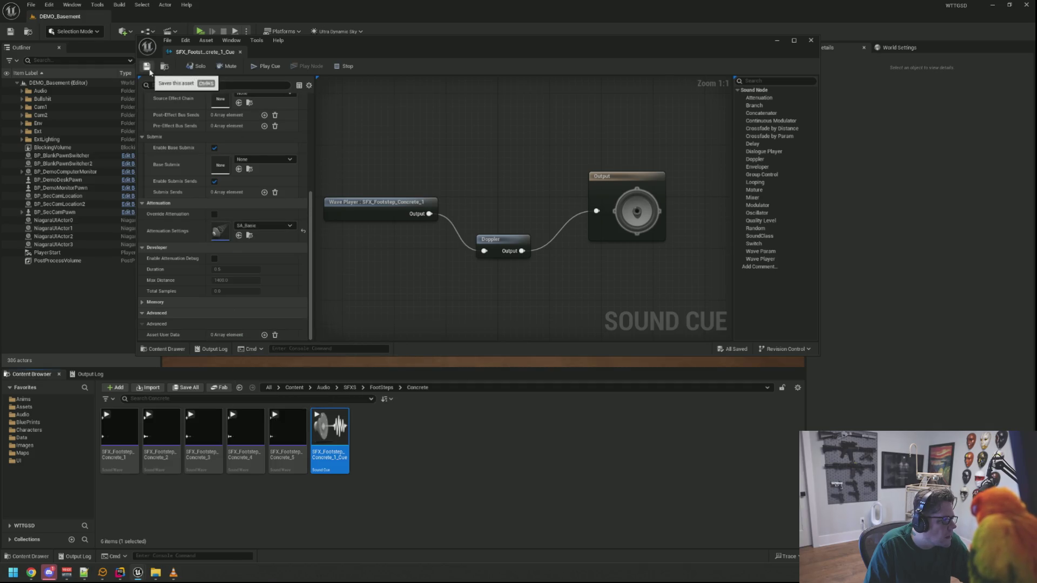
left_click(261, 67)
left_click(261, 67)
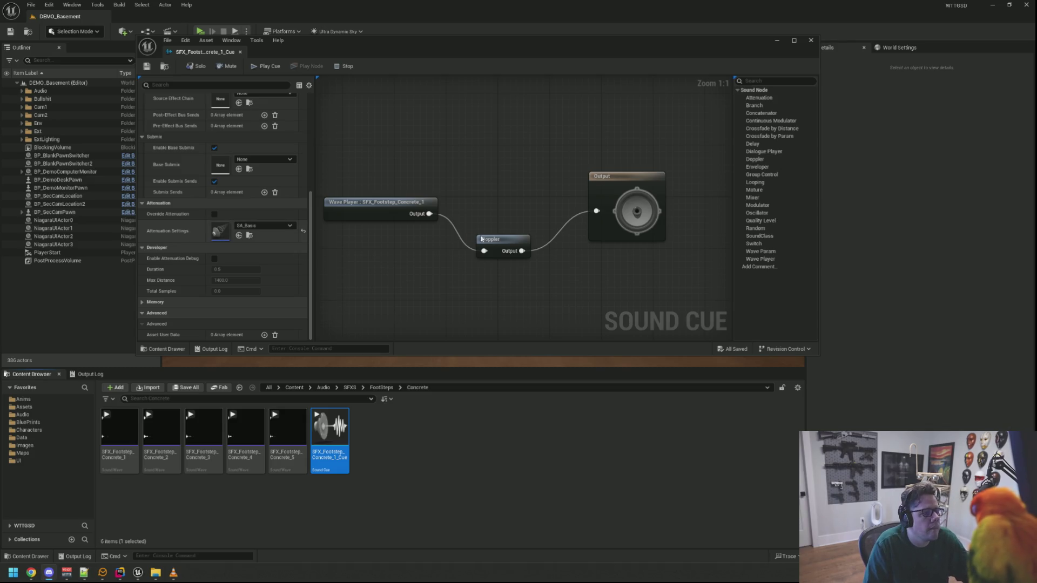
Step: Line up the Doppler and Output nodes with the Wave Player in one row and save the cue
left_click_drag(508, 246, 485, 209)
left_click_drag(625, 196, 559, 195)
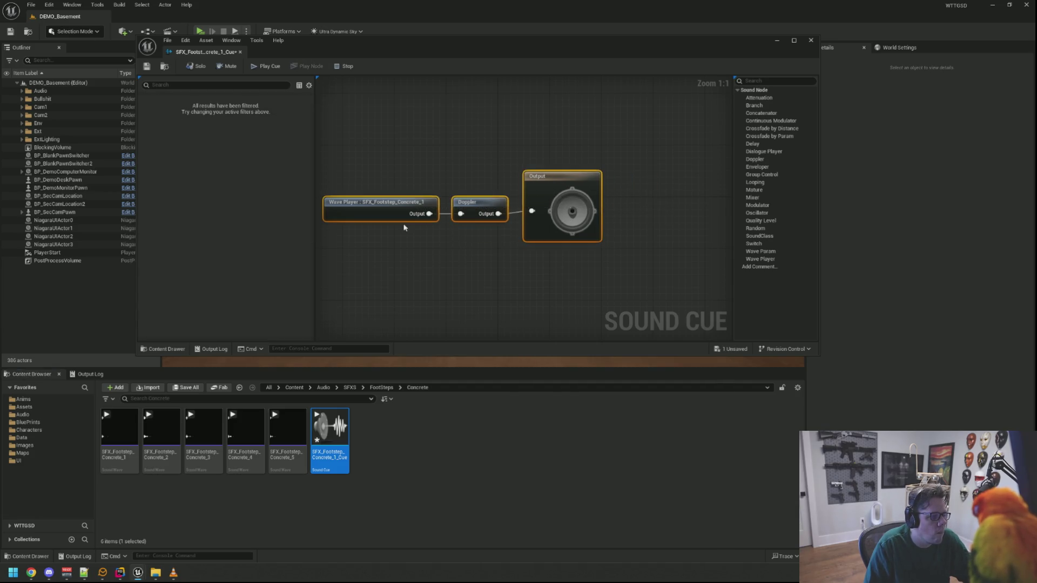
left_click(486, 163)
key("Home")
left_click(147, 66)
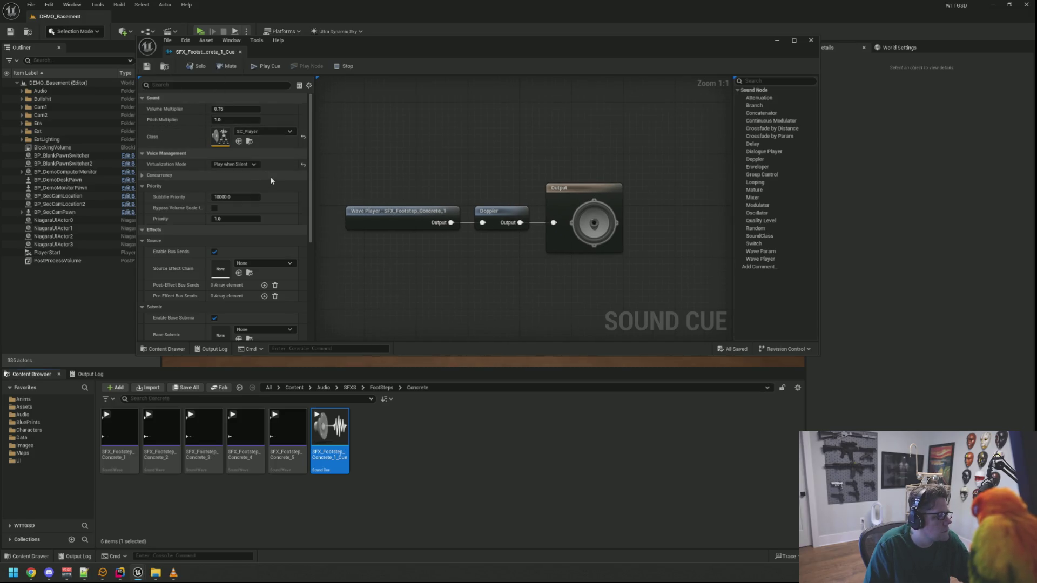
Step: Zoom and pan around the cue graph, then select the Doppler node
scroll(270, 179, "down", 3)
scroll(278, 179, "up", 3)
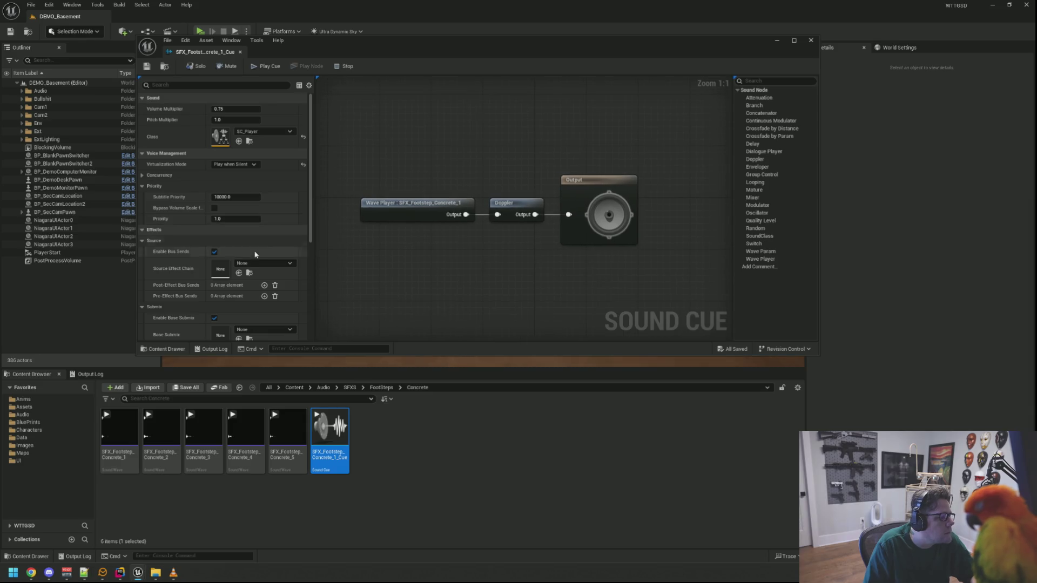
scroll(260, 237, "down", 5)
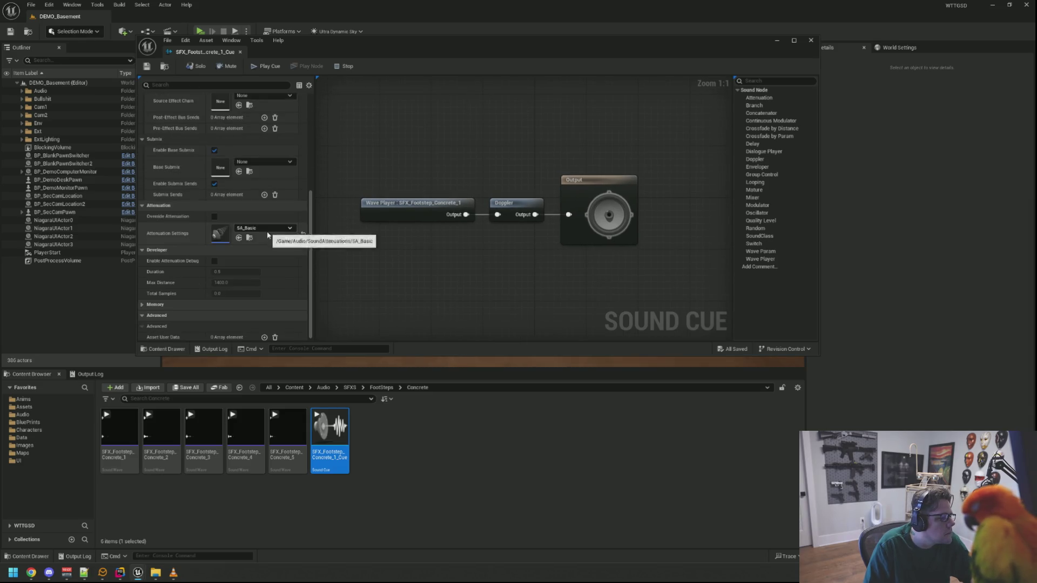
mouse_move(477, 157)
left_mouse_down()
mouse_move(430, 197)
mouse_move(440, 176)
mouse_move(484, 169)
mouse_move(482, 157)
mouse_move(503, 146)
left_mouse_up()
scroll(473, 190, "down", 1)
scroll(502, 178, "up", 1)
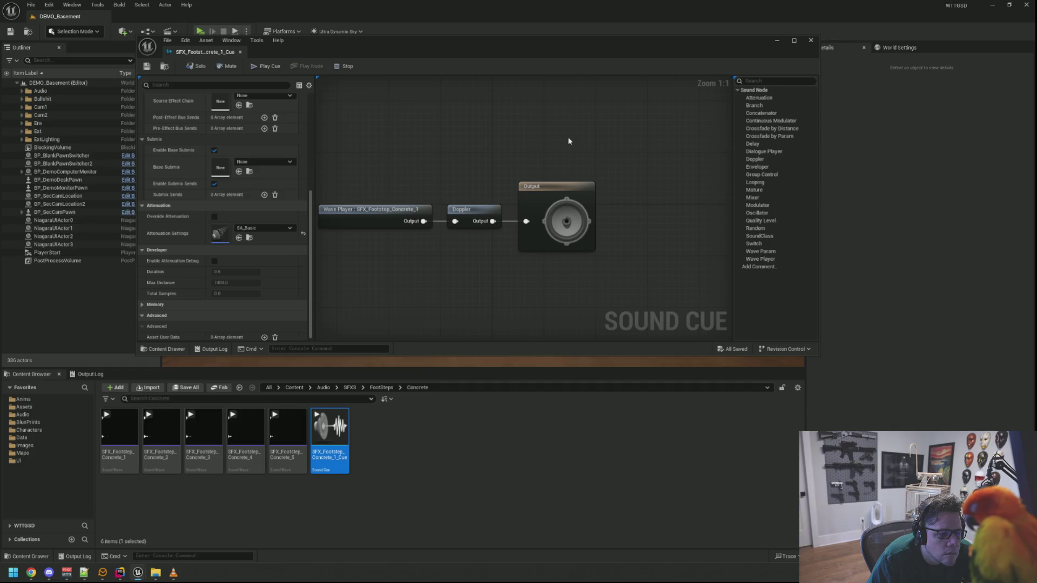
left_click(476, 212)
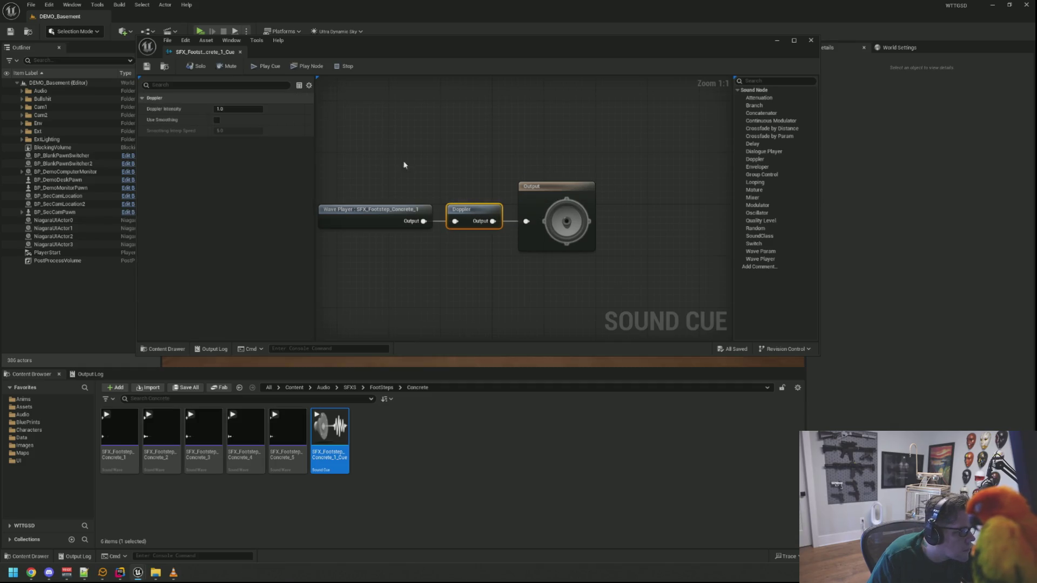
Step: Try Doppler smoothing on the footstep cue with a preview play, then turn it off again
left_click(217, 120)
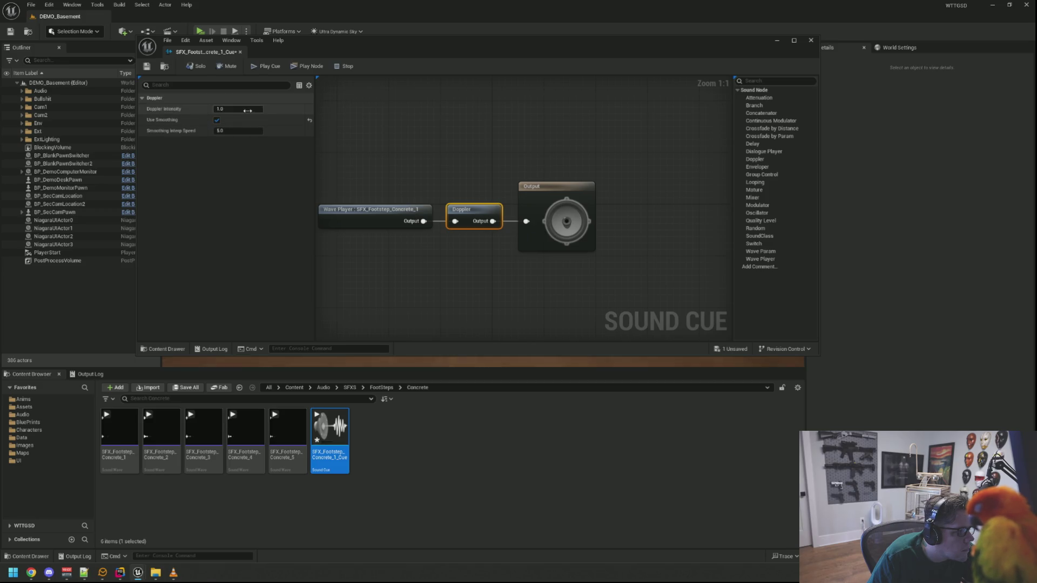
left_click(269, 67)
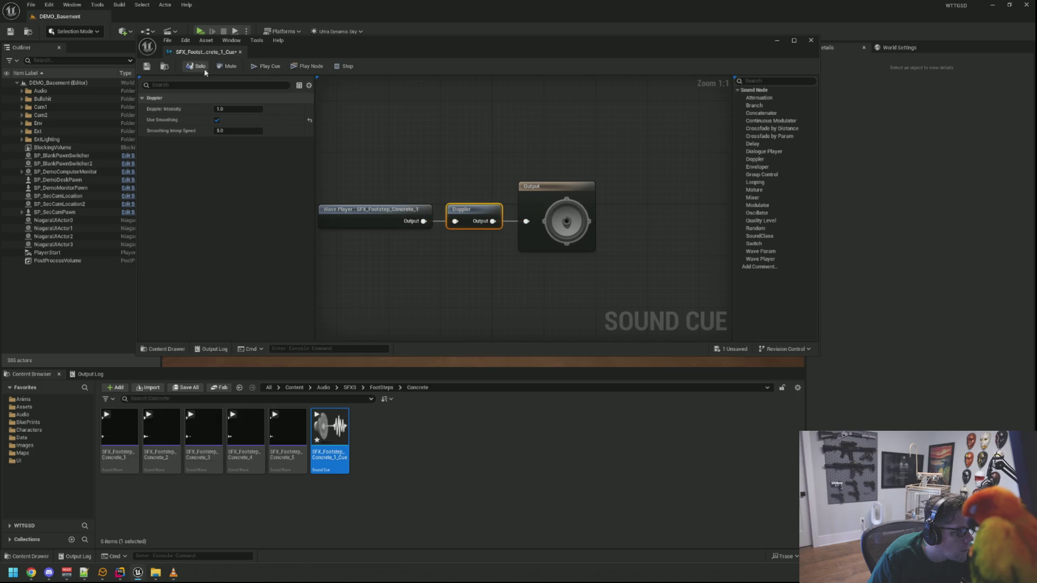
left_click(146, 66)
left_click(217, 120)
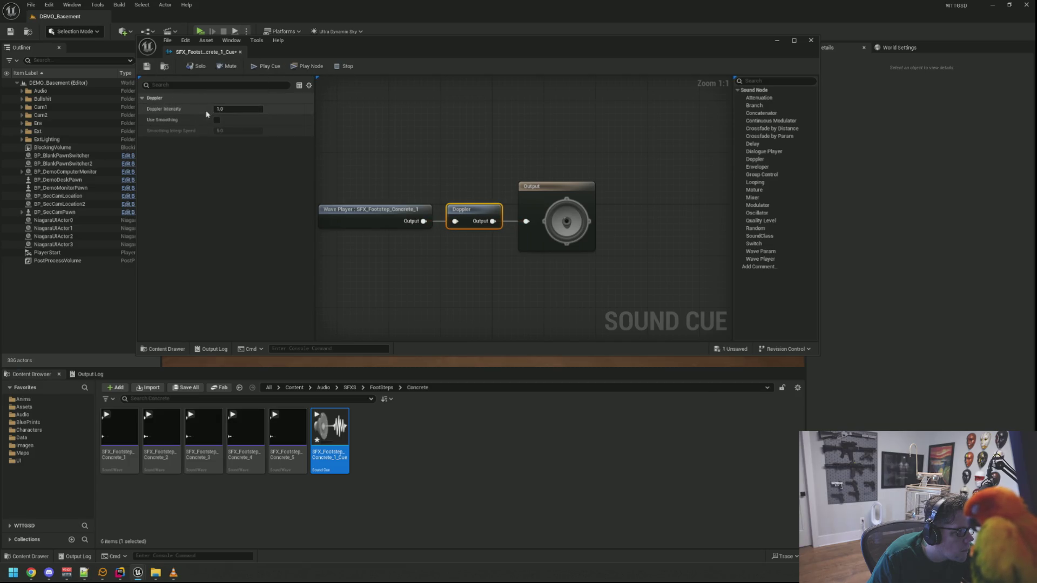
Step: Preview the cue at Doppler Intensity 0.5, then restore it to 1.0 and save
mouse_move(172, 111)
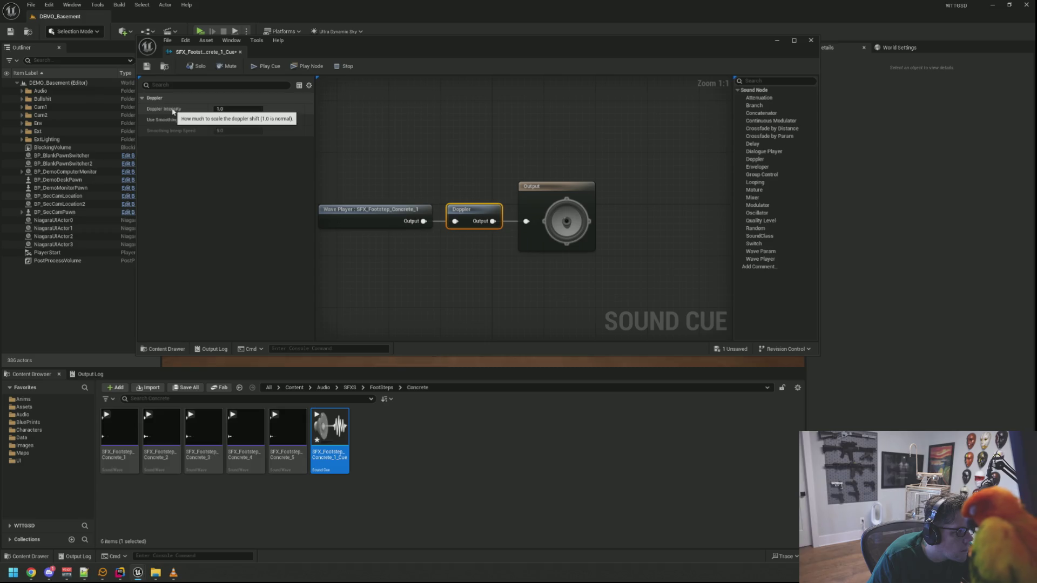
left_click(253, 108)
type("0.5")
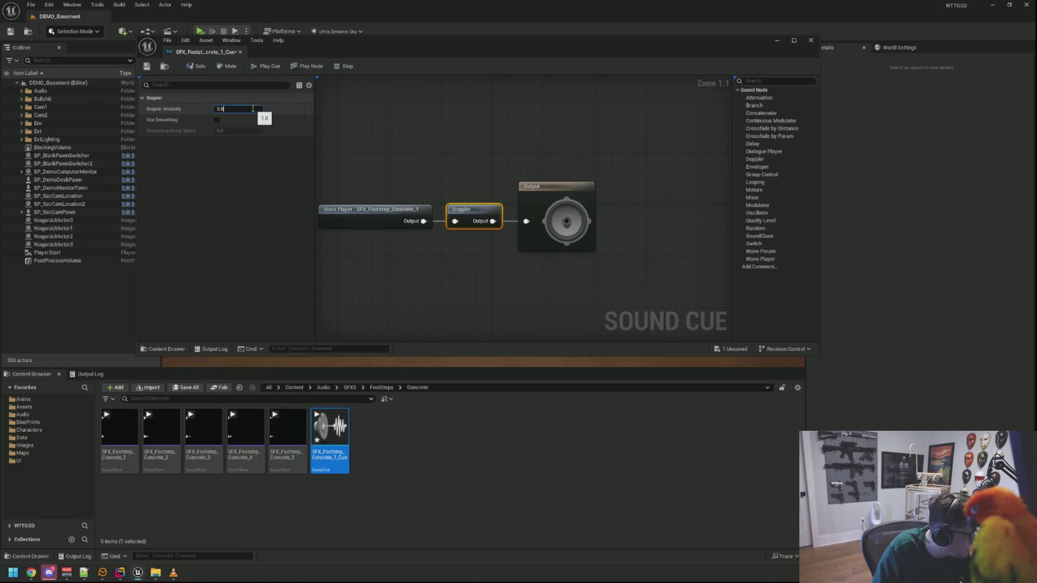
left_click(146, 67)
left_click(261, 69)
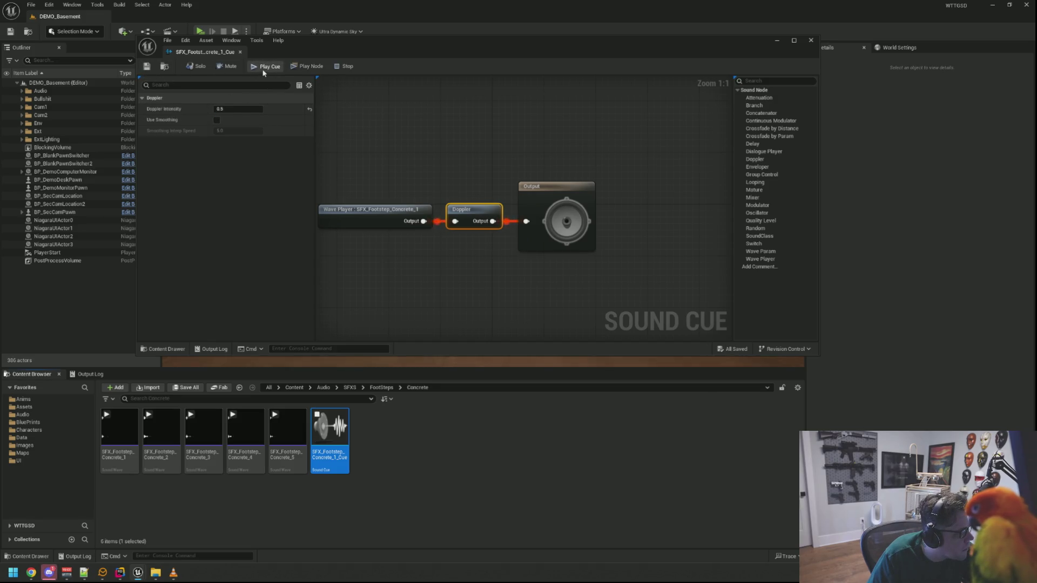
left_click(243, 107)
type("1.0")
key("Return")
left_click(147, 67)
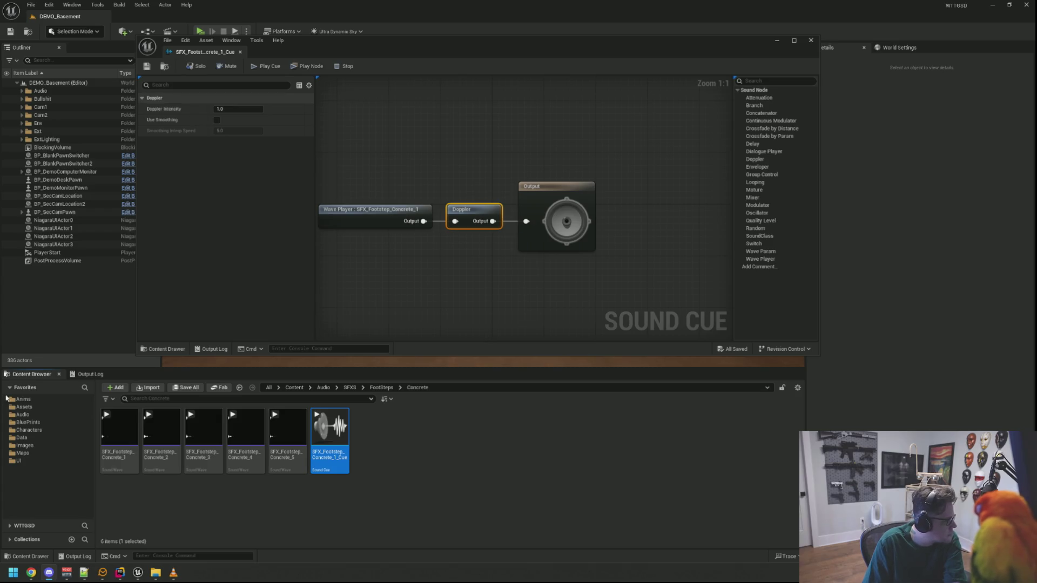
Step: Minimize the cue editor and start the level in a Play-In-Editor preview
left_click(423, 294)
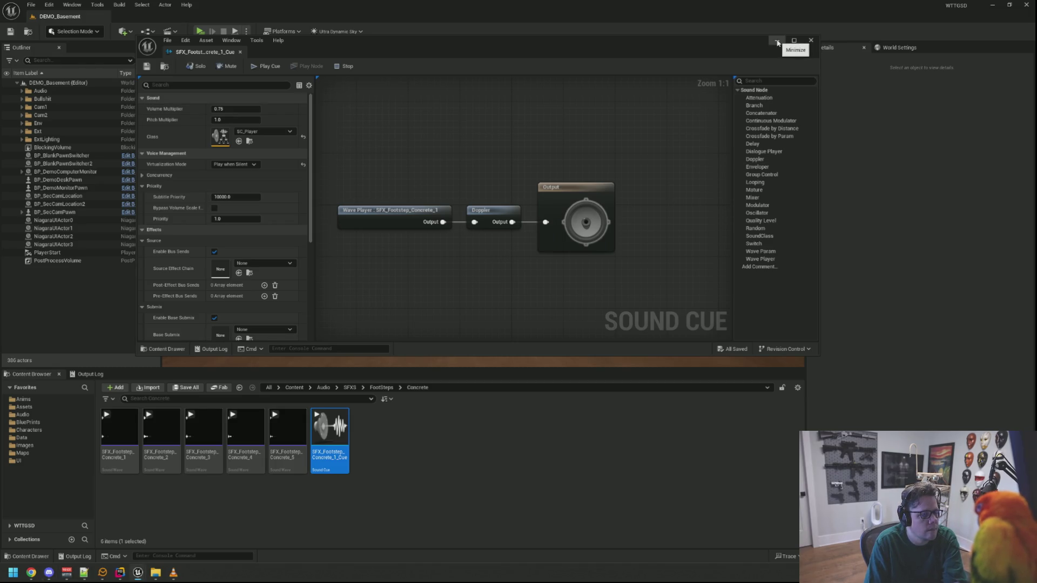
left_click(778, 43)
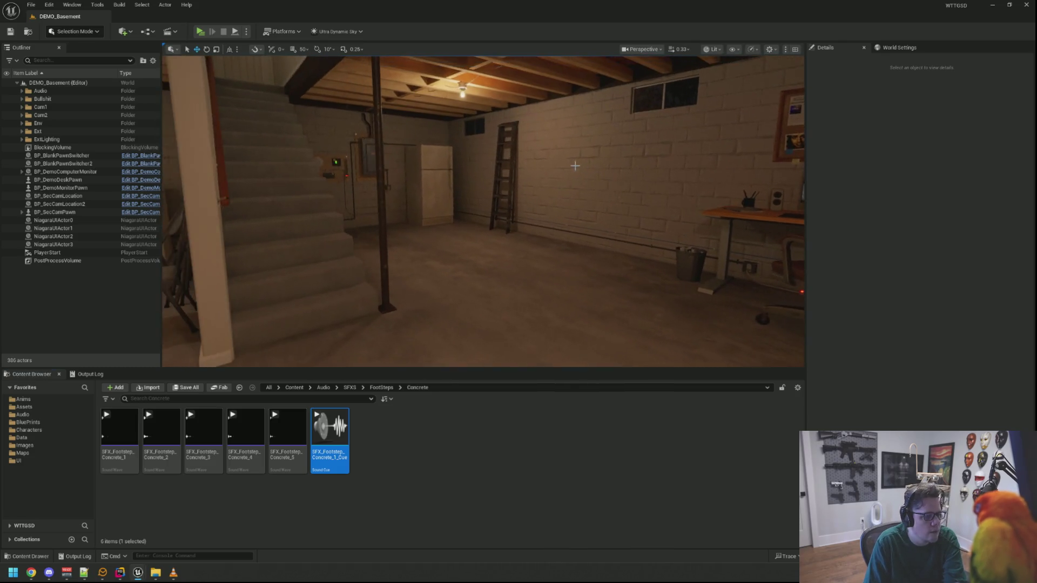
left_click(200, 31)
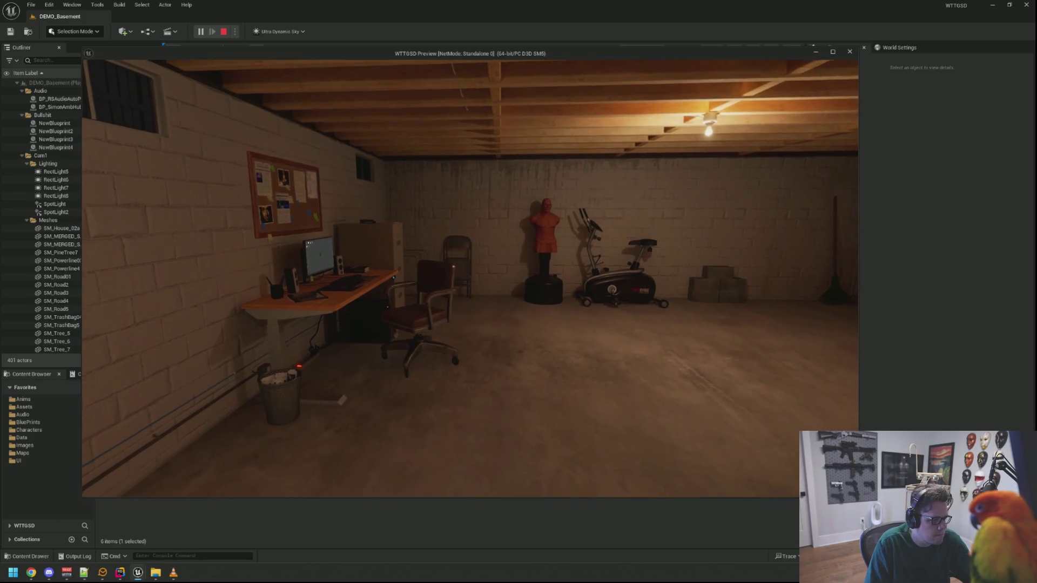
Step: Walk up to the basement desk, sit at it, then step back
key("w")
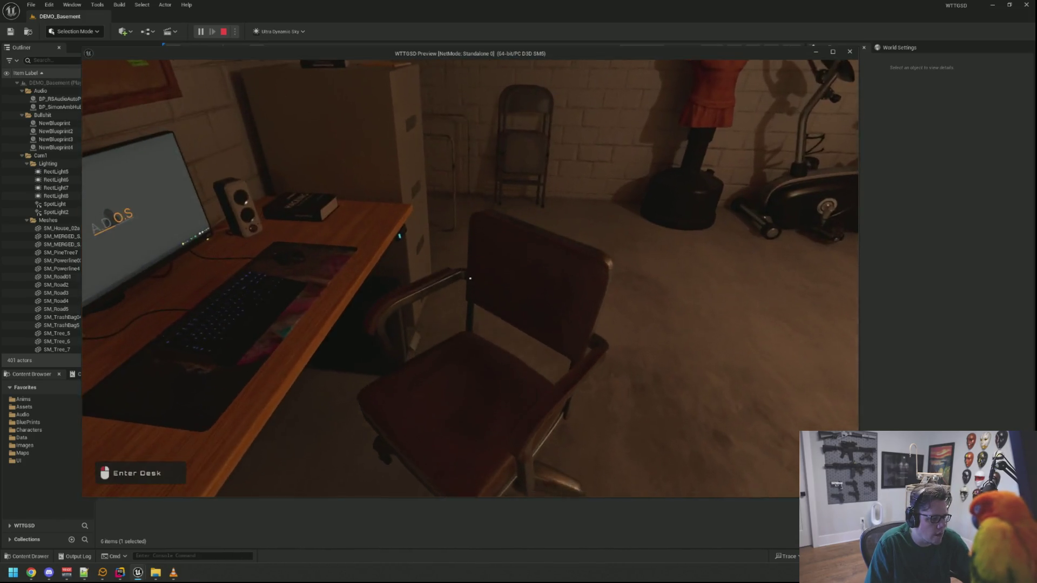
key("w")
key("s")
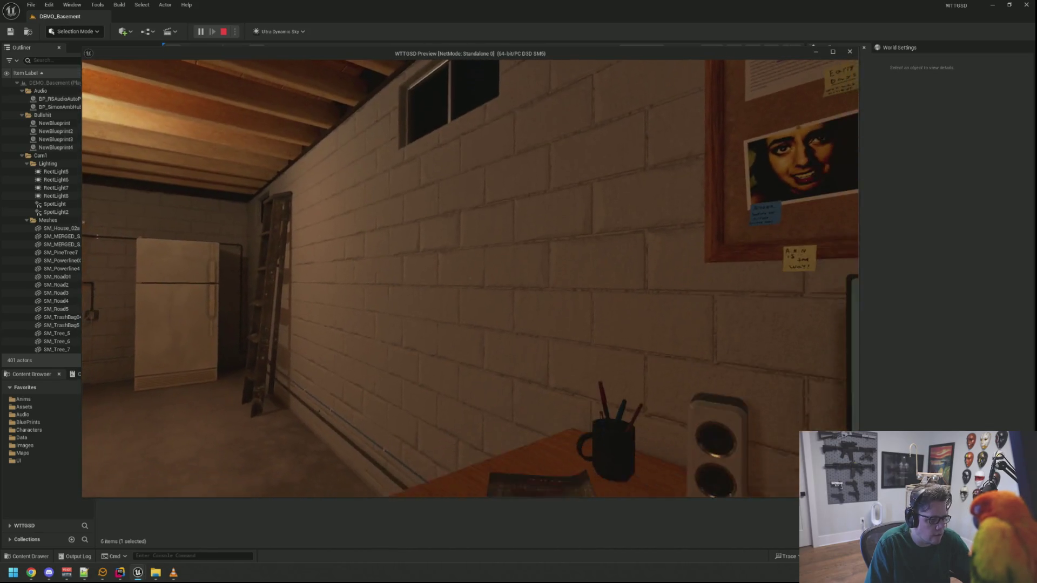
key("e")
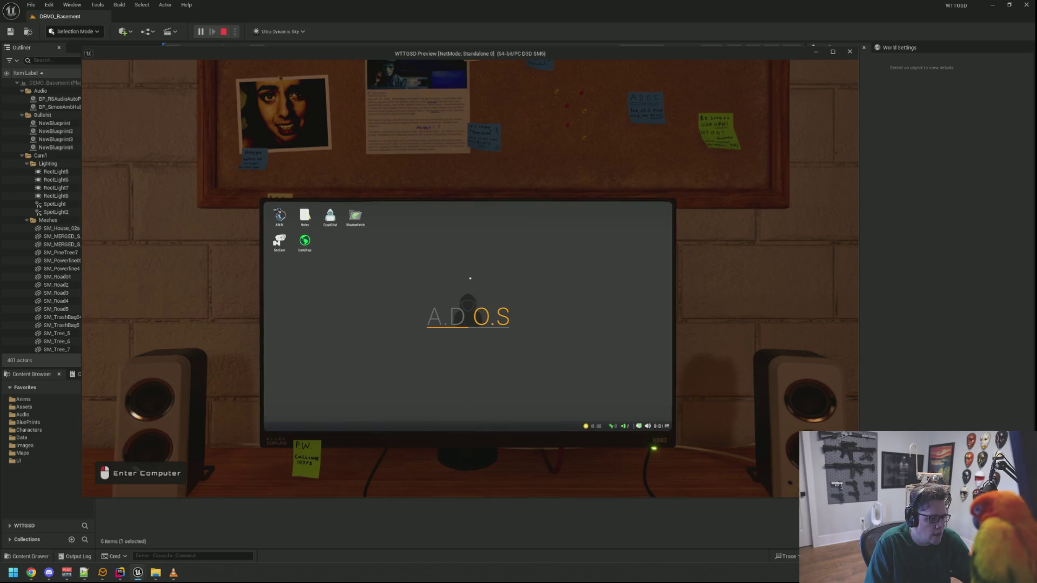
right_click(469, 278)
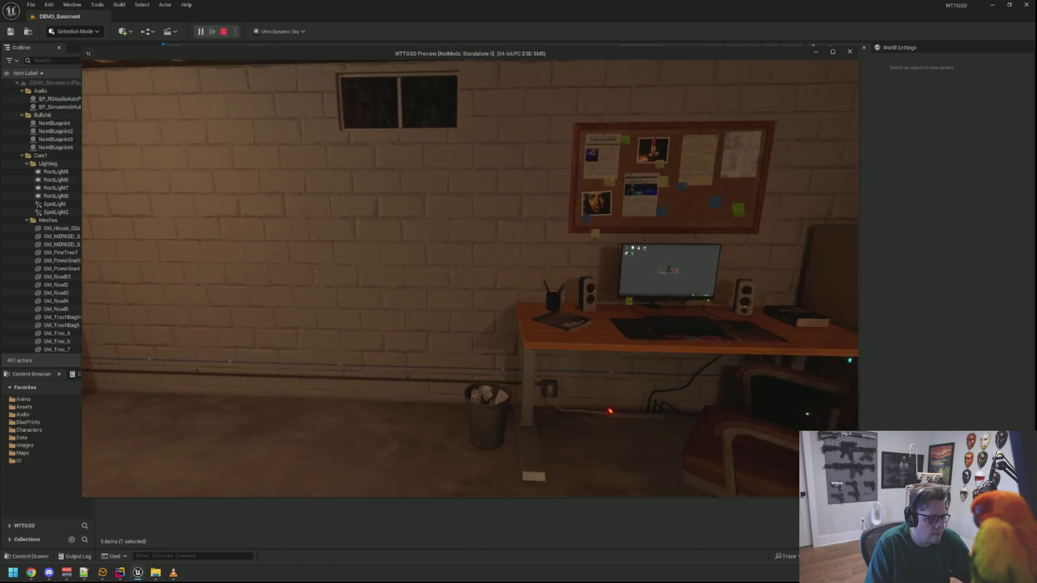
Step: Return to the desk and sit facing the A.D.O.S monitor
key("w")
key("s")
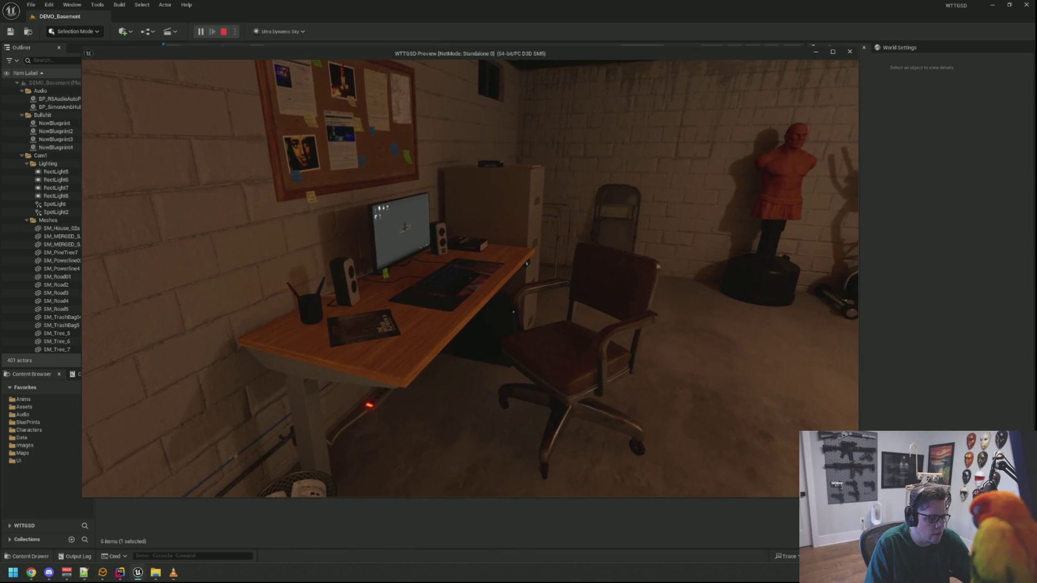
key("w")
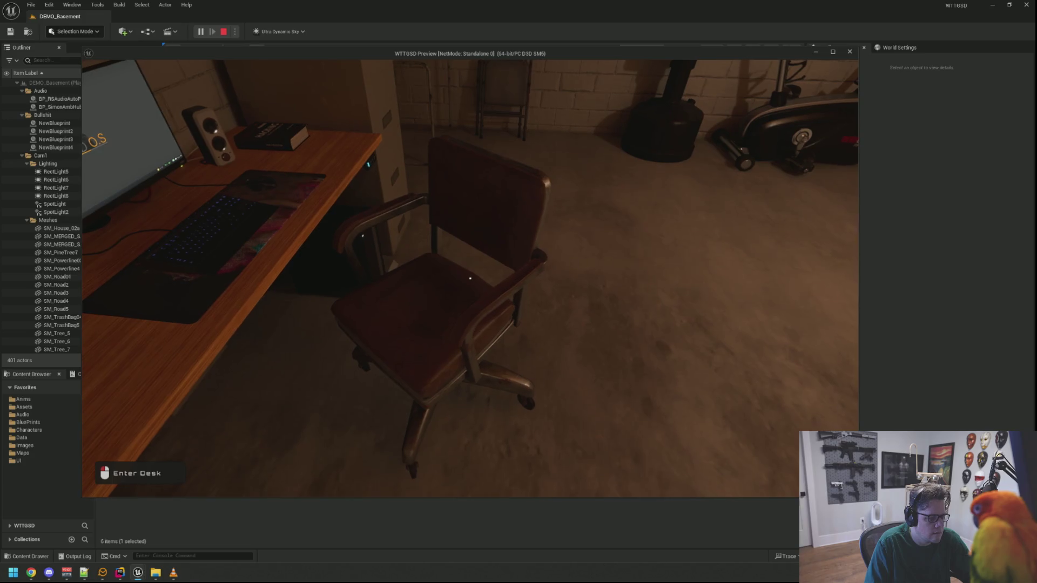
left_click(470, 278)
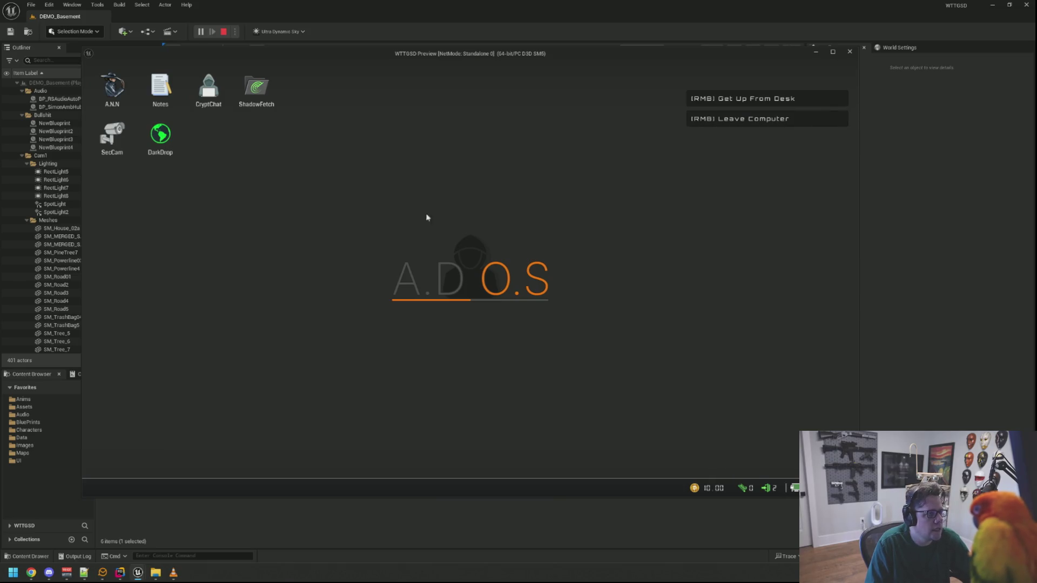
Step: Open and close the SecCam security camera app several times
left_click(123, 153)
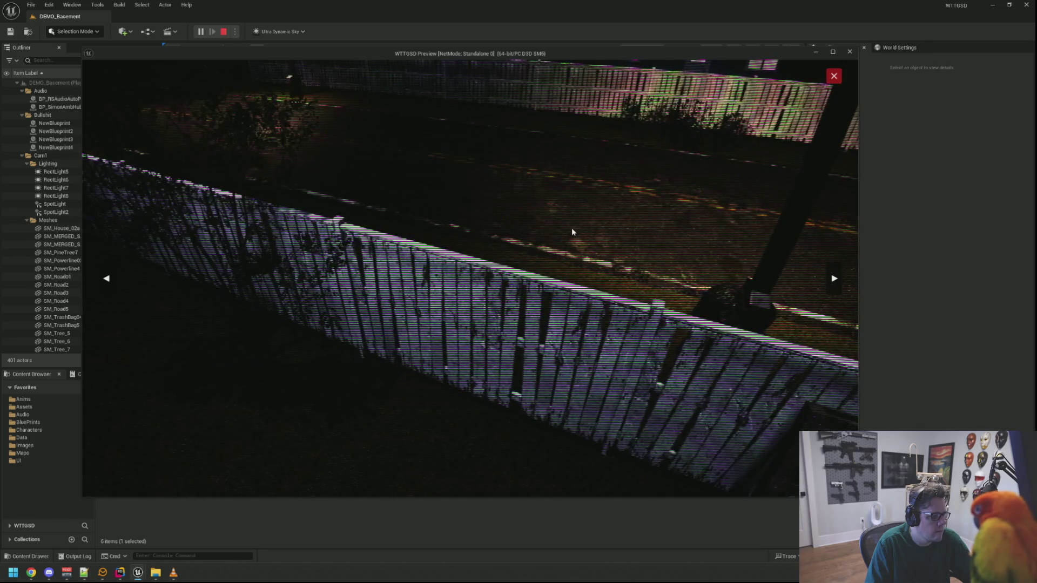
left_click(832, 79)
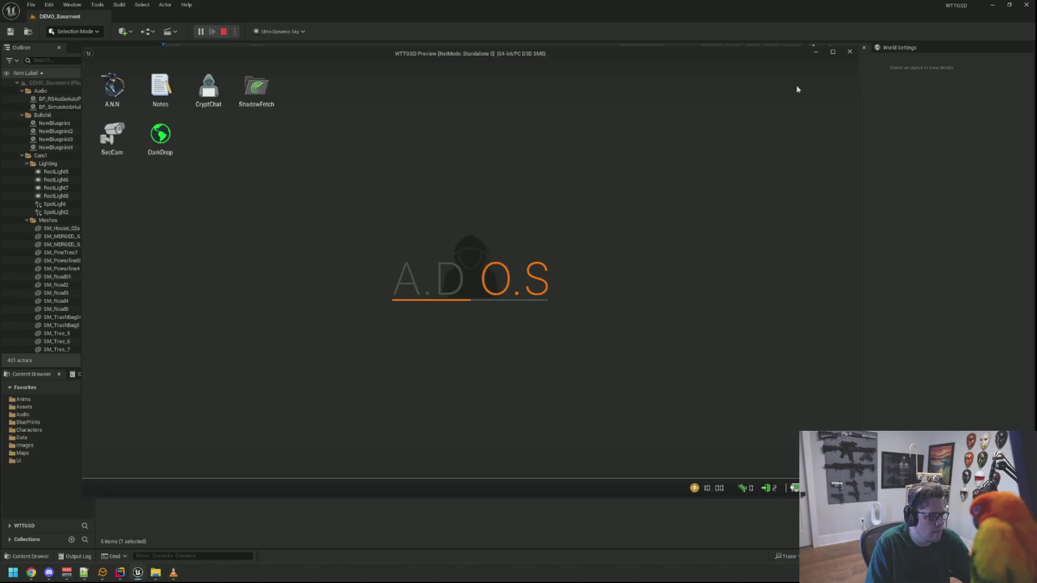
double_click(115, 138)
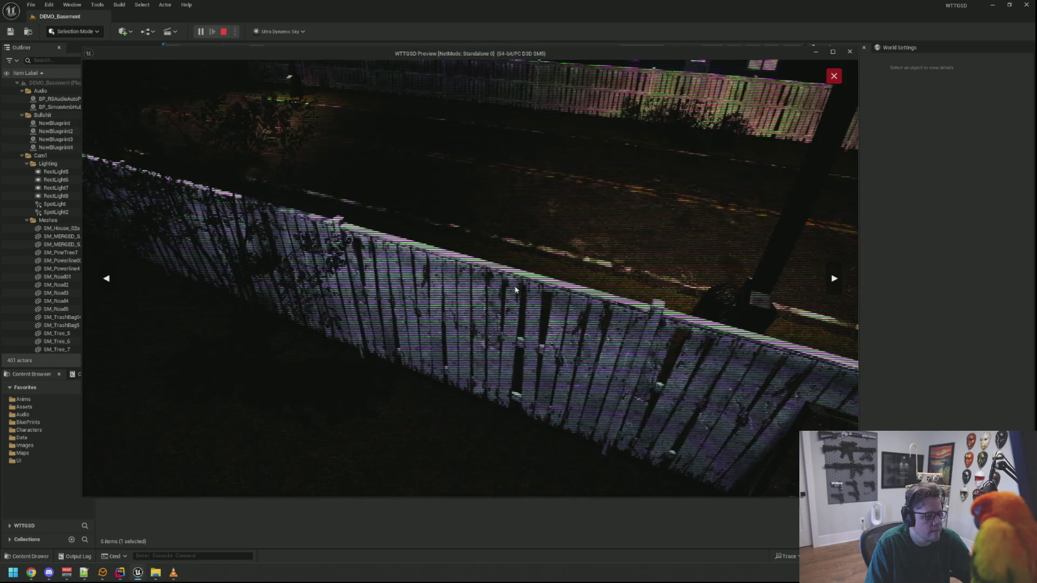
left_click(832, 79)
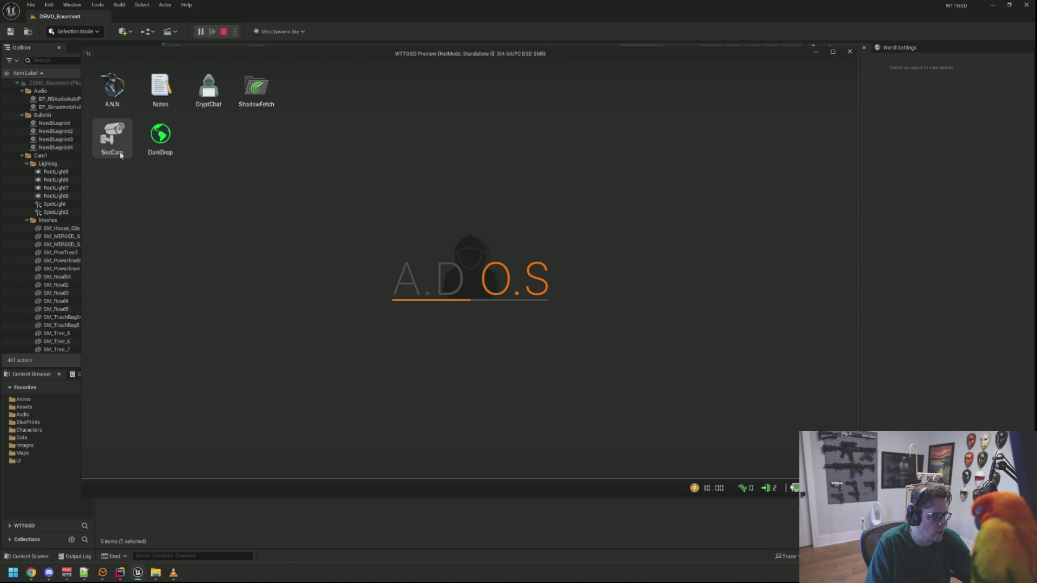
double_click(112, 135)
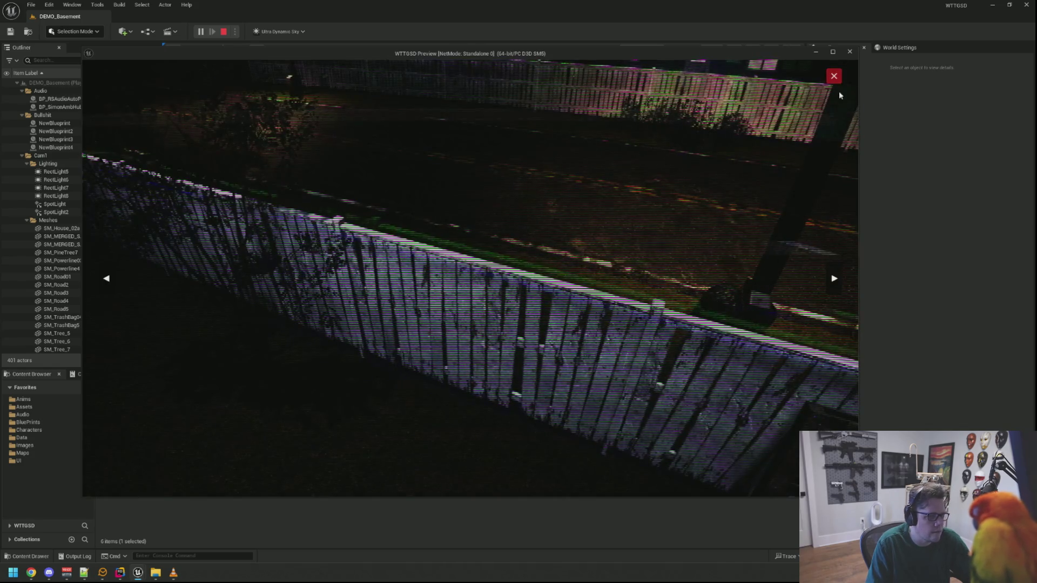
left_click(835, 77)
double_click(112, 135)
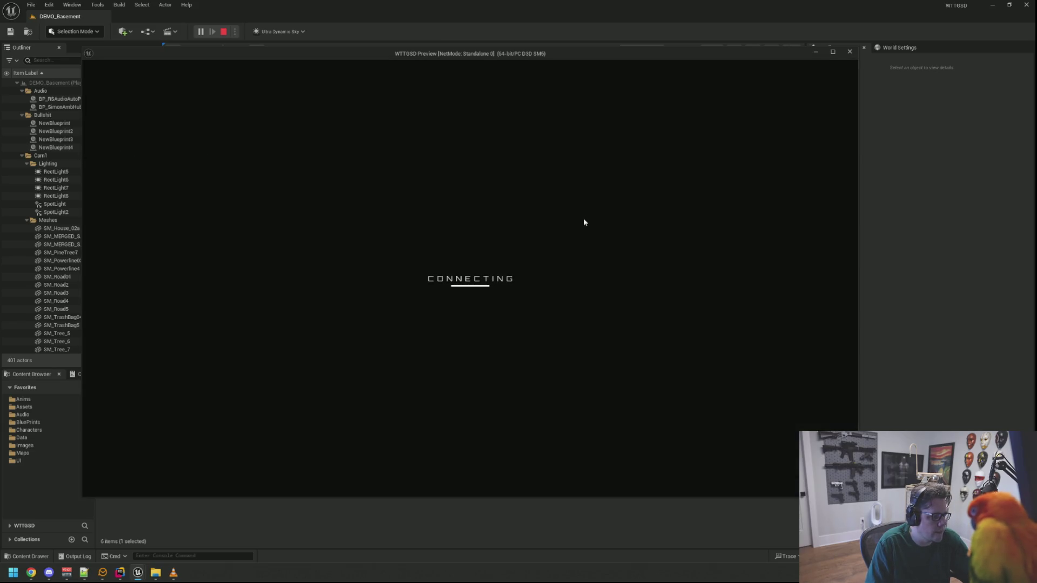
left_click(826, 82)
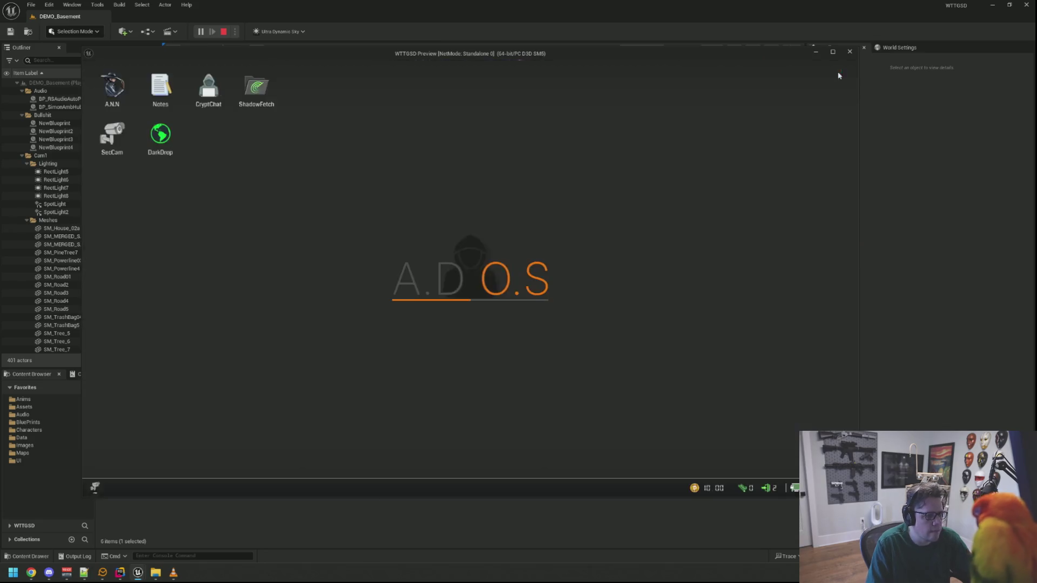
Step: Get up from the desk, walk past it, and stop the game preview
right_click(447, 195)
right_click(470, 278)
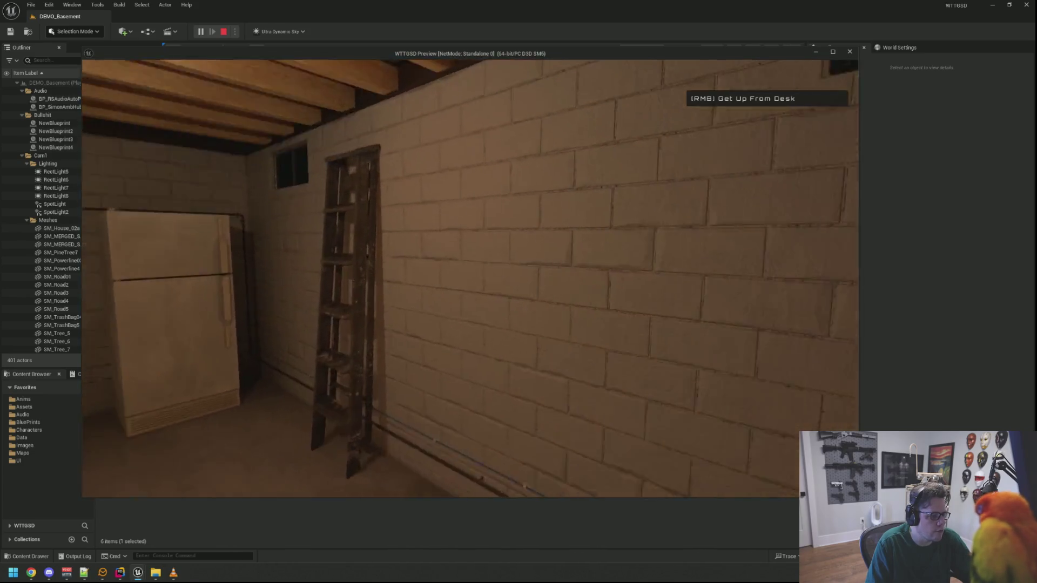
key("w")
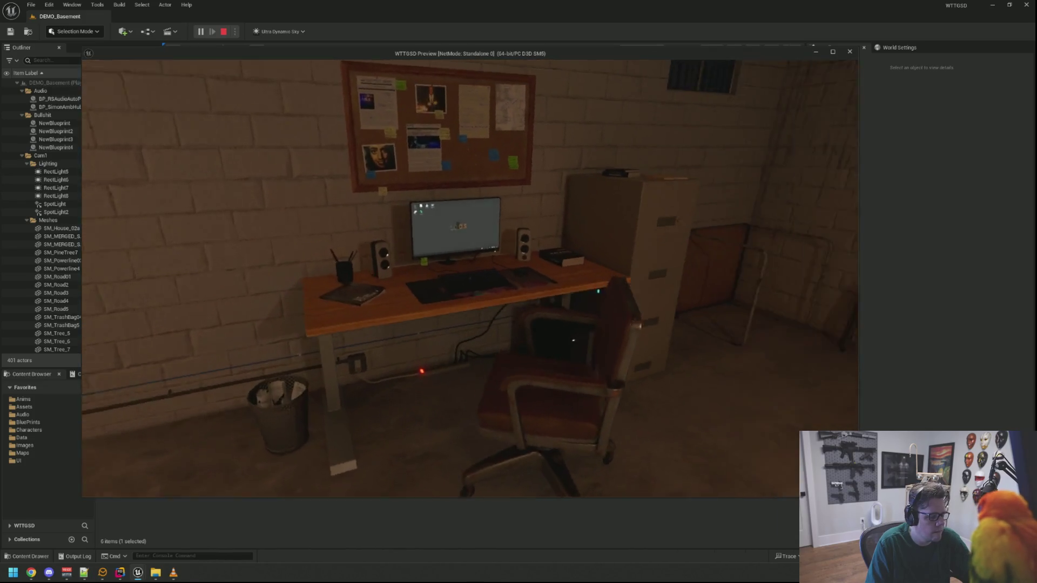
key("Escape")
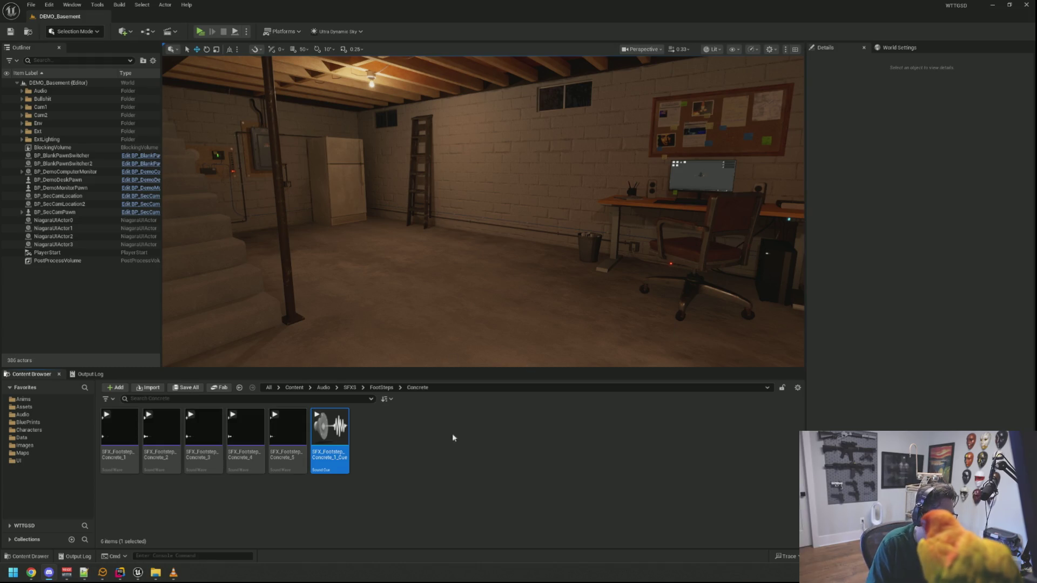
Step: Open SFX_Footstep_Concrete_1_Cue and play it
double_click(330, 432)
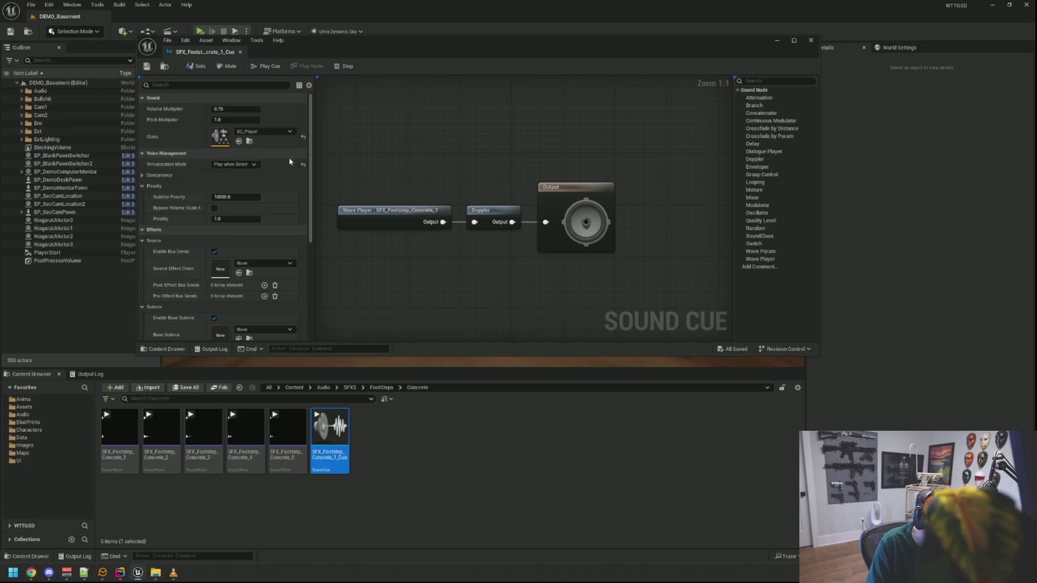
left_click(265, 67)
right_click(447, 125)
key("Escape")
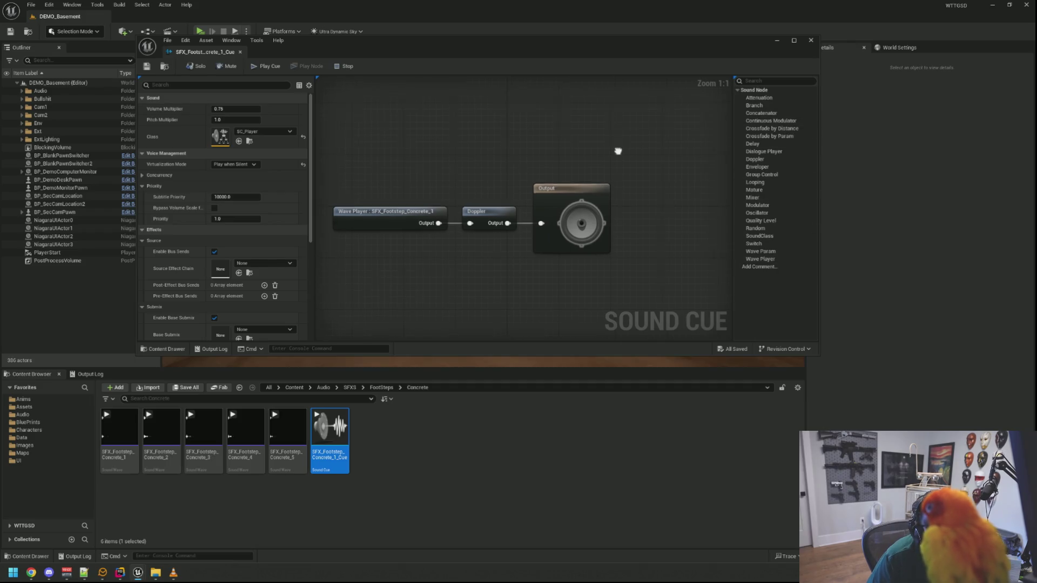
left_click_drag(622, 151, 589, 161)
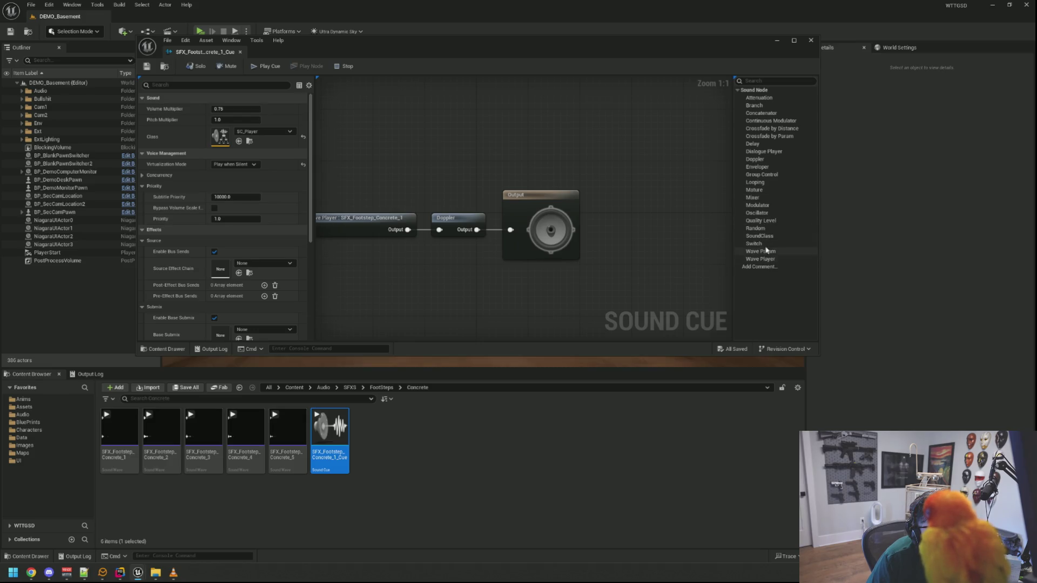
Step: Add a Random node, check its Weights list, then delete it
mouse_move(768, 231)
left_mouse_down()
mouse_move(511, 142)
mouse_move(506, 165)
left_mouse_up()
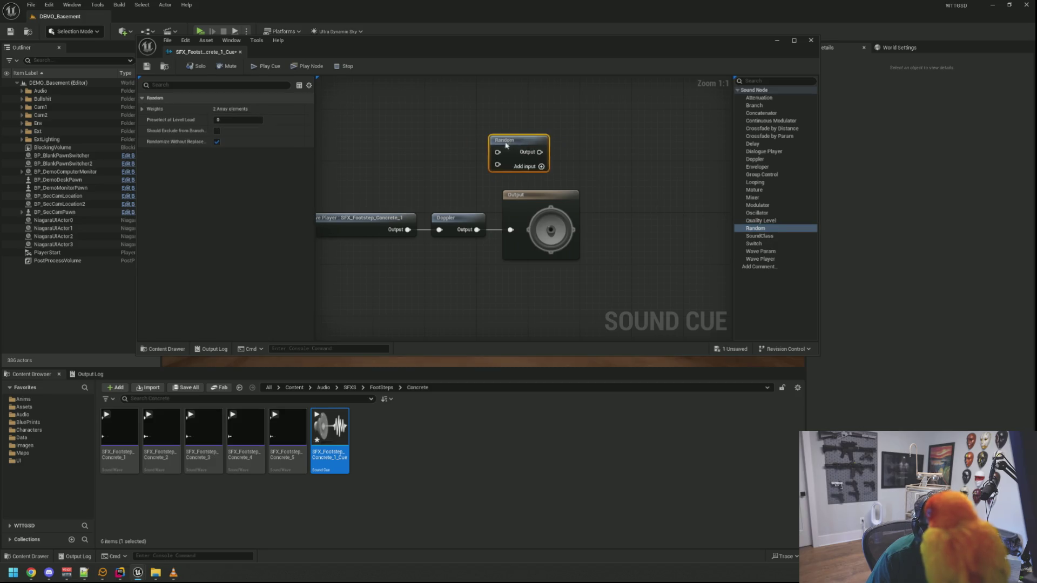
left_click(142, 110)
left_click(143, 109)
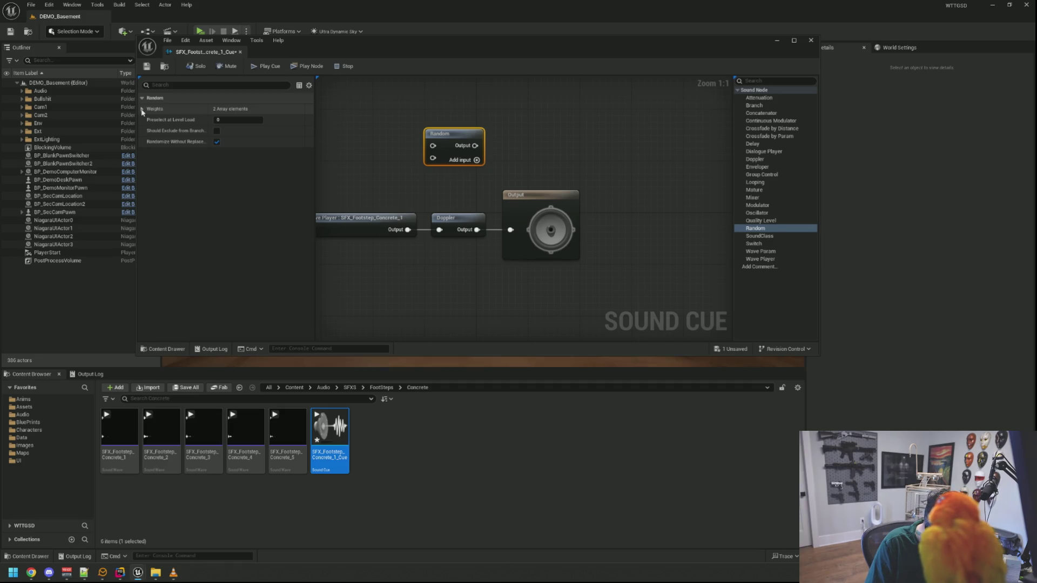
left_click(359, 118)
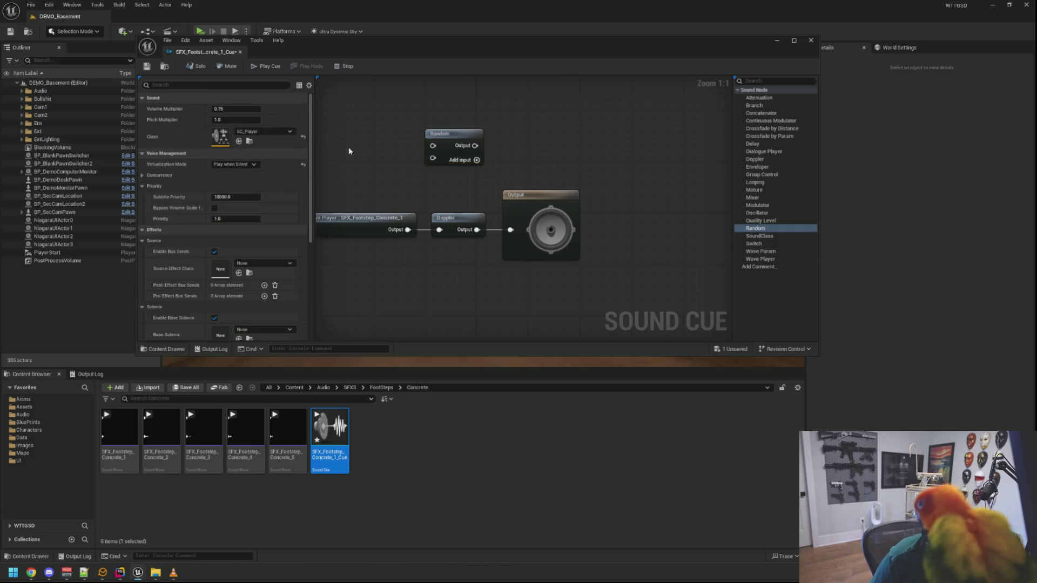
left_click_drag(365, 124, 462, 152)
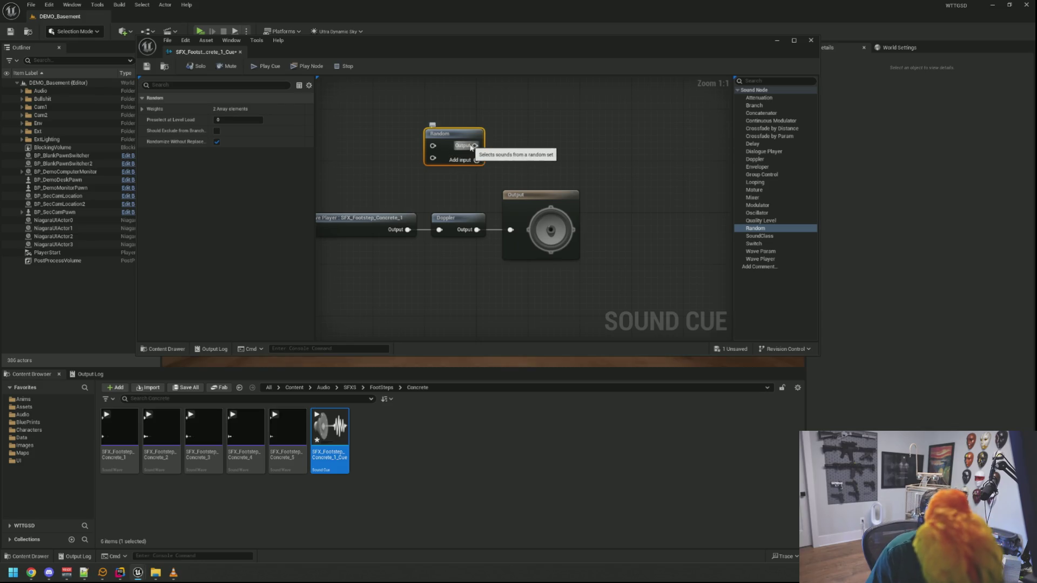
key("Delete")
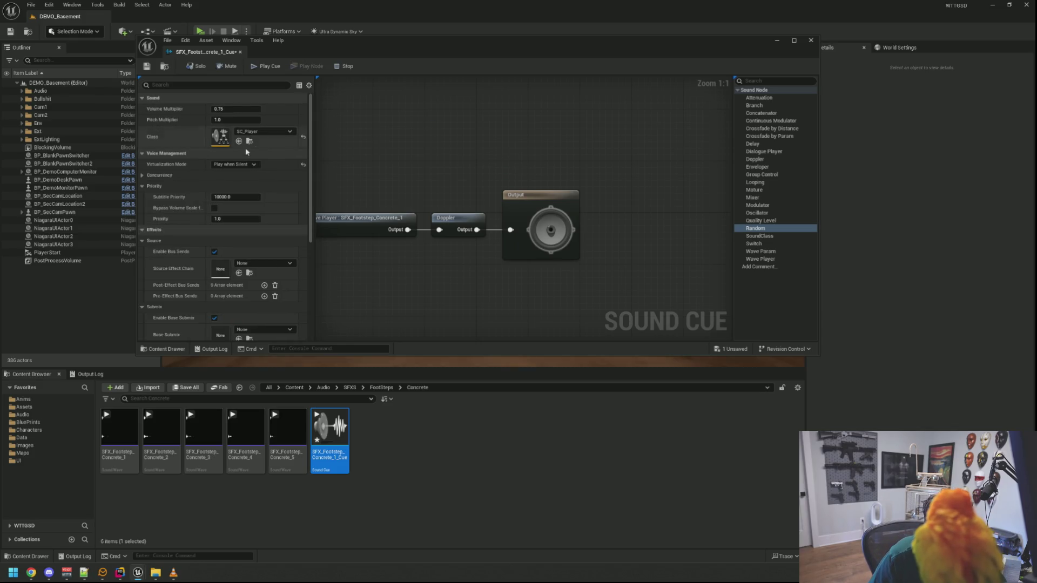
Step: Expand and collapse the cue's Priority, Source effects and Advanced Details categories
left_click(142, 186)
left_click(142, 207)
scroll(141, 219, "down", 3)
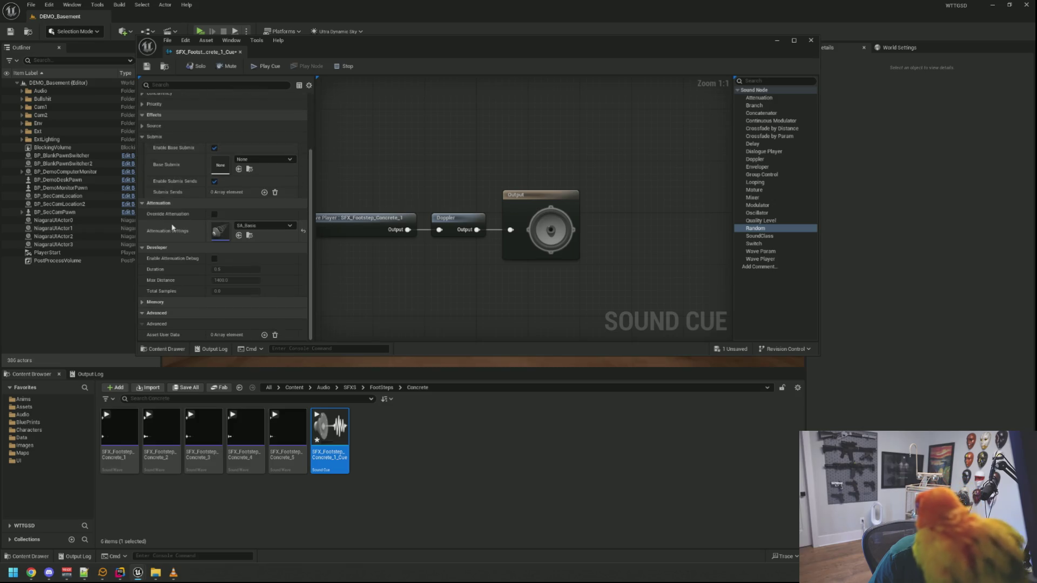
left_click(141, 313)
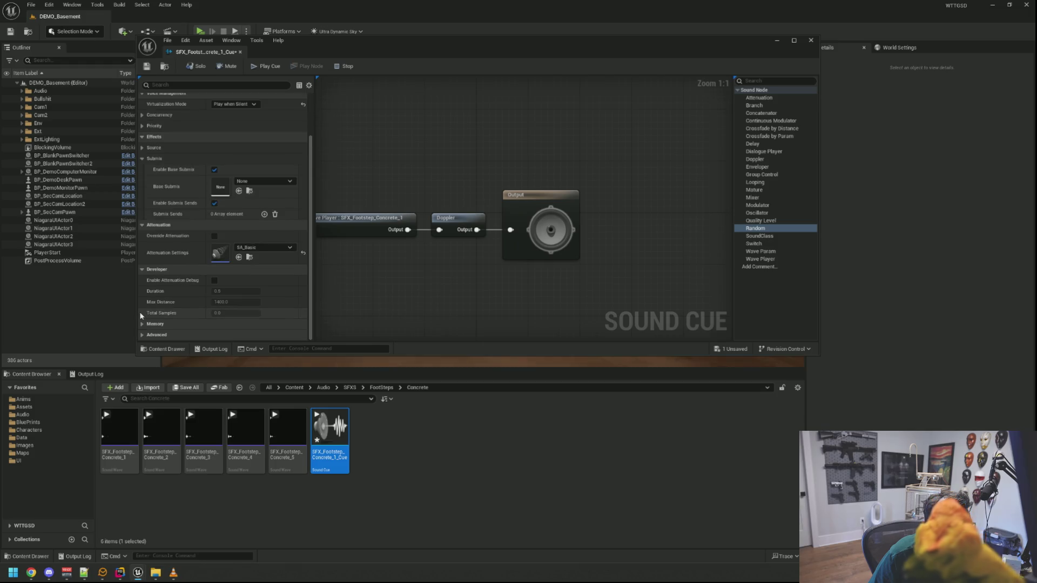
left_click(138, 335)
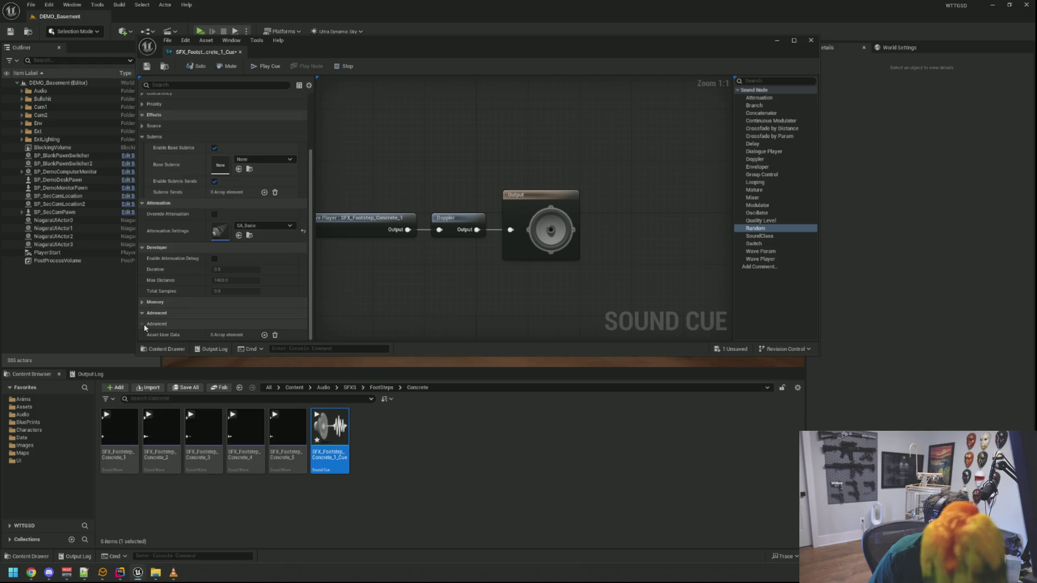
scroll(191, 274, "up", 3)
left_click(142, 176)
left_click(142, 176)
left_click(139, 186)
left_click(140, 186)
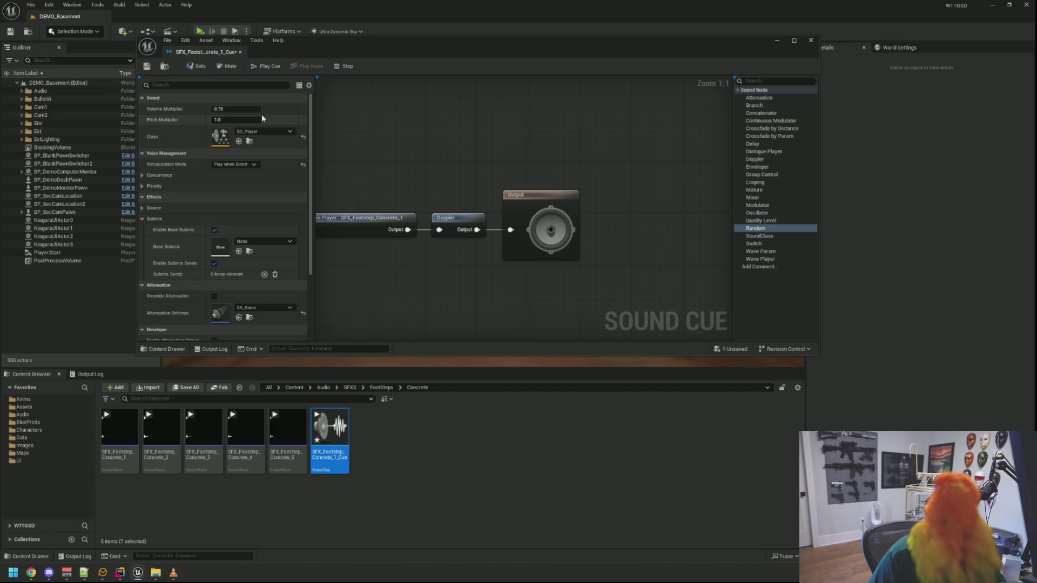
Step: Frame the graph, inspect the Wave Player, Doppler and Output nodes, and save
key("Home")
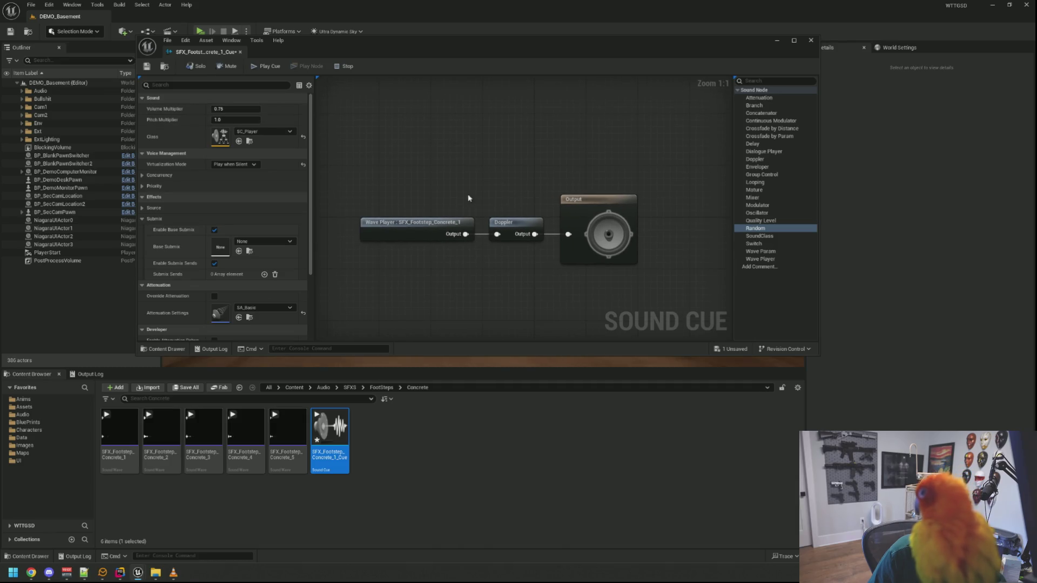
left_click(410, 228)
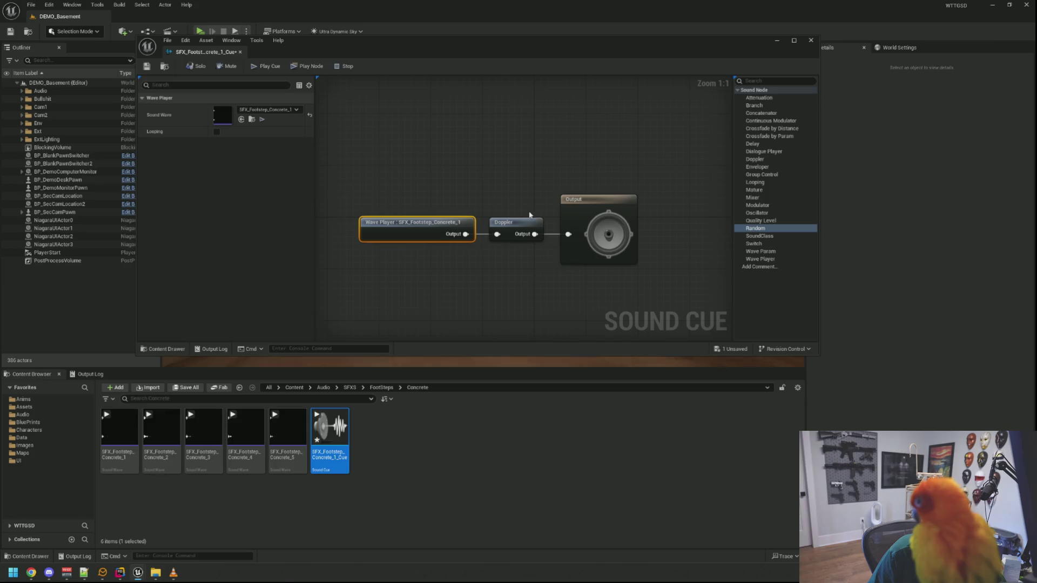
left_click(511, 222)
left_click(589, 216)
left_click(510, 197)
left_click(511, 223)
left_click(481, 222)
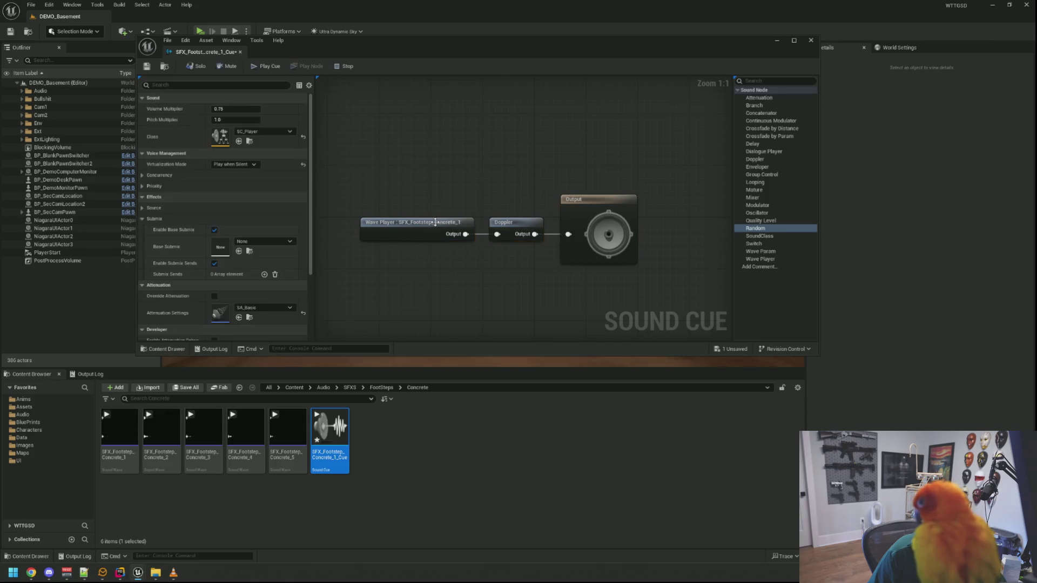
left_click(601, 205)
left_click(483, 188)
left_click(146, 66)
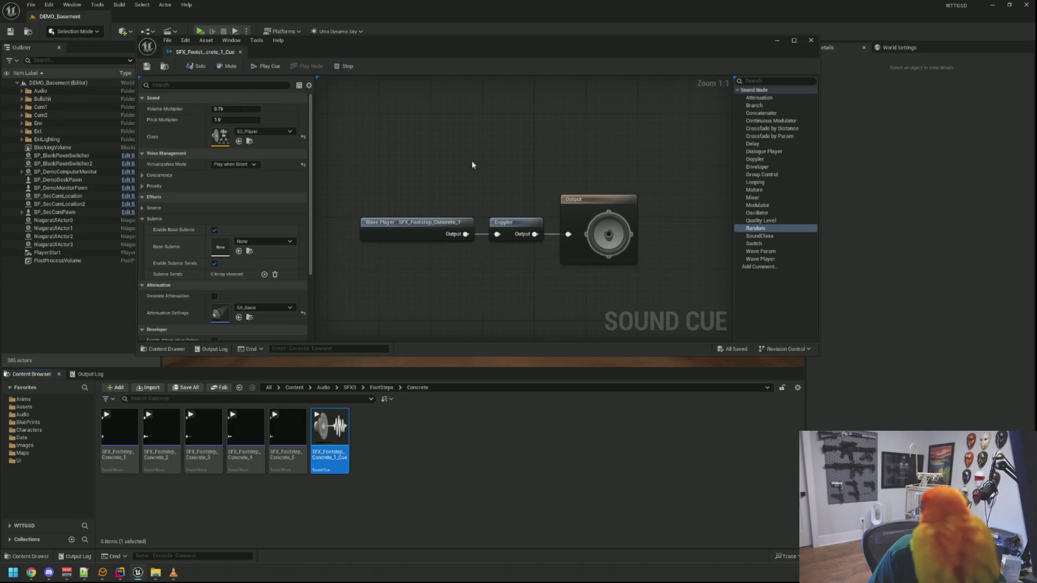
Step: Delete the Doppler node and wire the Wave Player straight into Output
left_click(513, 229)
left_click_drag(517, 179, 524, 254)
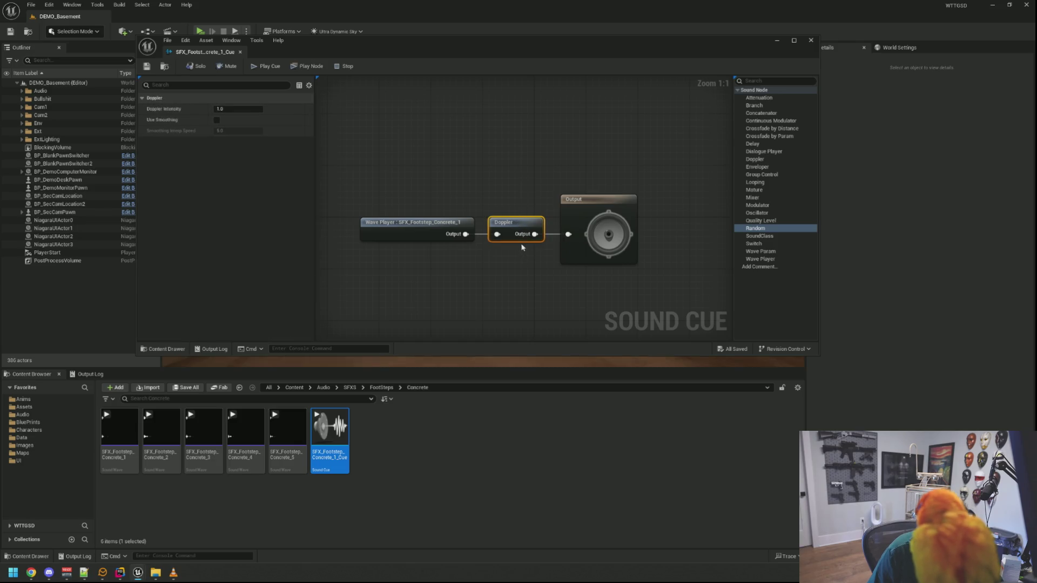
key("Delete")
mouse_move(466, 234)
left_mouse_down()
mouse_move(476, 243)
mouse_move(567, 236)
left_mouse_up()
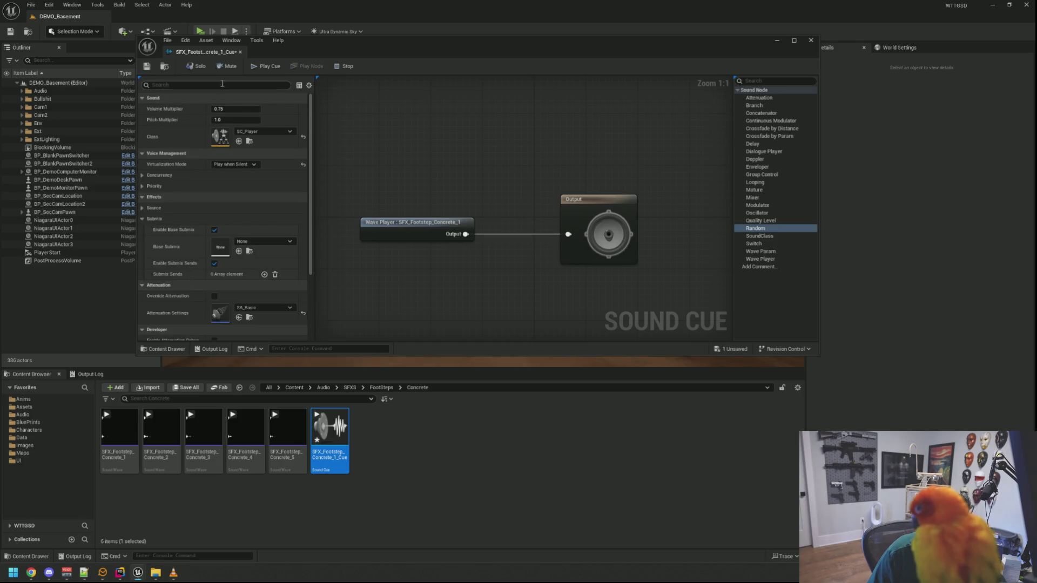
Step: Save the cue with its lone Wave Player wired directly to Output
left_click(146, 66)
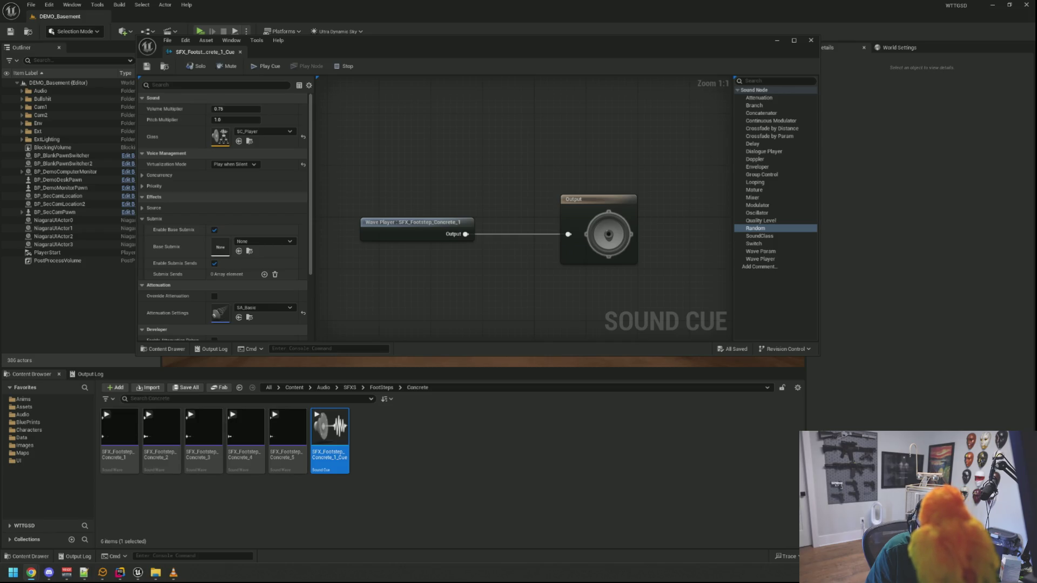
Step: Insert a Modulator node between the Wave Player and Output
left_click_drag(757, 205, 502, 168)
mouse_move(466, 234)
left_mouse_down()
mouse_move(509, 182)
mouse_move(548, 187)
mouse_move(568, 236)
left_mouse_up()
left_click_drag(530, 176, 518, 222)
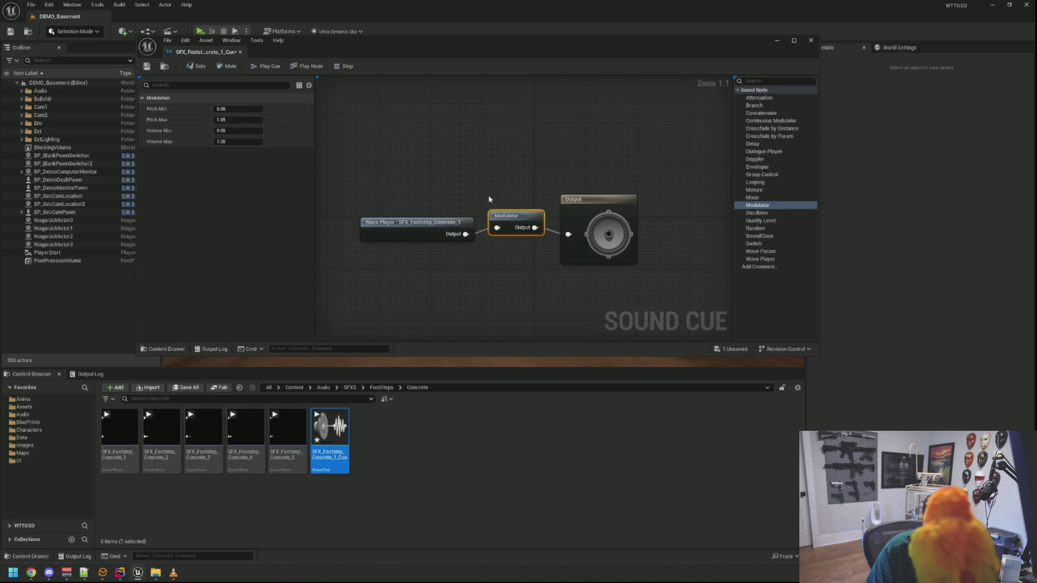
Step: Set Modulator Pitch Min 0.8, Pitch Max 1.0, Volume Min 0.95, save and preview
left_click(254, 109)
type("0.8")
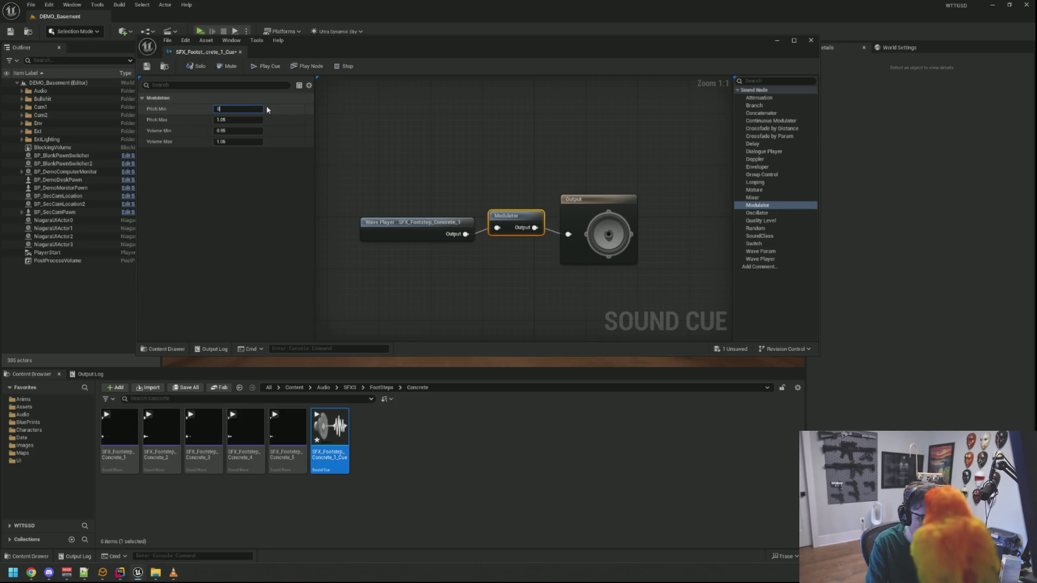
key("Tab")
type("1.0")
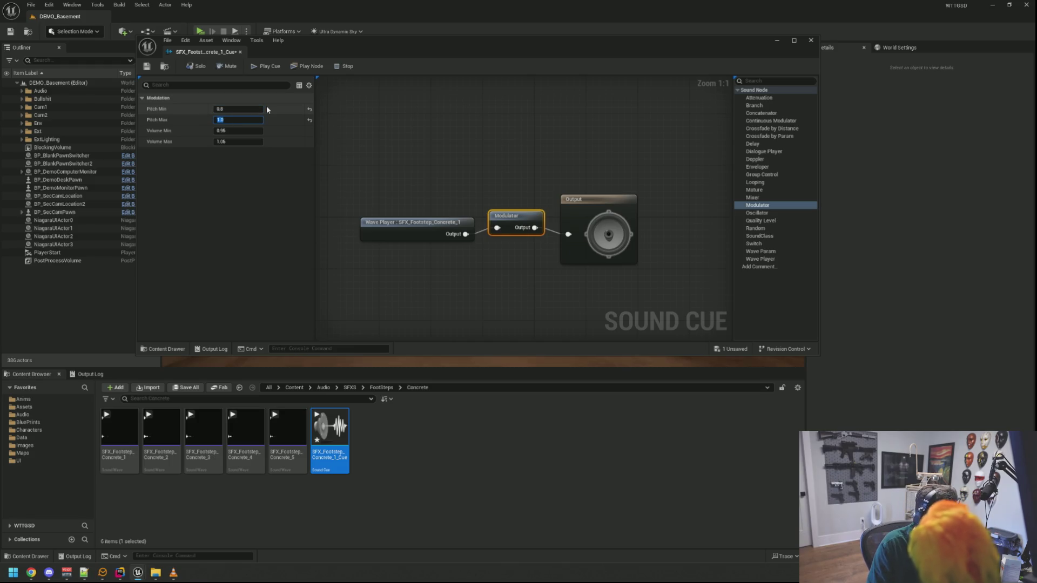
key("Tab")
type("0.95")
key("Return")
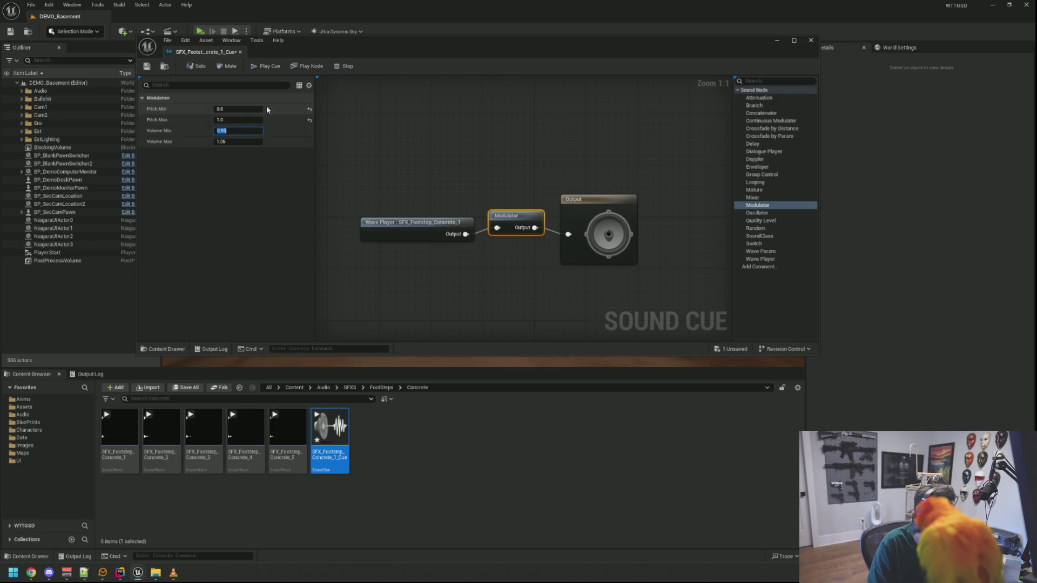
left_click(153, 68)
left_click(270, 67)
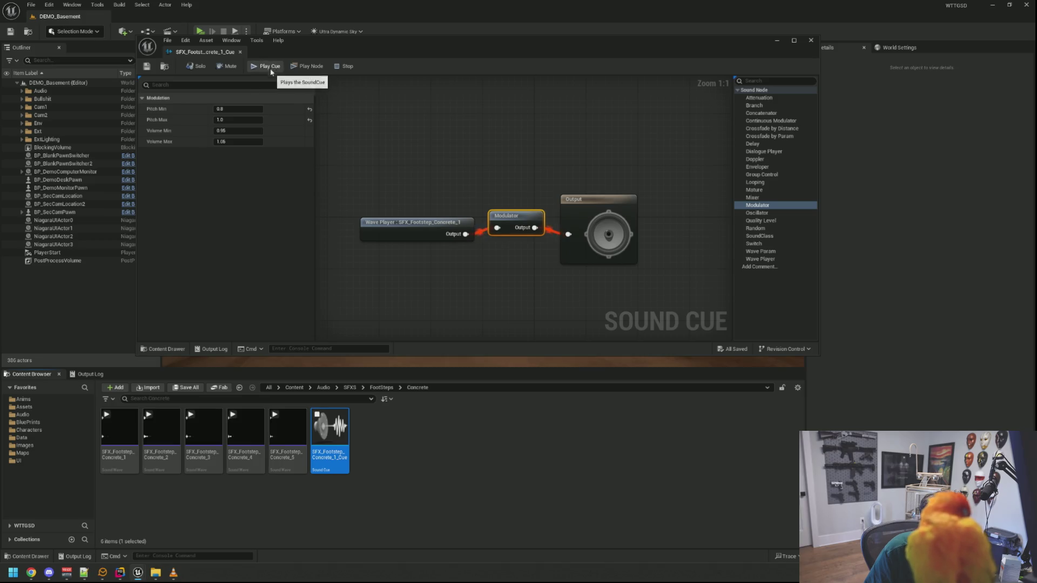
Step: Widen the Modulator's Pitch Max to 1.1, preview, and save
left_click(234, 118)
type(".1")
key("Return")
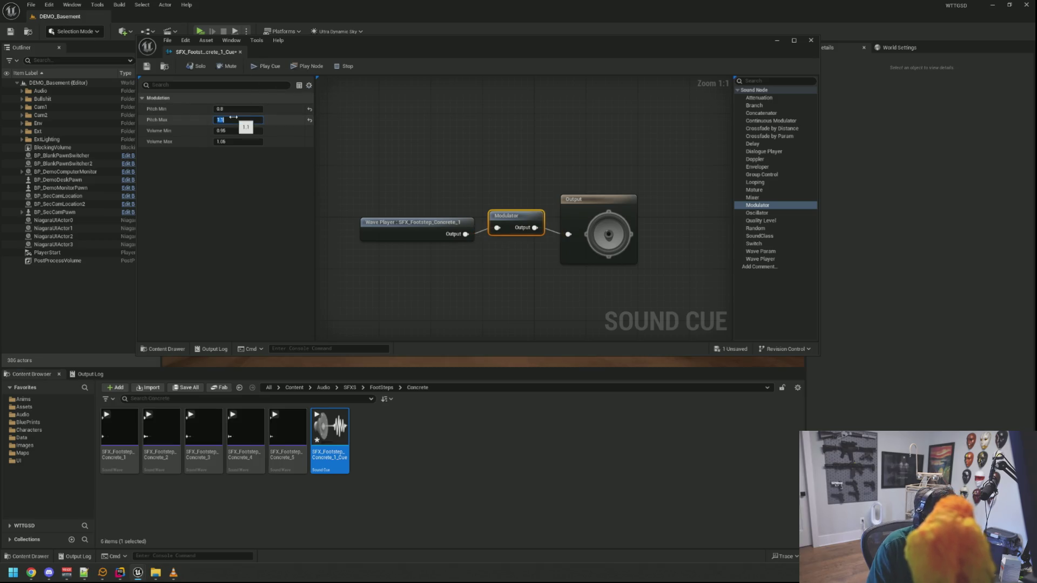
left_click(266, 68)
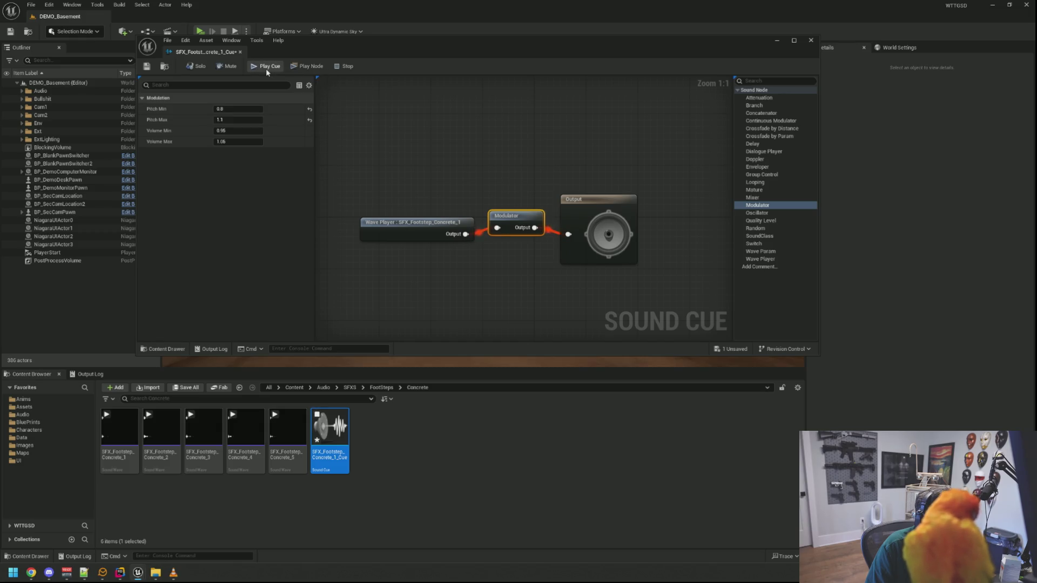
left_click(147, 66)
Step: Move the Modulator into line so the wires run straight, and save
left_click(452, 89)
left_click_drag(564, 168, 489, 241)
key("q")
left_click(517, 166)
left_click(154, 66)
Step: Set the Modulator volume to 1.0–1.1, save, preview, and close the cue editor
left_click(516, 227)
left_click(262, 131)
type("1.0")
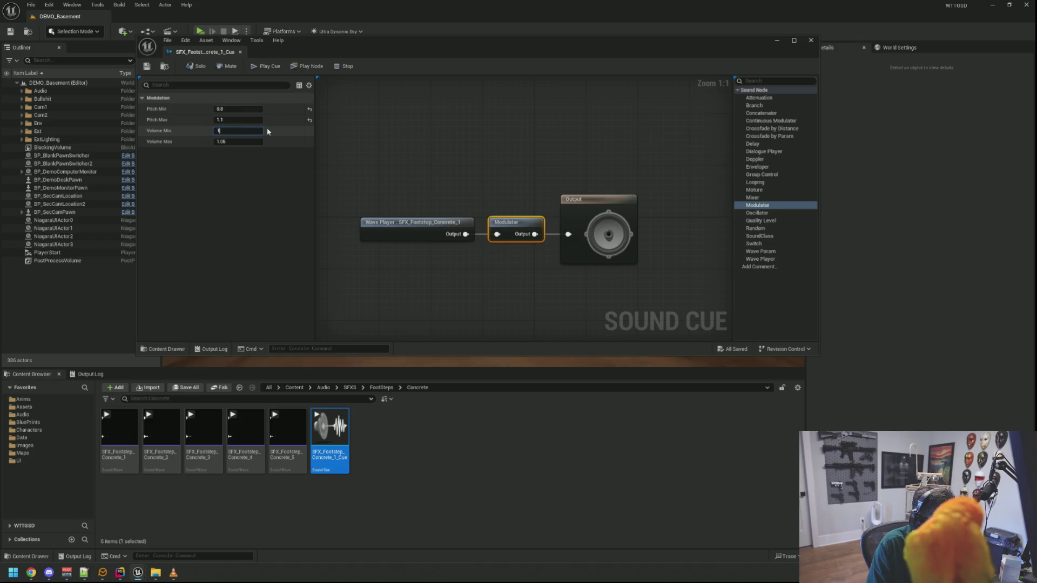
key("Tab")
type("1.1")
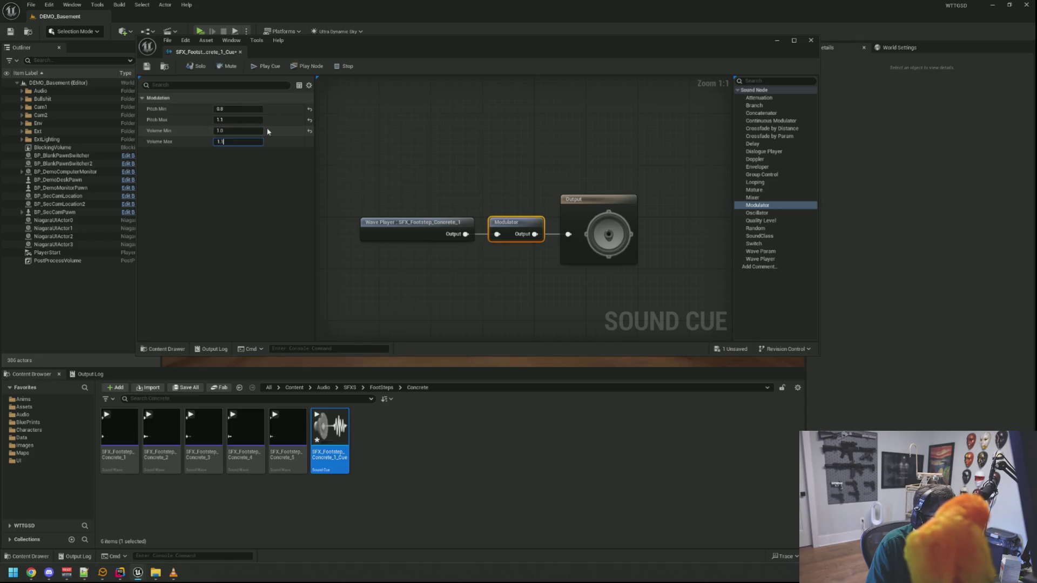
left_click(419, 145)
key("ctrl+s")
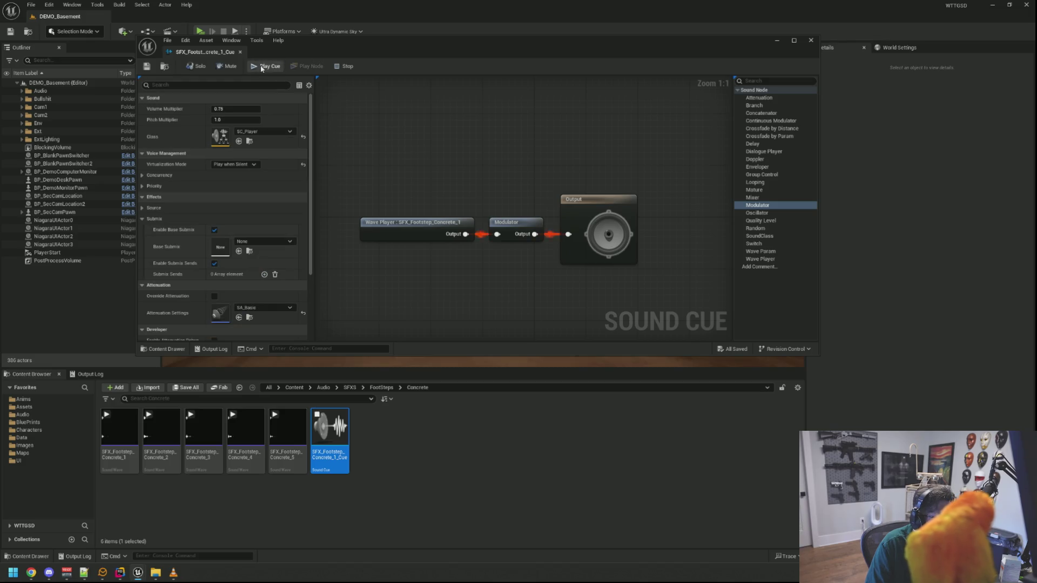
left_click(261, 68)
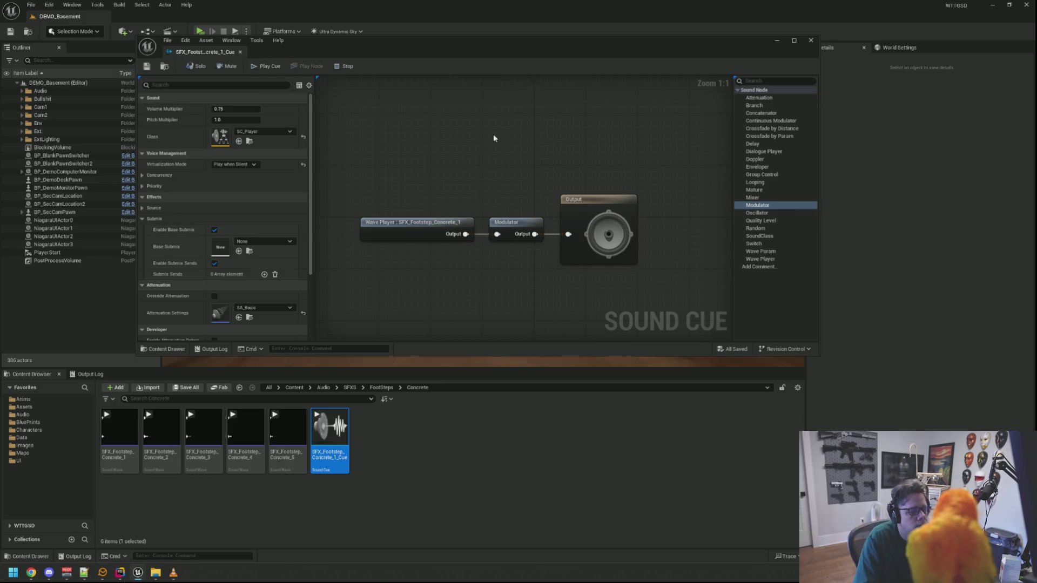
left_click(811, 40)
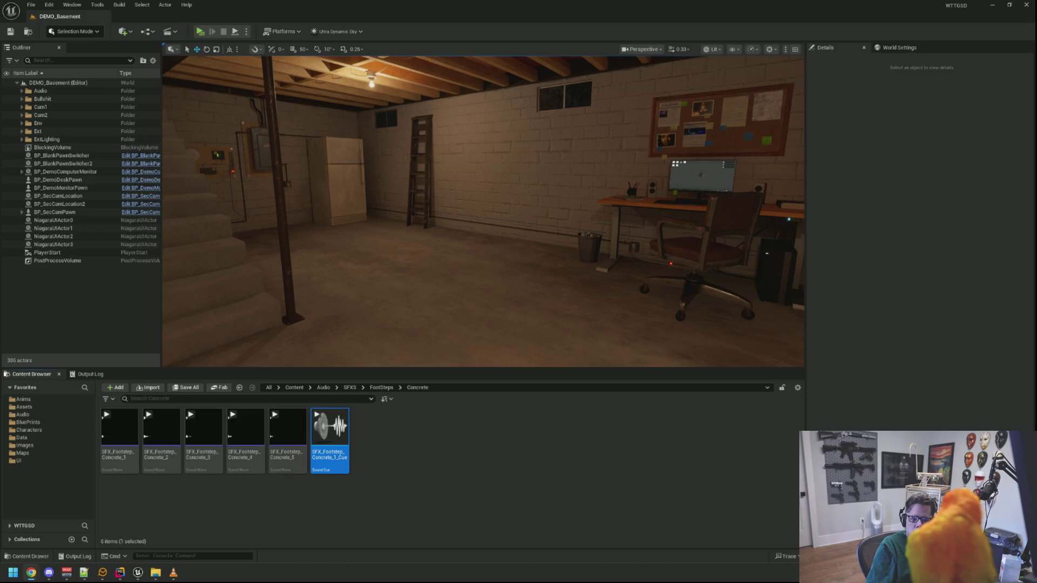
left_click_drag(639, 201, 518, 185)
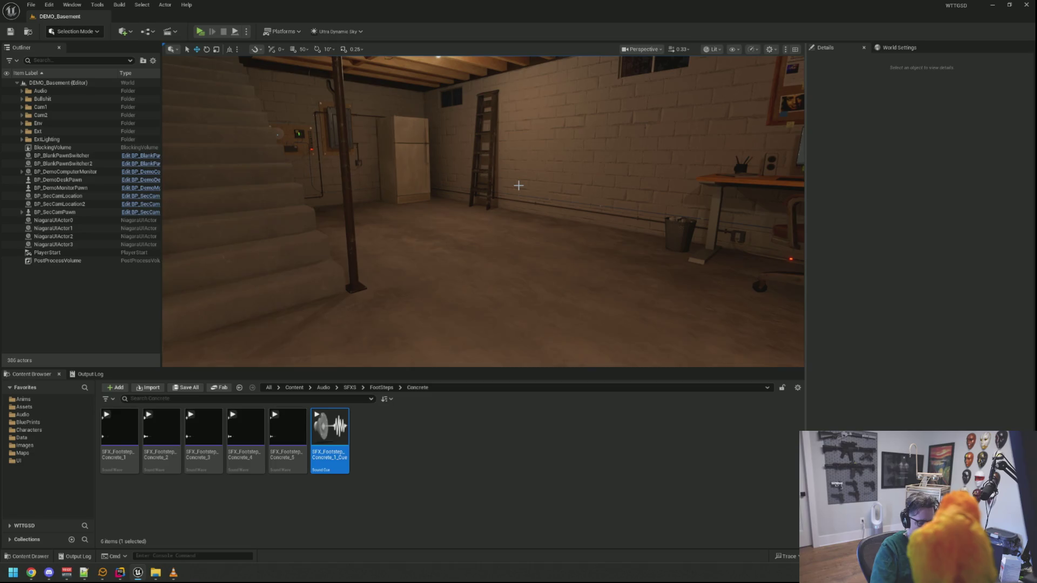
Step: Open the BP_DemoCharacter Blueprint and look over its viewport and components
key("ctrl+p")
type("BP_Main")
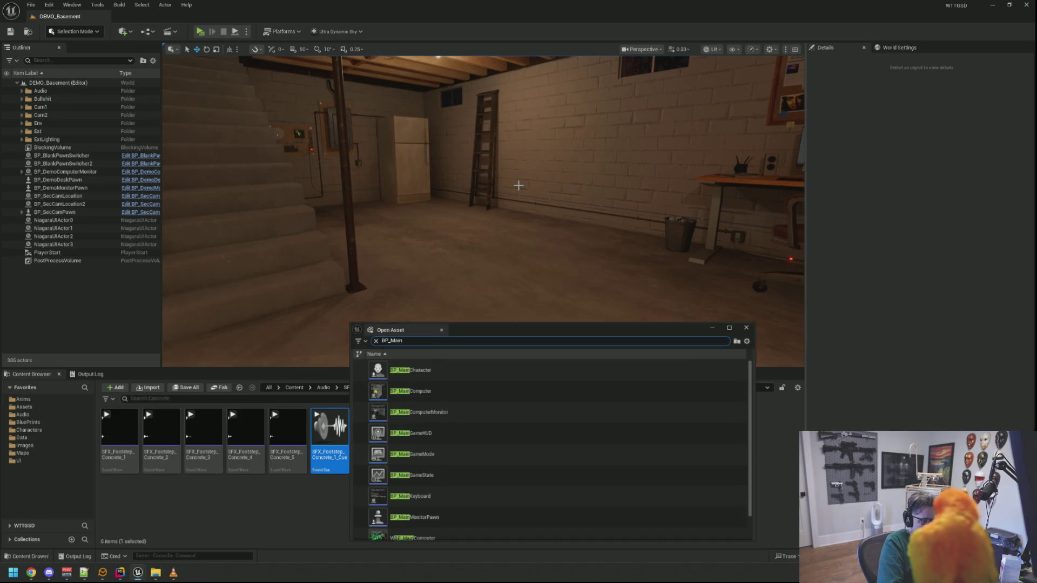
type("DemoCh")
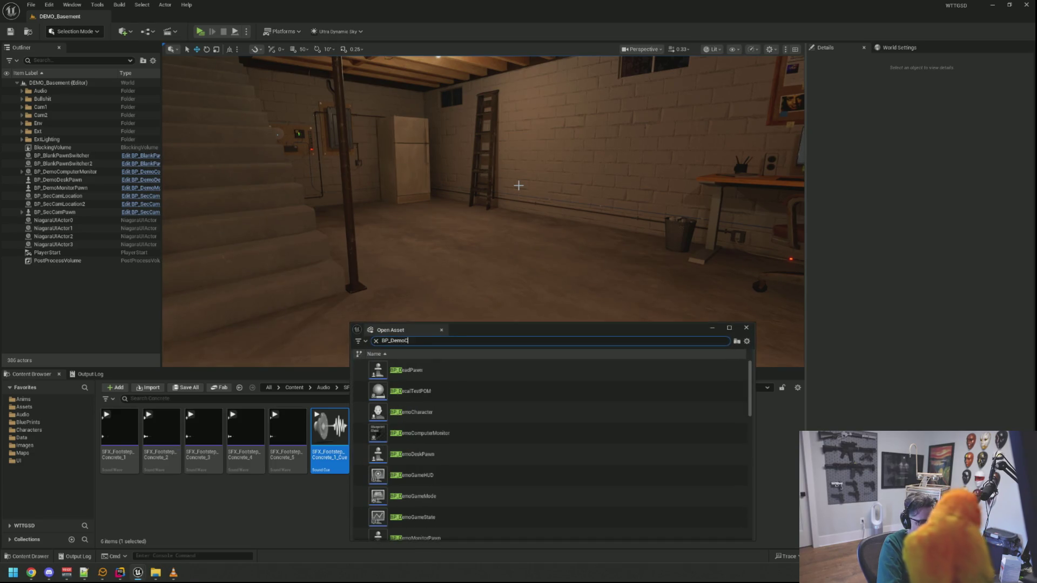
double_click(456, 373)
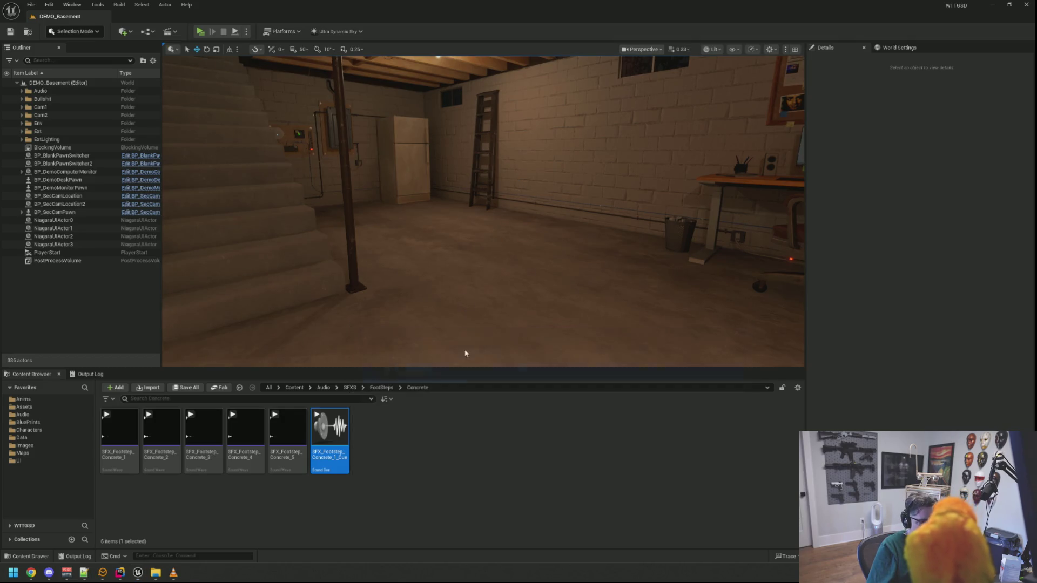
scroll(462, 213, "down", 3)
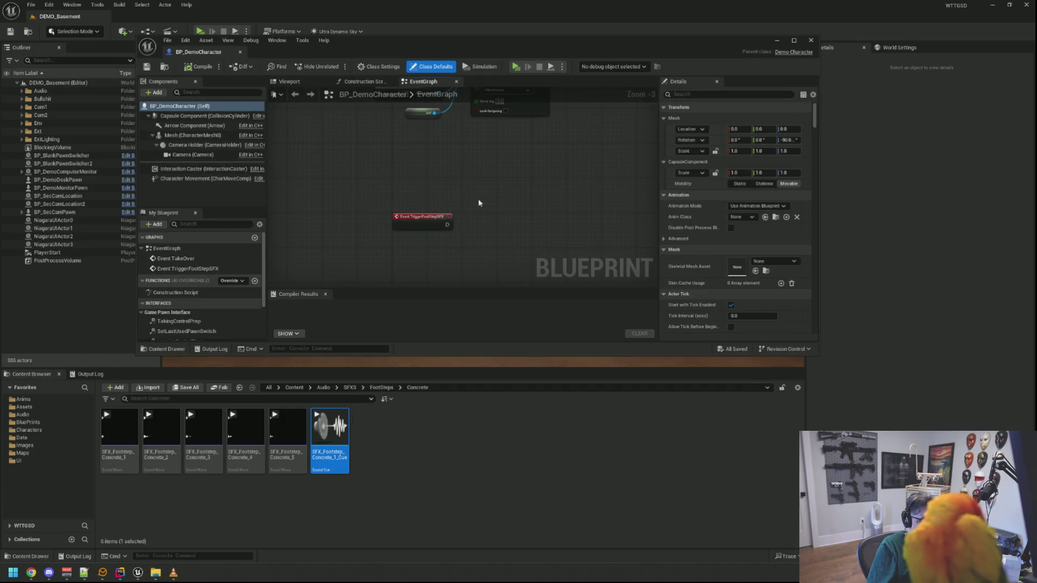
left_click(289, 81)
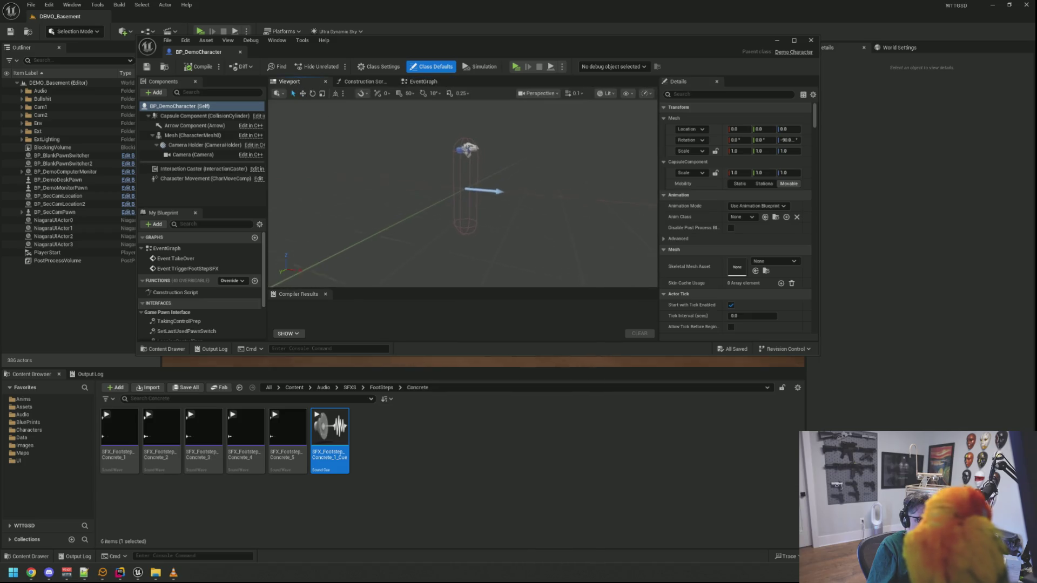
scroll(653, 257, "up", 5)
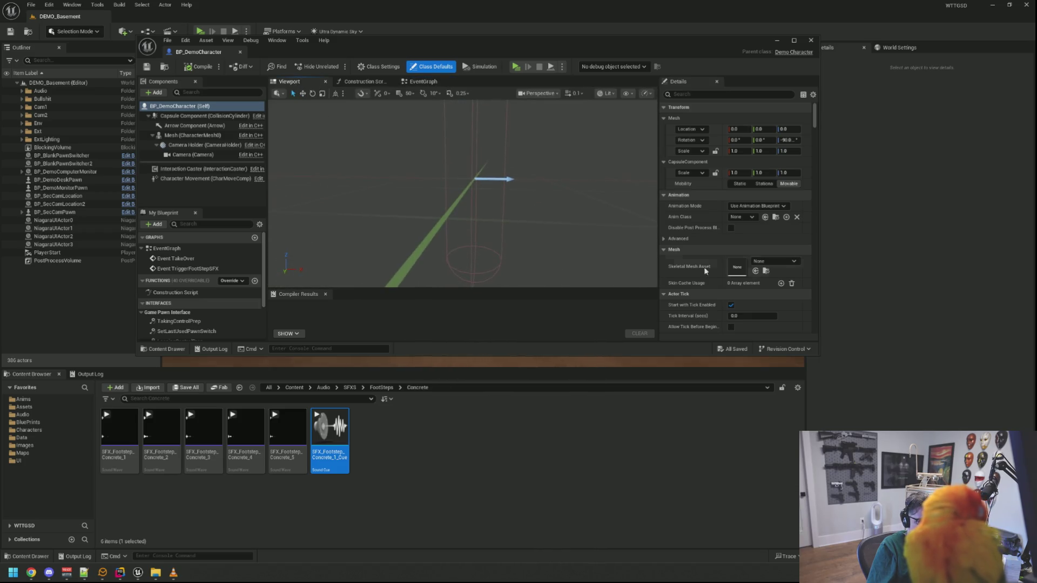
left_click(153, 135)
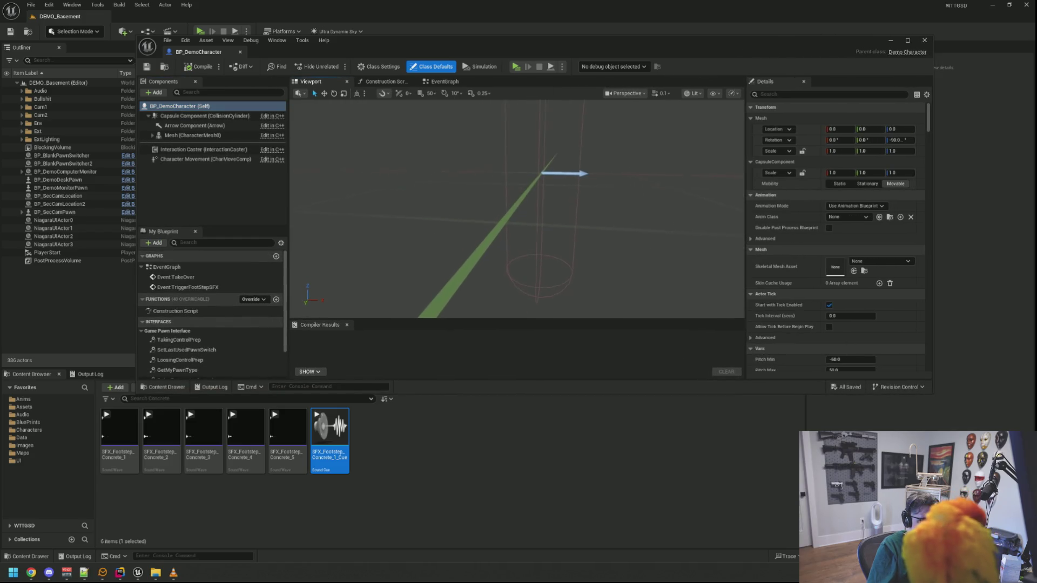
left_click(165, 92)
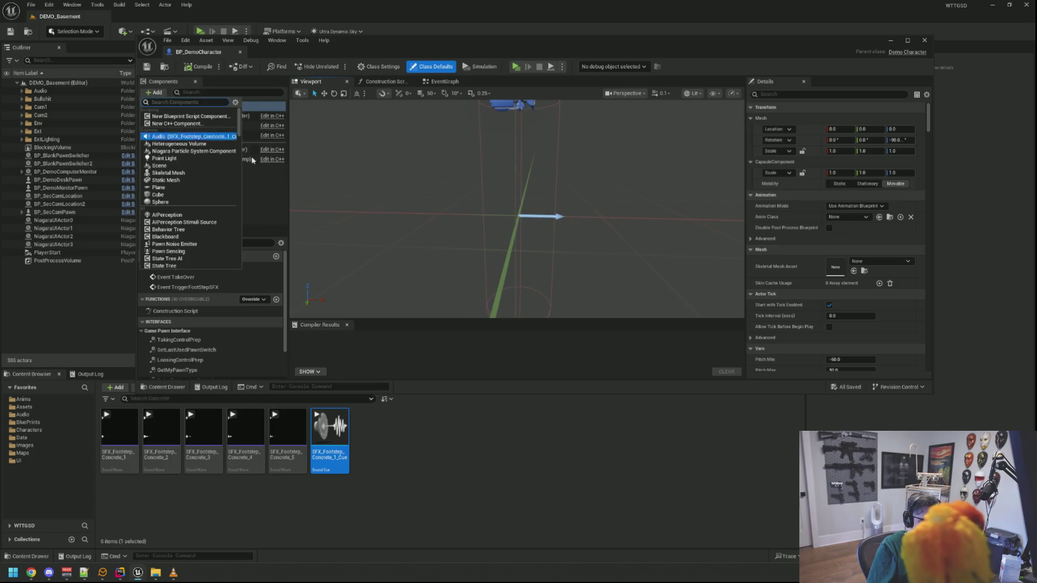
left_click(272, 215)
Step: Open BluePrints > Audio and attach BP_RSAudioHub under the Capsule Component
left_click(69, 422)
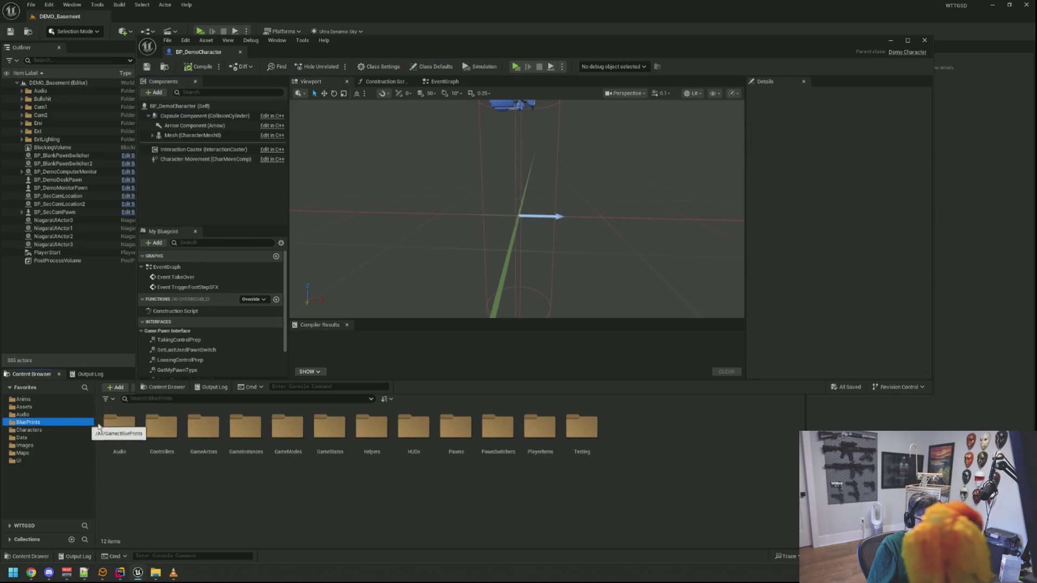
double_click(119, 432)
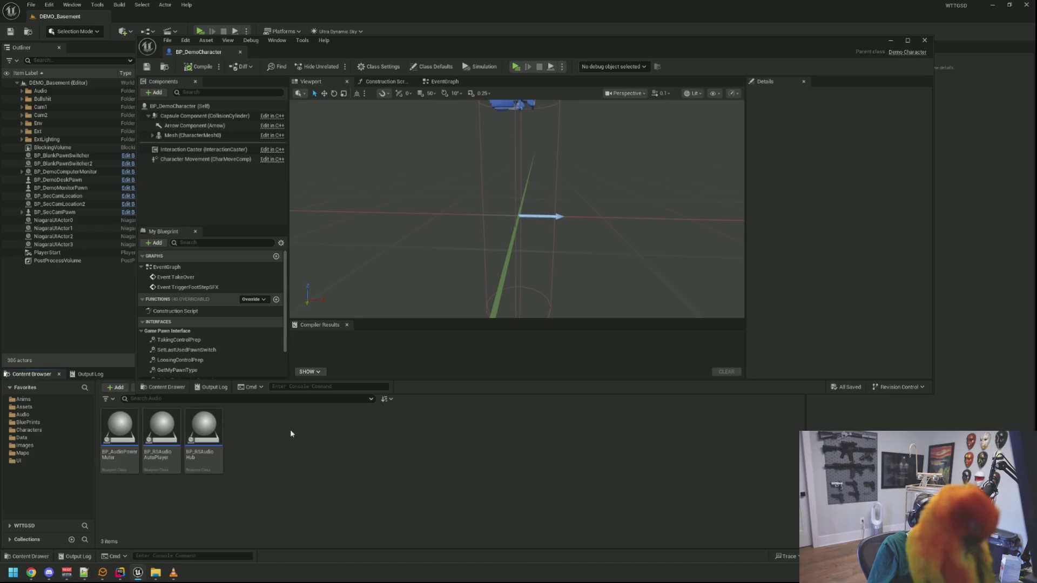
mouse_move(205, 429)
left_mouse_down()
mouse_move(200, 178)
mouse_move(182, 120)
left_mouse_up()
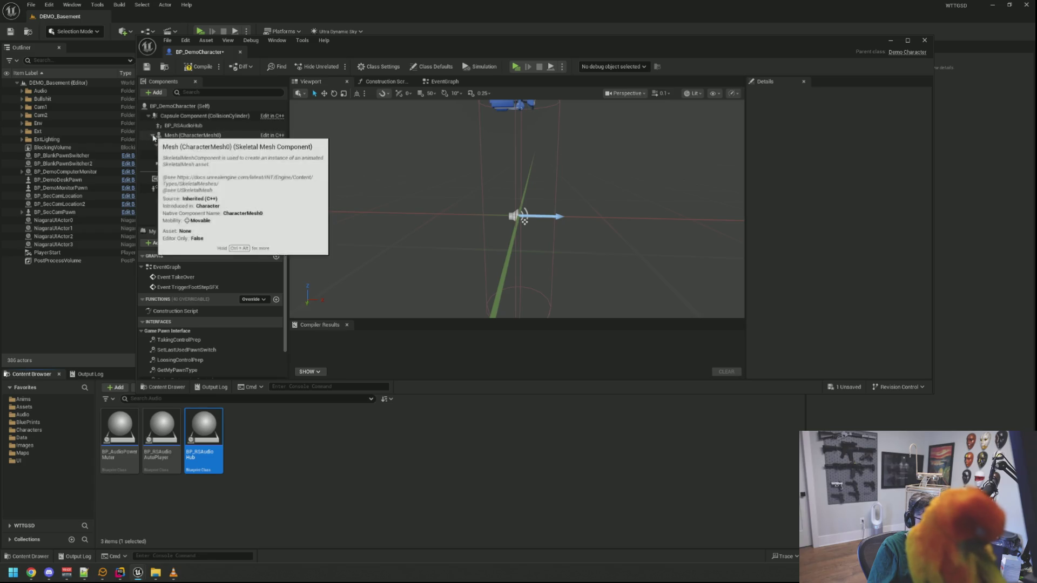
Step: Inspect the BP_RSAudioHub component's variables and its available Audio Hub types
left_click(183, 125)
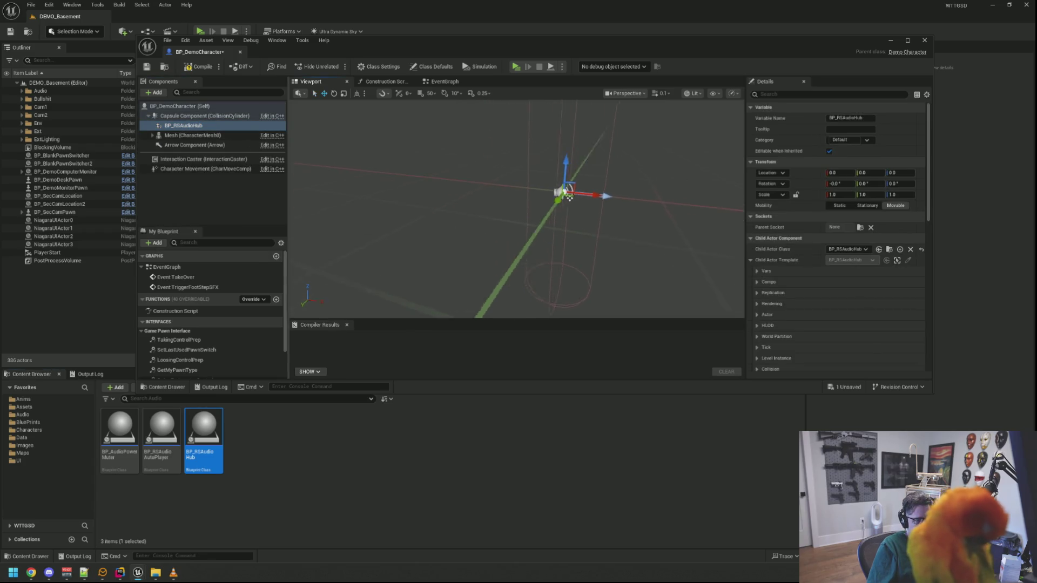
left_click(759, 271)
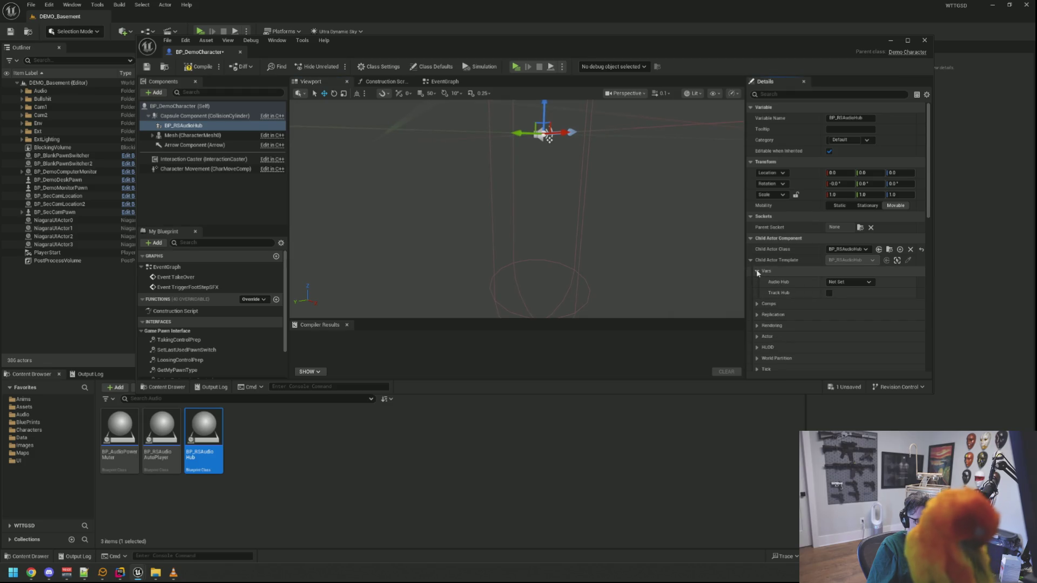
left_click(848, 282)
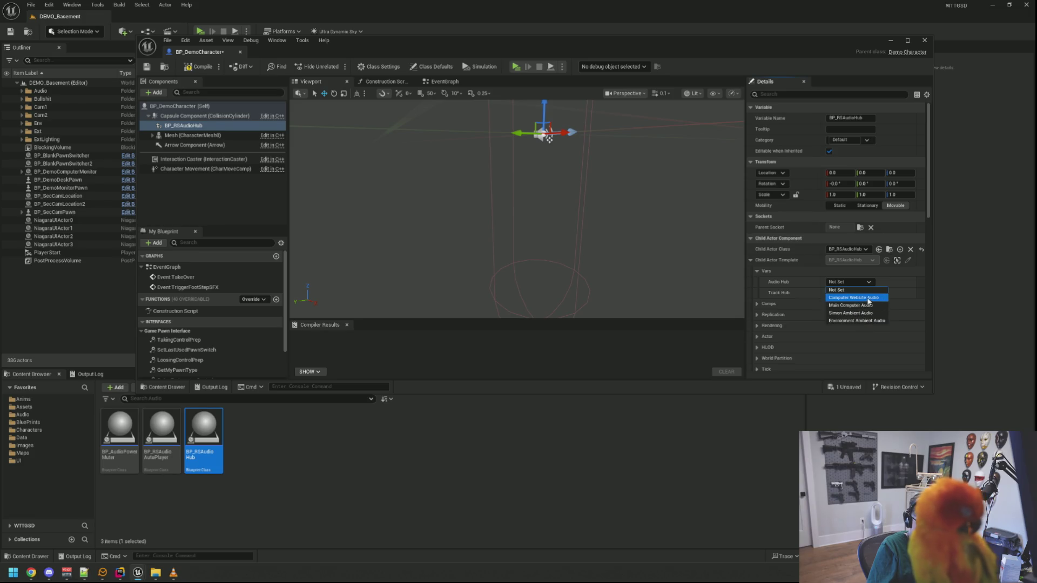
left_click_drag(620, 220, 524, 160)
mouse_move(626, 219)
left_mouse_down()
mouse_move(627, 205)
mouse_move(616, 217)
mouse_move(578, 217)
left_mouse_up()
Step: Lower the audio hub to Z -64.97, compile and save BP_DemoCharacter, then switch to Rider
mouse_move(542, 141)
left_mouse_down()
mouse_move(540, 277)
mouse_move(516, 254)
mouse_move(500, 277)
mouse_move(486, 259)
mouse_move(481, 208)
left_mouse_up()
key("f")
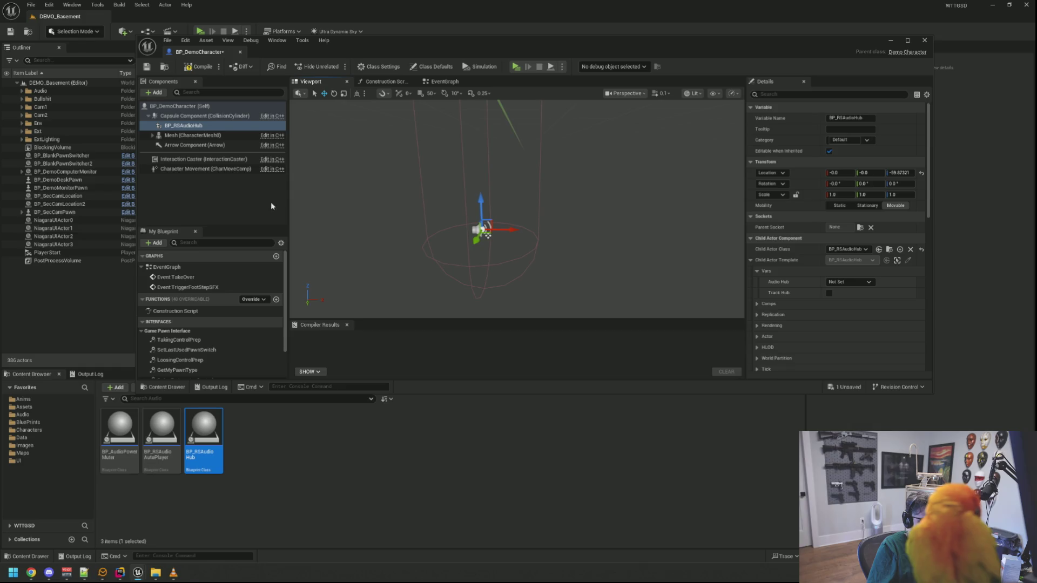
left_click(273, 206)
left_click(201, 67)
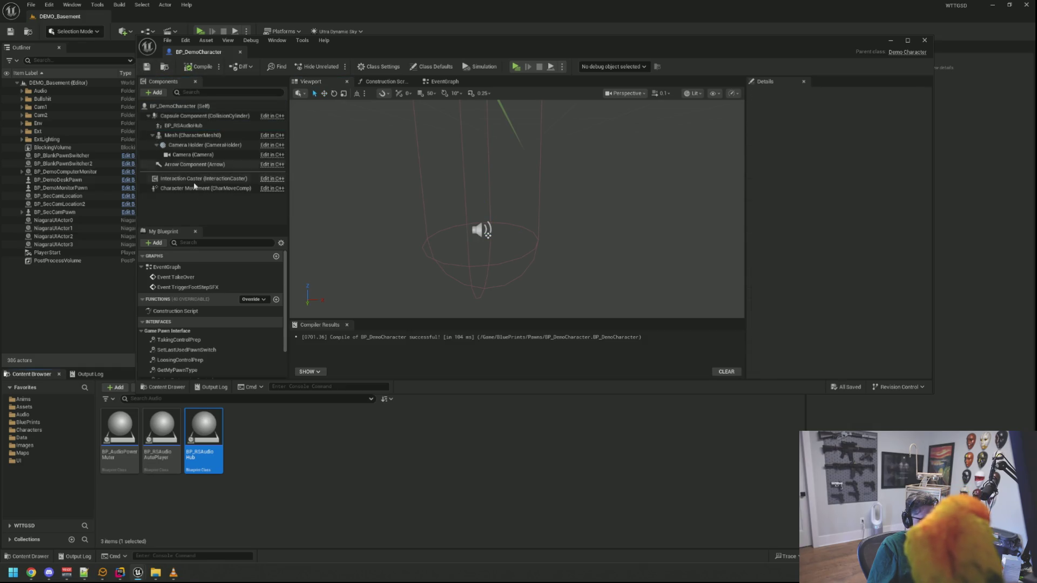
left_click(121, 573)
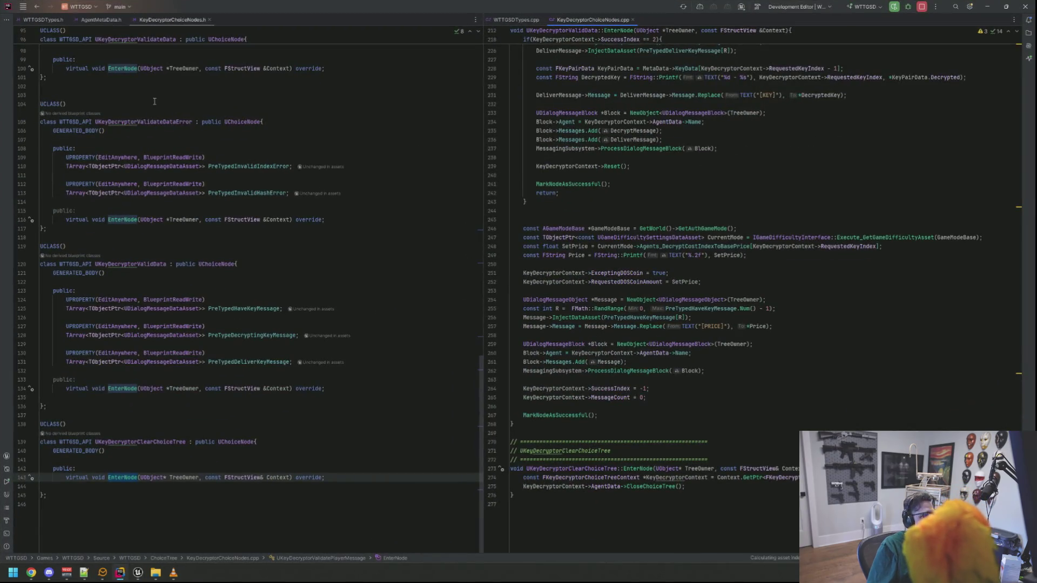
Step: Open WTTGSDTypes.h and try a system search for 'AudioHub' and 'rs audio', then dismiss it
left_click(52, 20)
left_click(352, 73)
key("super")
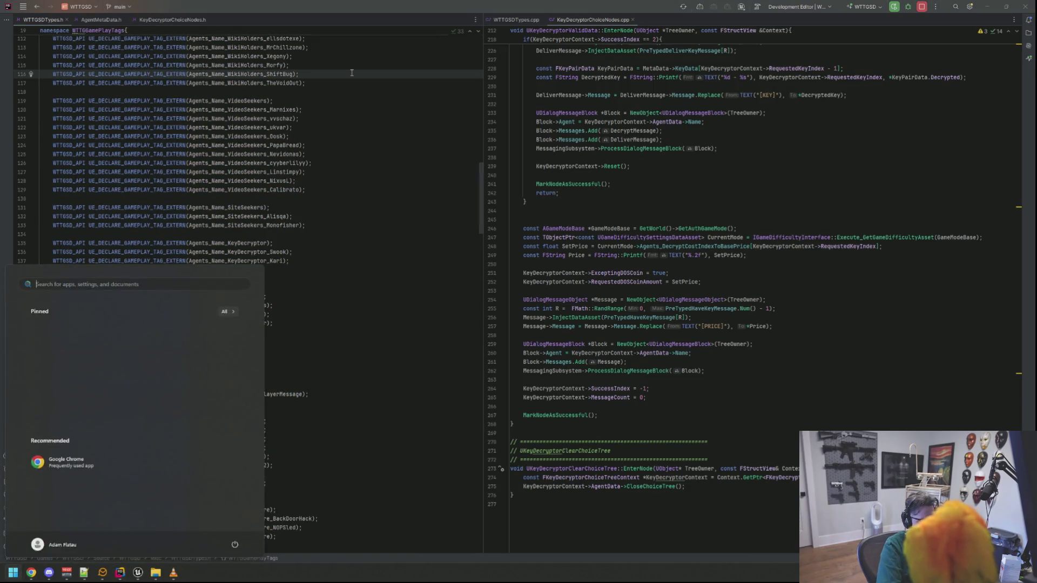
type("AudioHub")
key("BackSpace")
key("BackSpace")
key("BackSpace")
type("rs audio")
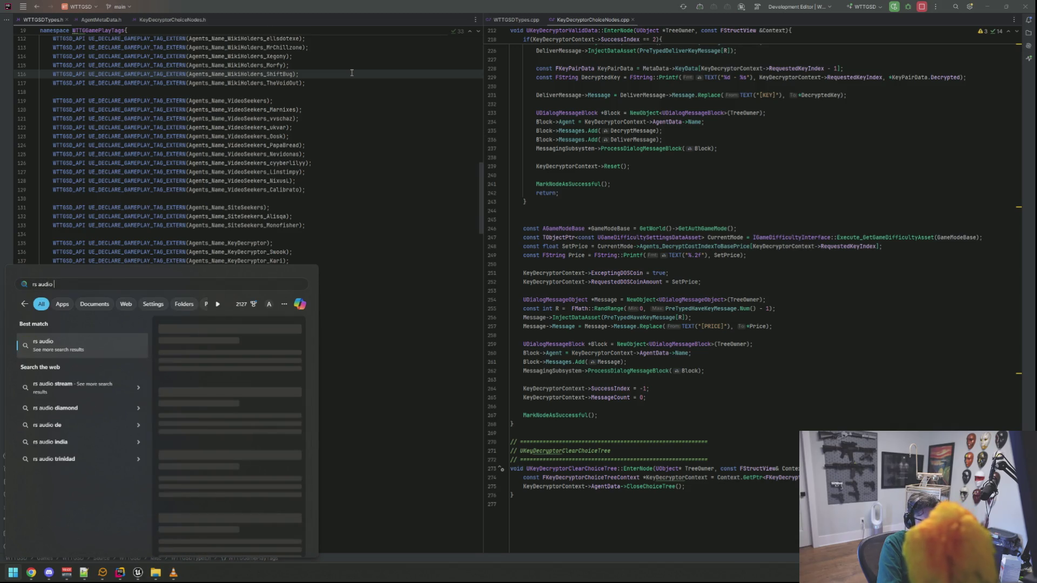
key("BackSpace")
key("BackSpace")
key("BackSpace")
key("Escape")
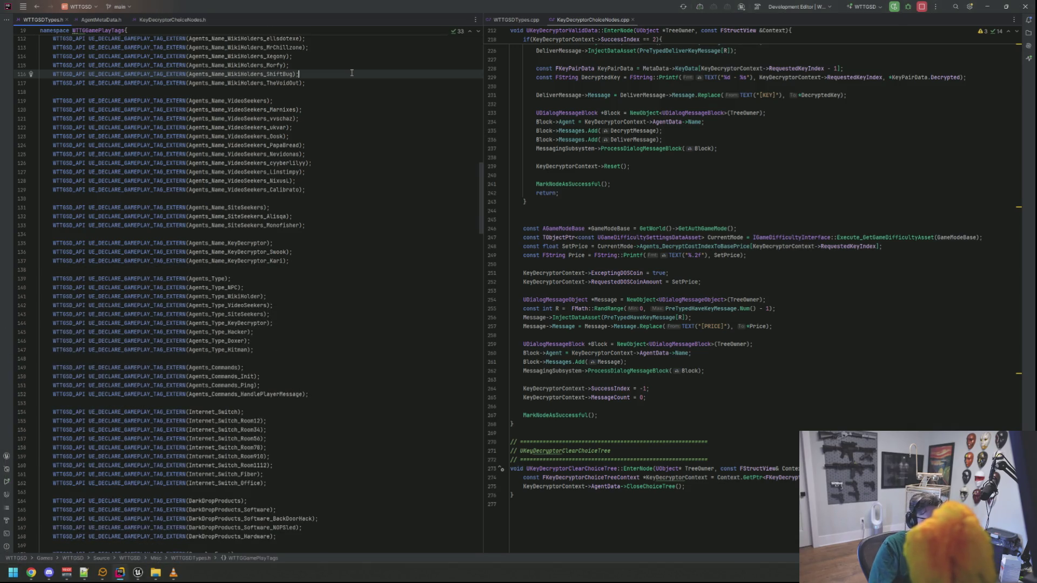
Step: Find the ENetworkHubStatus enum in WTTGSDTypes.h by searching for 'NetworkHub'
scroll(346, 162, "down", 15)
left_click(294, 220)
scroll(294, 211, "down", 5)
key("ctrl+f")
type("NetworkHub")
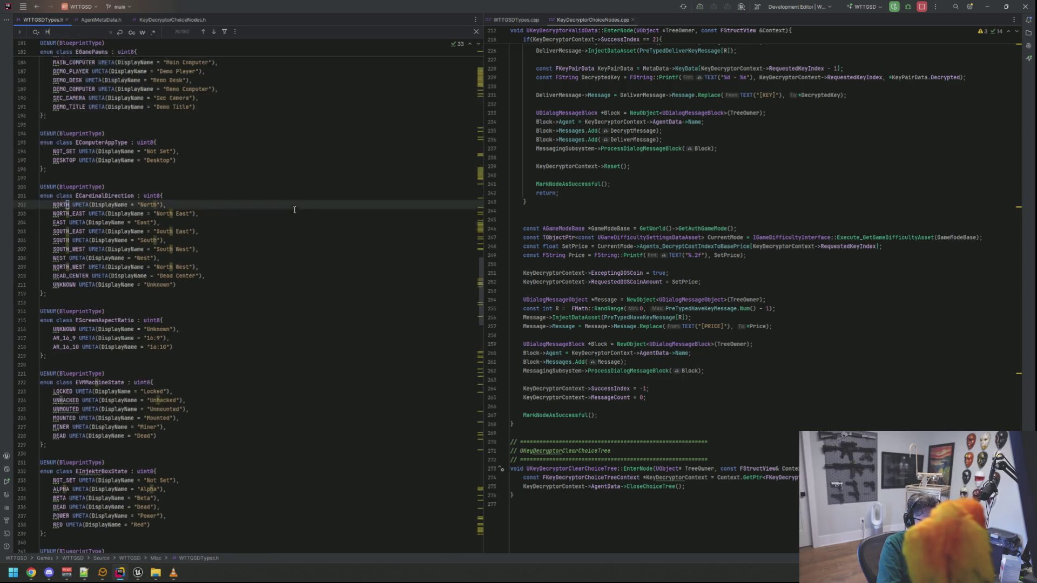
key("Escape")
Step: Step through the 'HUB' matches in WTTGSDTypes.h, then close the find bar
key("ctrl+f")
type("HUB")
key("Return")
key("Return")
key("Return")
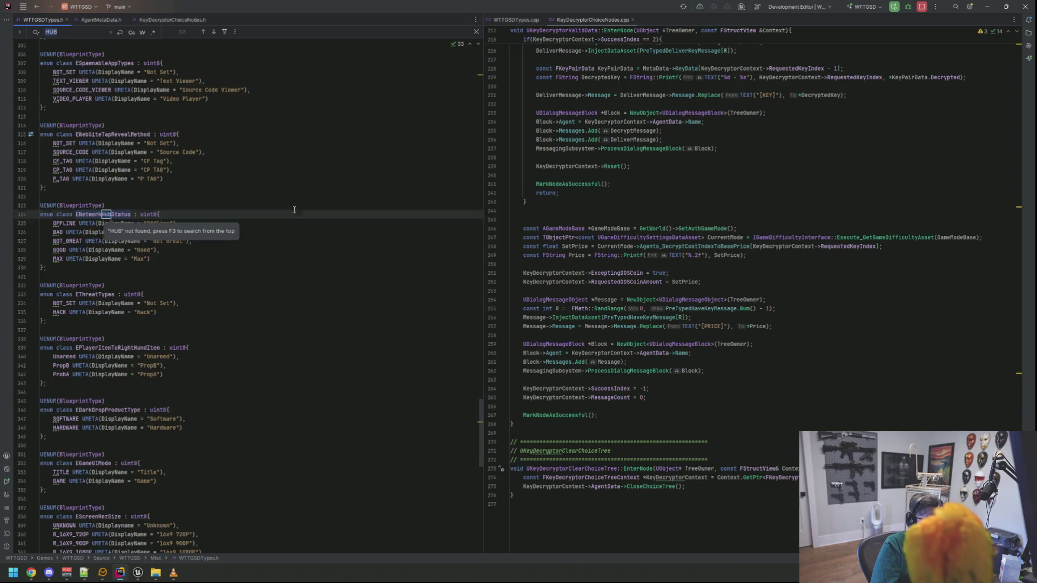
key("Return")
key("BackSpace")
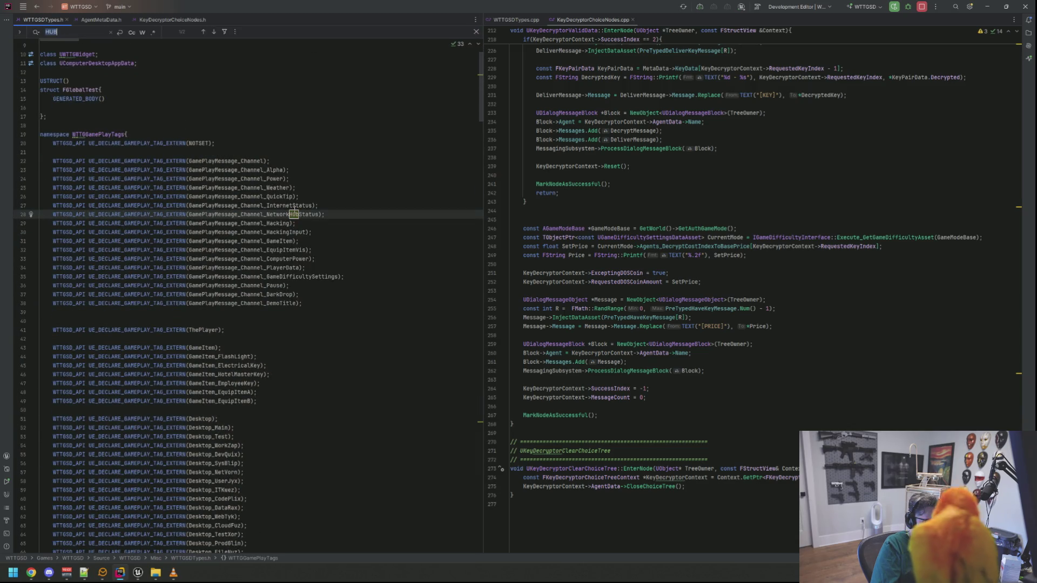
key("Escape")
Step: Use Search Everywhere to find and open RSAudioSubsystem.h
key("shift")
key("shift")
type("RSAudioSh")
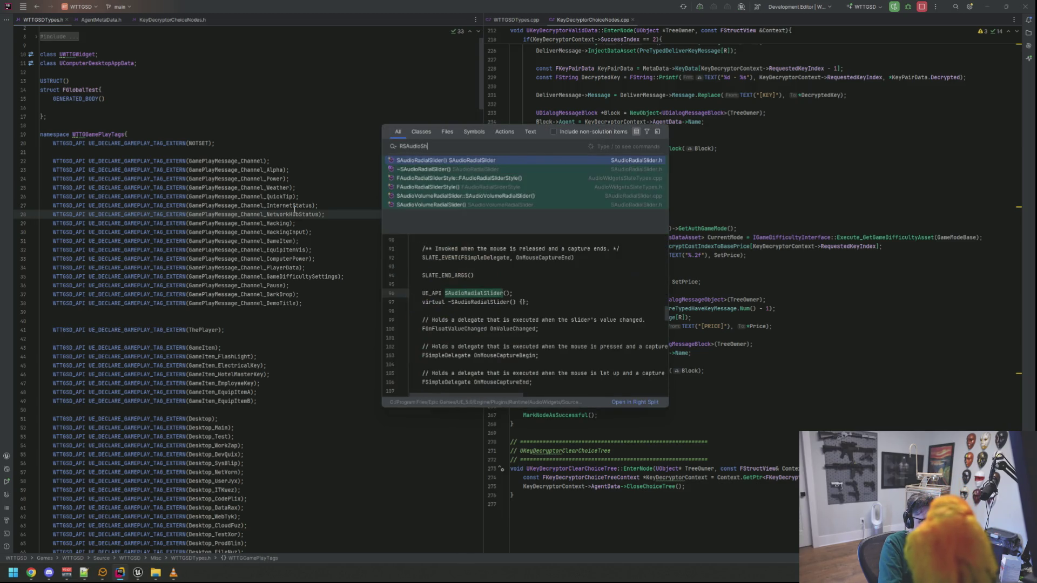
key("BackSpace")
key("BackSpace")
key("BackSpace")
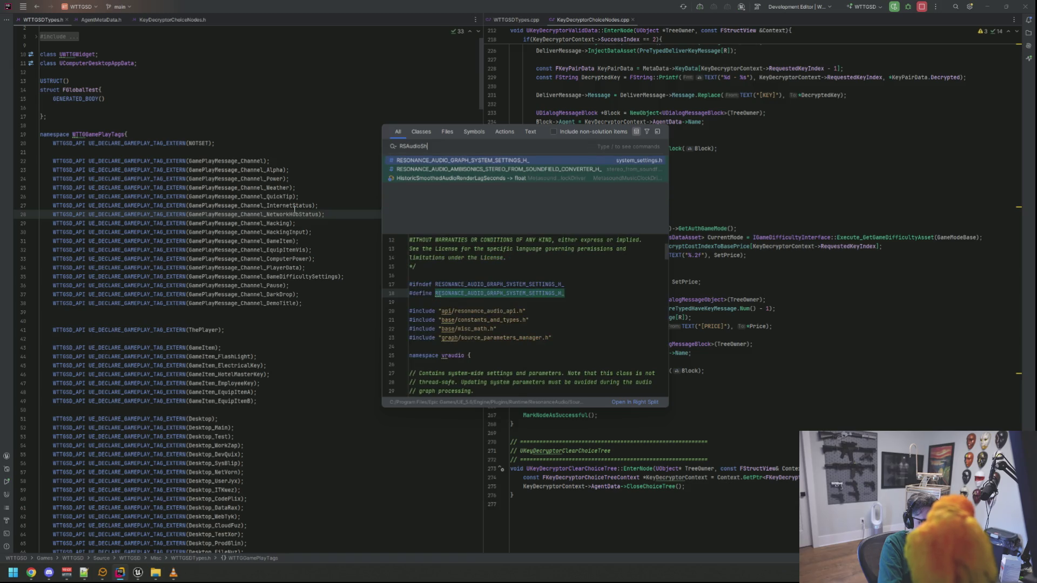
type("Audi")
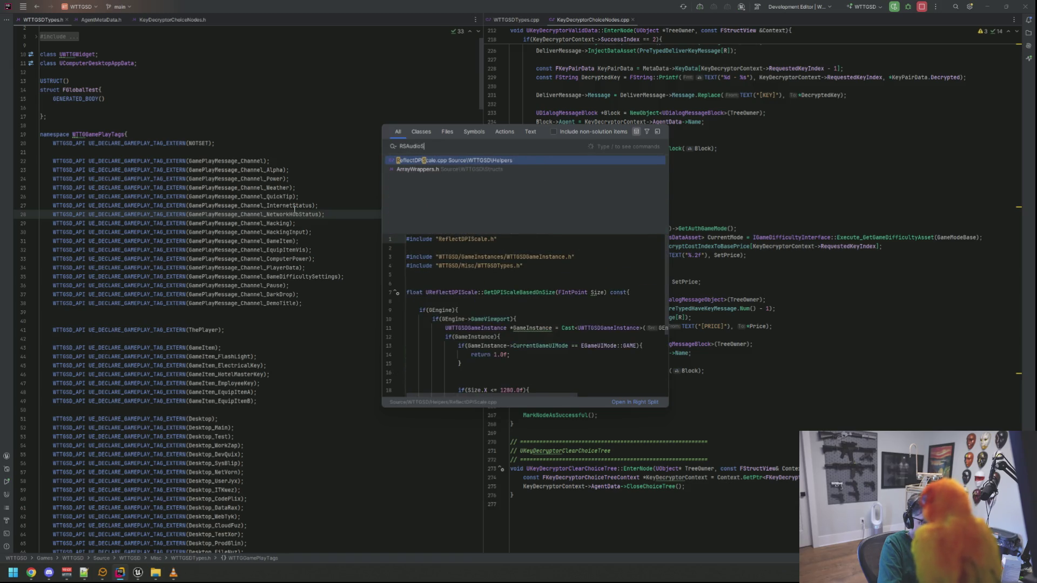
key("Return")
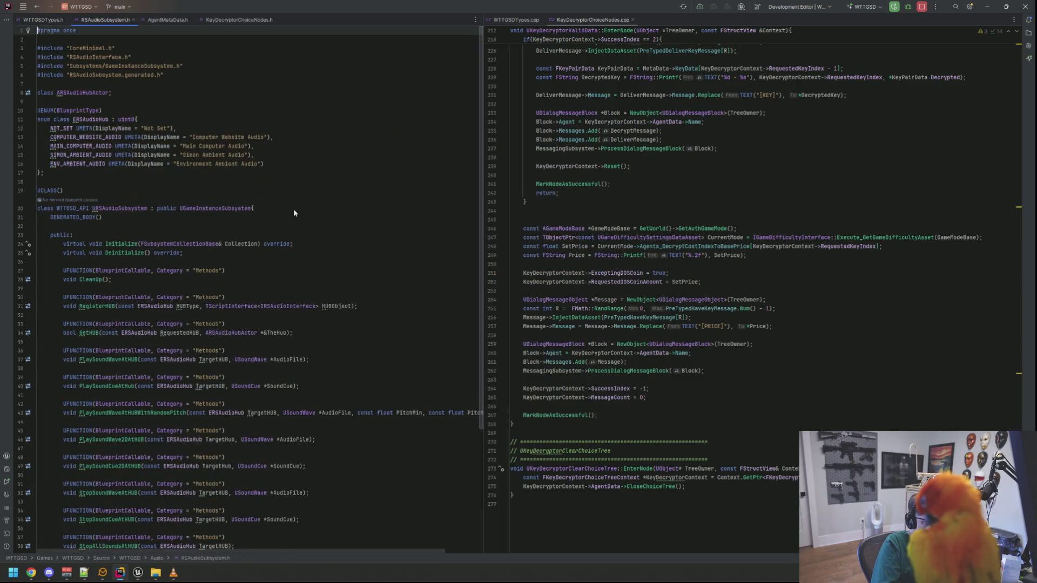
Step: Add FOOT_STEP_AUDIO UMETA(DisplayName = "Foot Step Audio") as a new ERSAudioHub entry
key("Down")
key("Down")
key("Down")
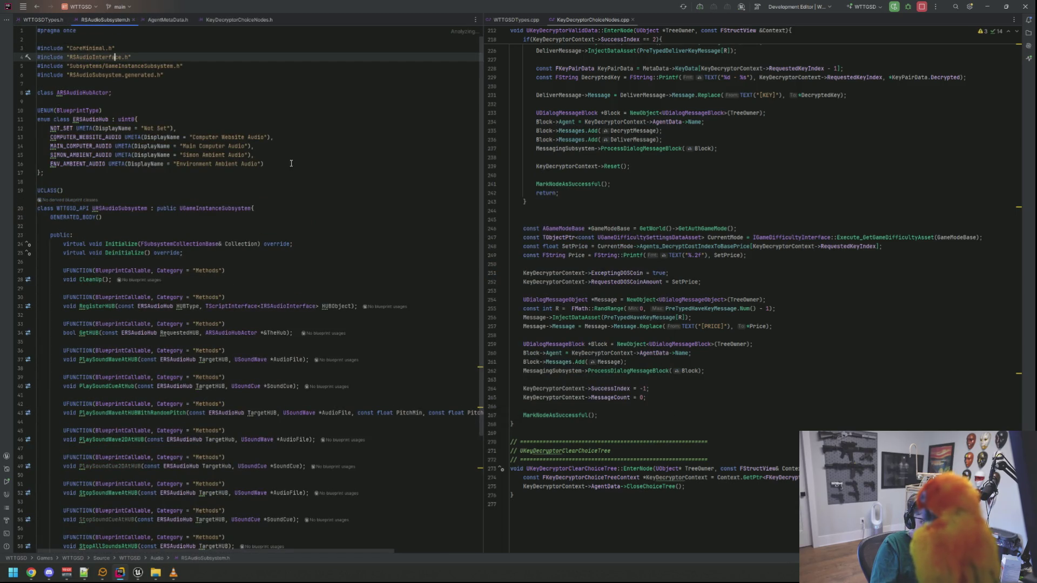
left_click(291, 164)
type(",")
key("Return")
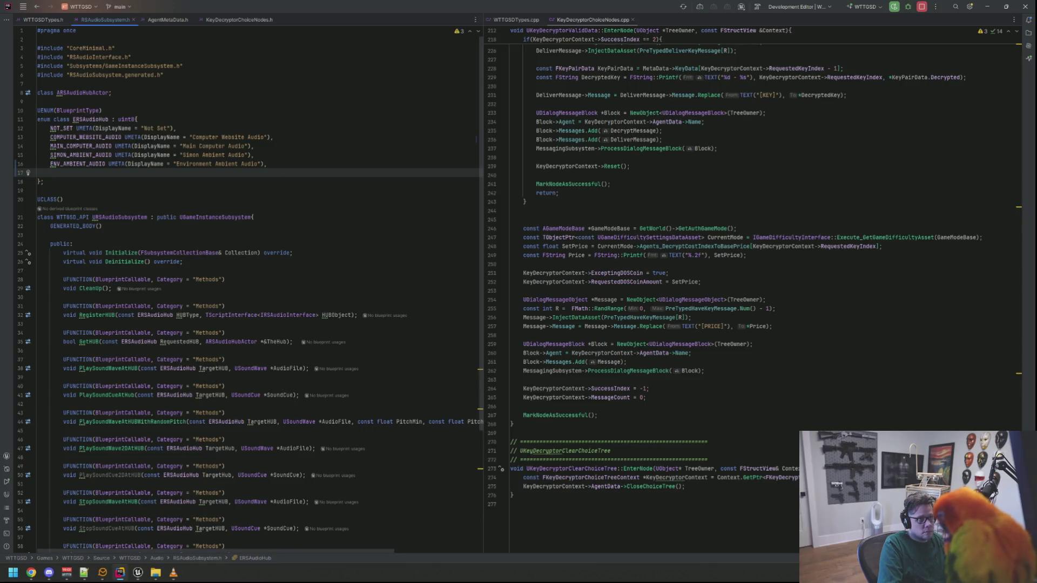
type("FOOT")
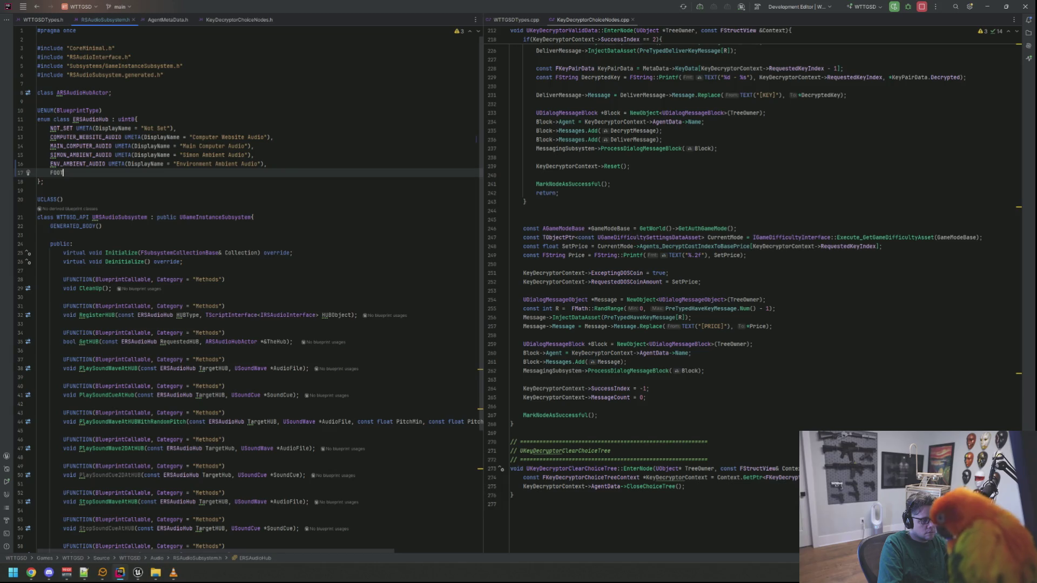
type("_STEP")
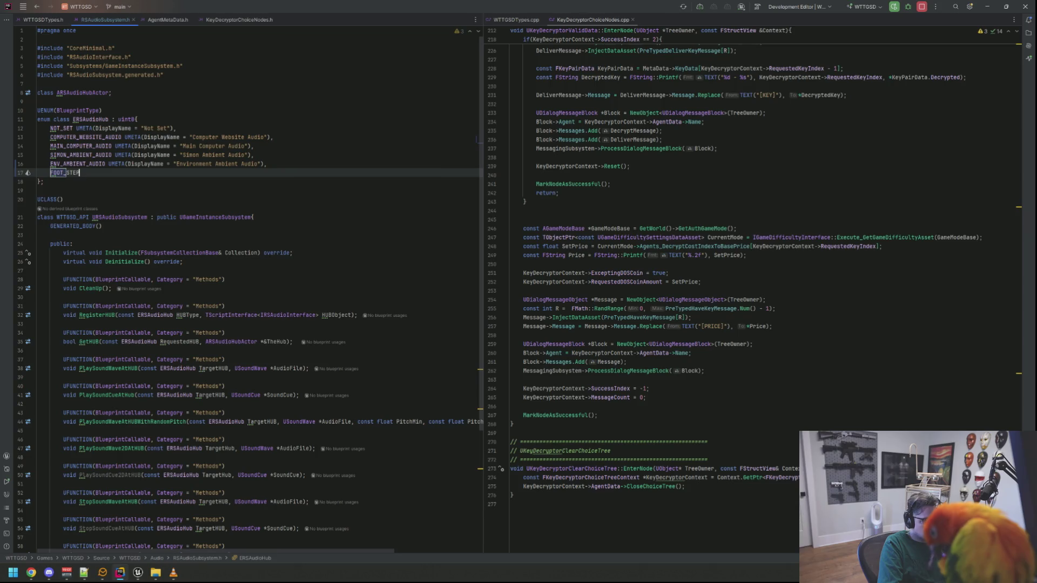
type("_AUDIO")
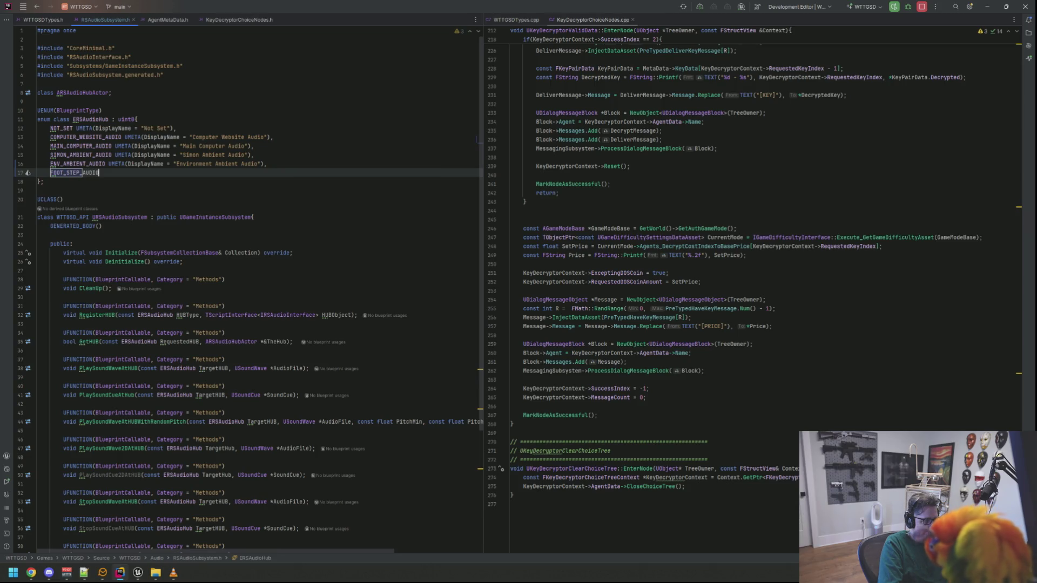
type(" UMETA(")
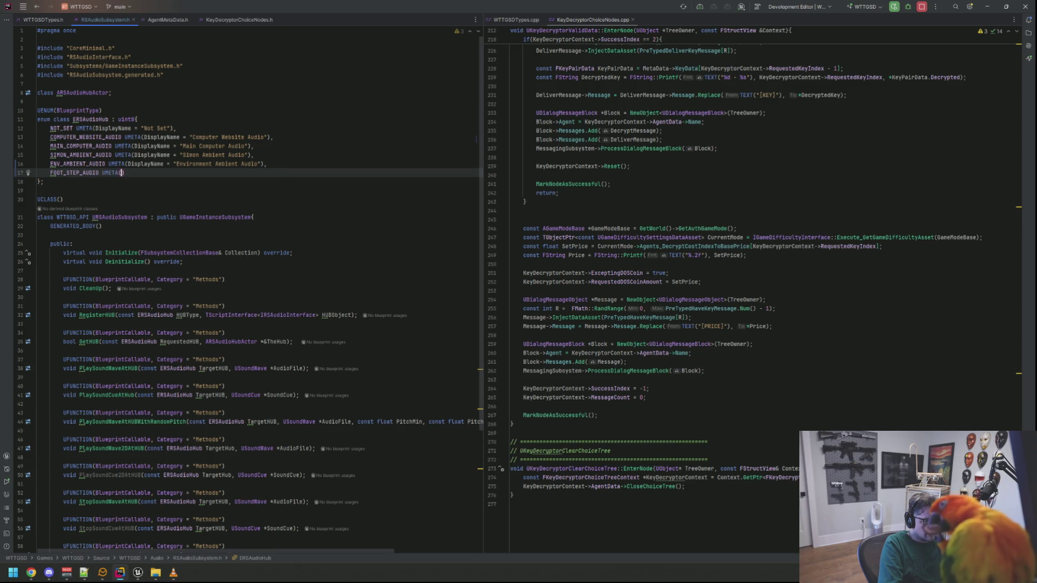
type("DisplayName = \"Foot Step Au")
key("BackSpace")
key("BackSpace")
key("BackSpace")
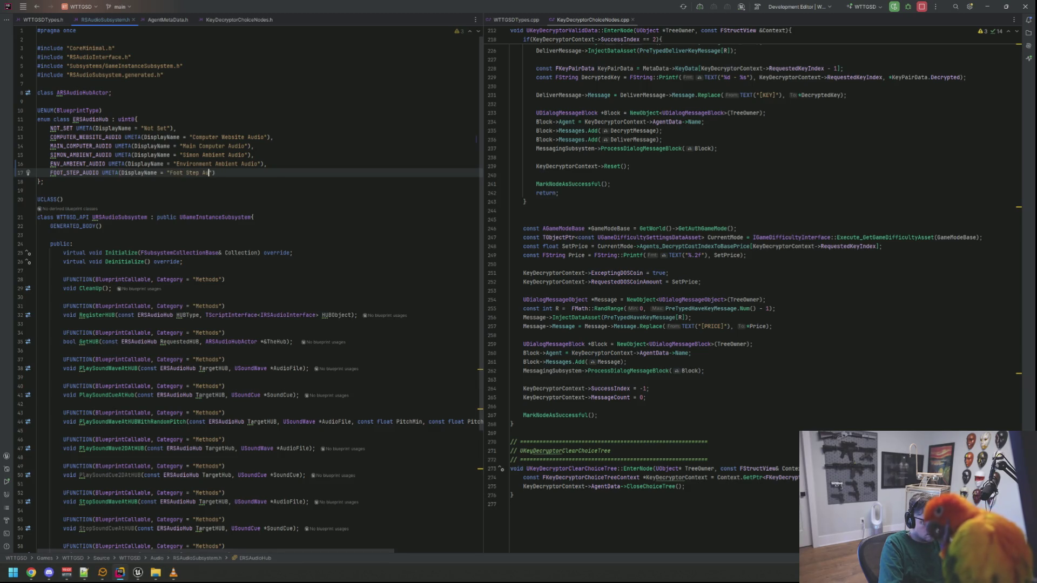
type("o")
Step: Recompile the enum change in Unreal with Live Coding (Ctrl+Alt+F11)
key("End")
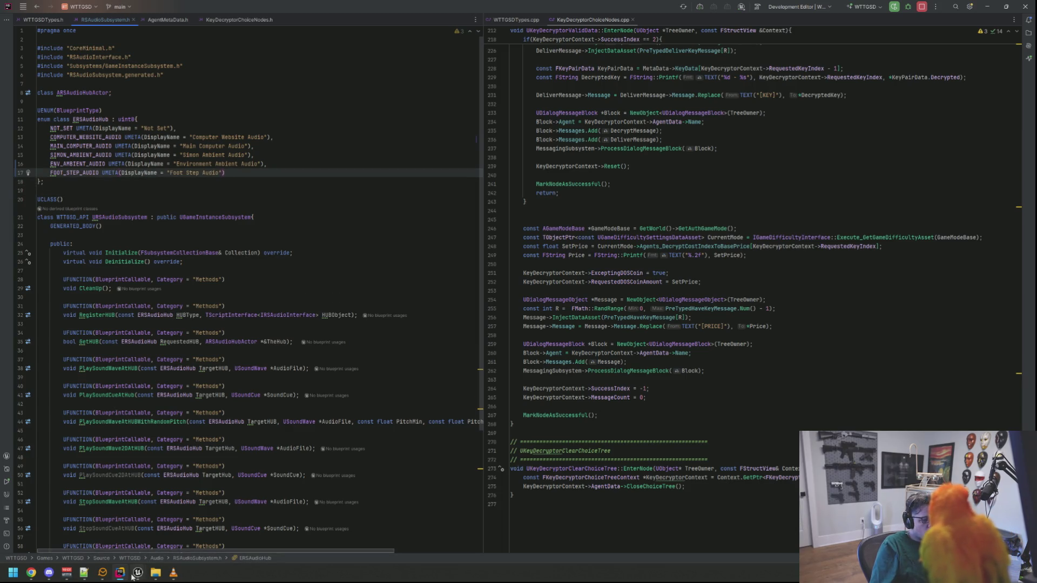
left_click(138, 572)
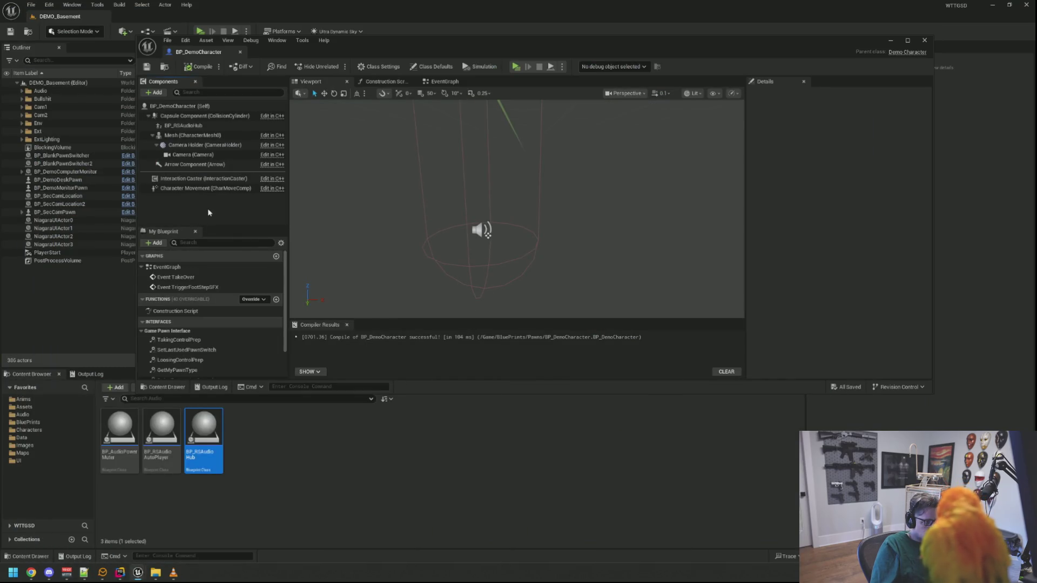
key("ctrl+alt+F11")
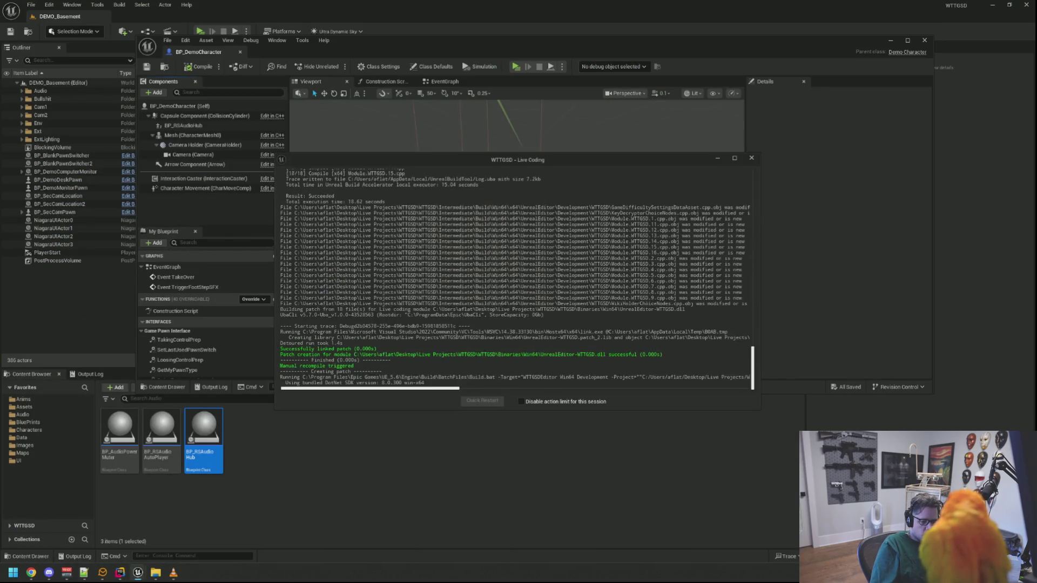
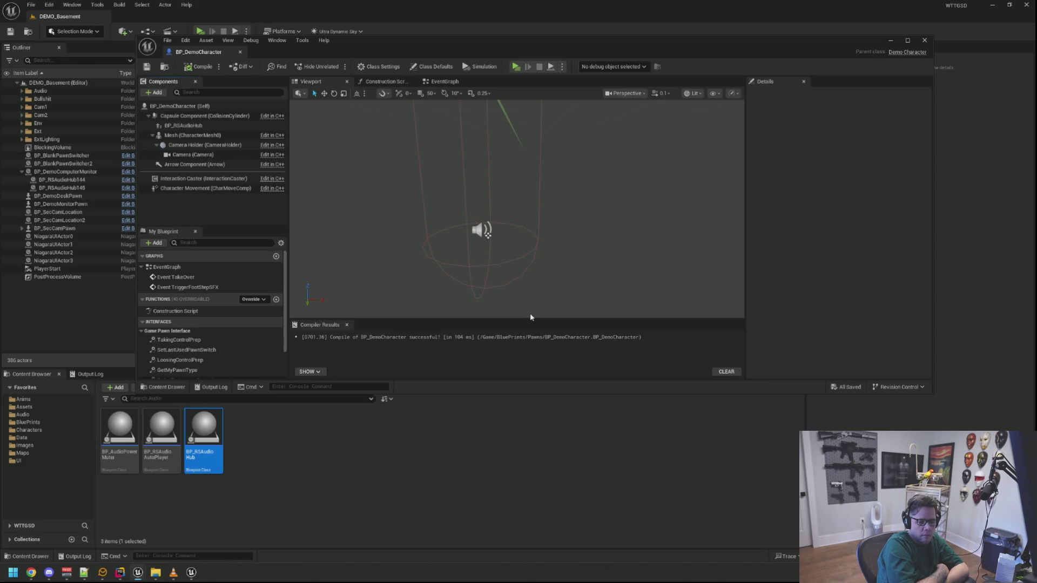
Step: Set the BP_RSAudioHub child actor's Audio Hub to Foot Step Audio
left_click_drag(335, 216, 329, 151)
mouse_move(484, 176)
left_mouse_down()
mouse_move(499, 215)
mouse_move(441, 203)
left_mouse_up()
left_click(504, 238)
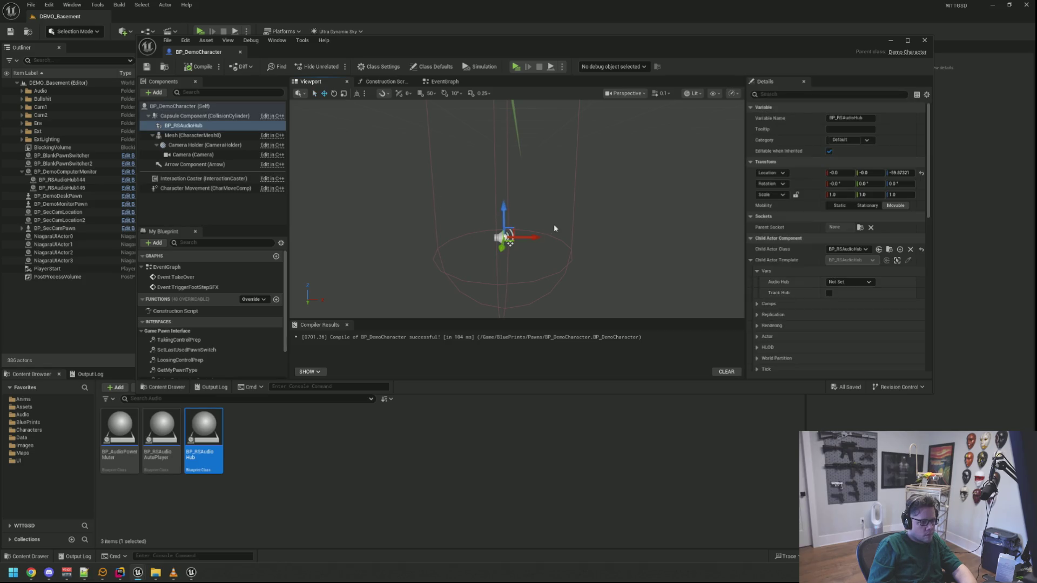
left_click(849, 282)
left_click(847, 330)
Step: Compile and save BP_DemoCharacter, then show its EventGraph in an enlarged editor window
left_click(199, 67)
left_click(147, 67)
left_click(427, 82)
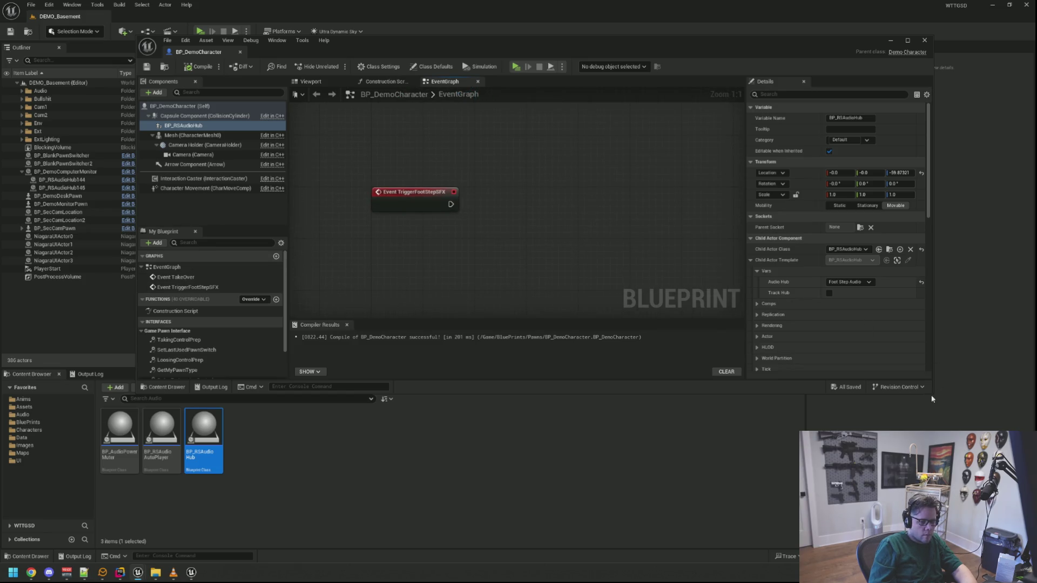
left_click_drag(931, 395, 944, 513)
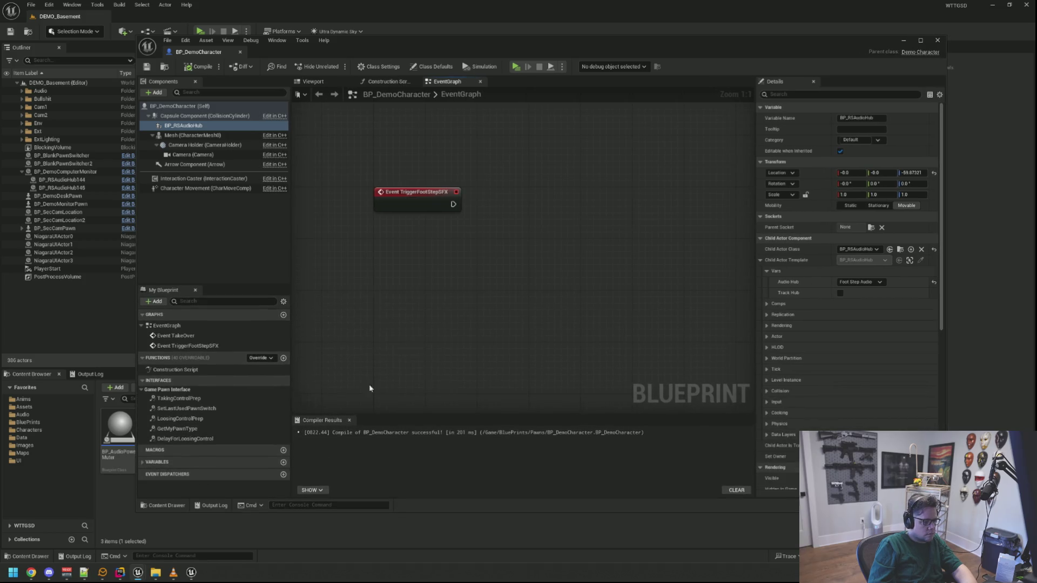
Step: Add a new blueprint variable named FootStepSFXS
left_click(178, 461)
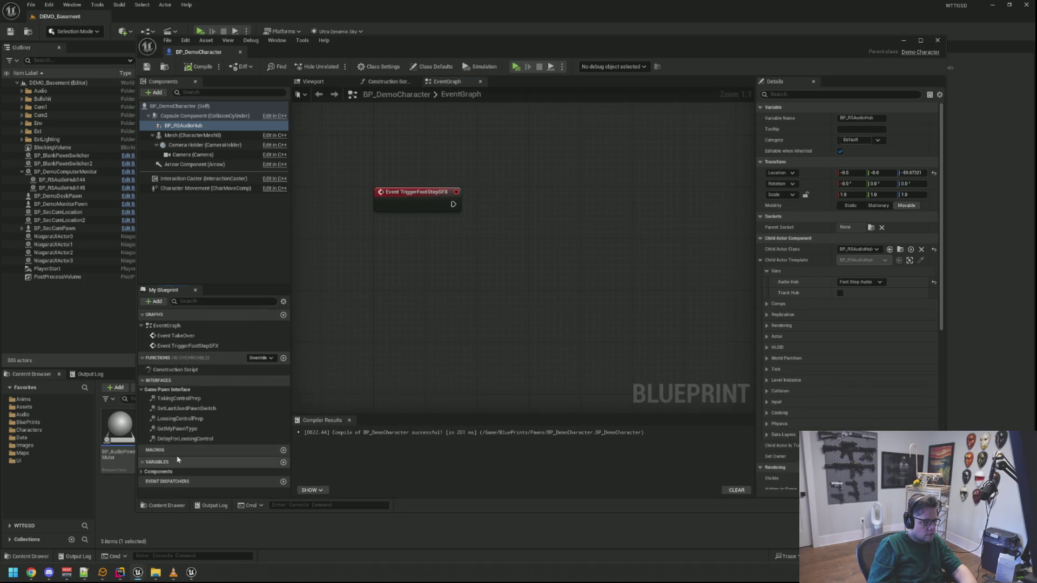
left_click(283, 462)
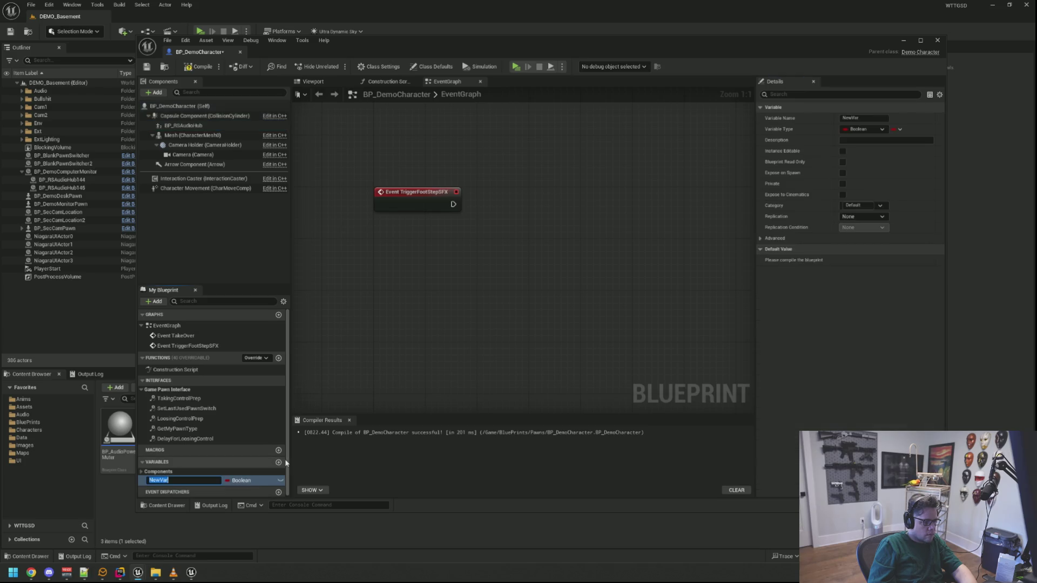
type("FootStepSFXS")
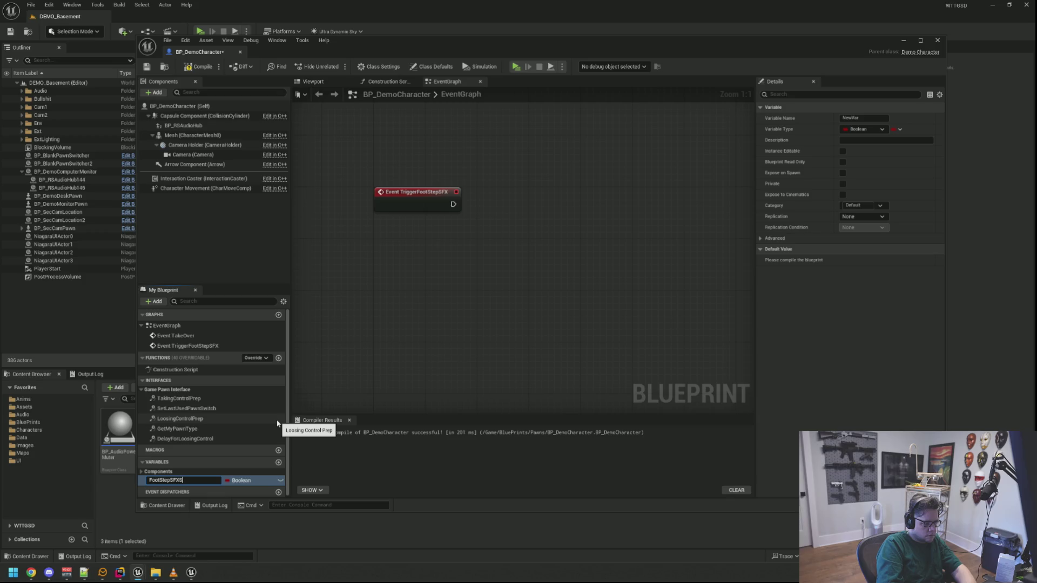
key("Return")
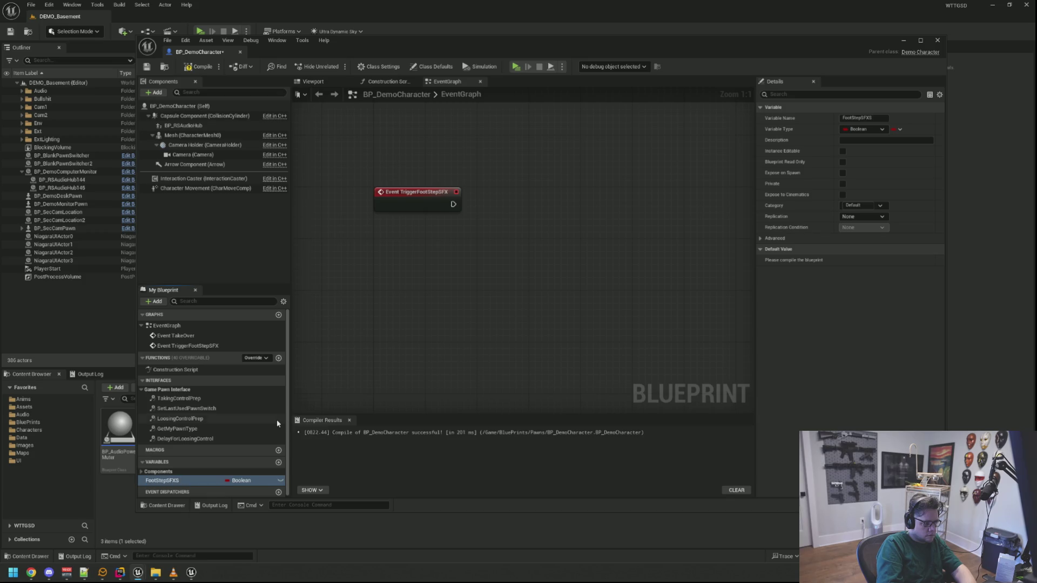
Step: Make FootStepSFXS an array of Sound Cue object references
left_click(251, 480)
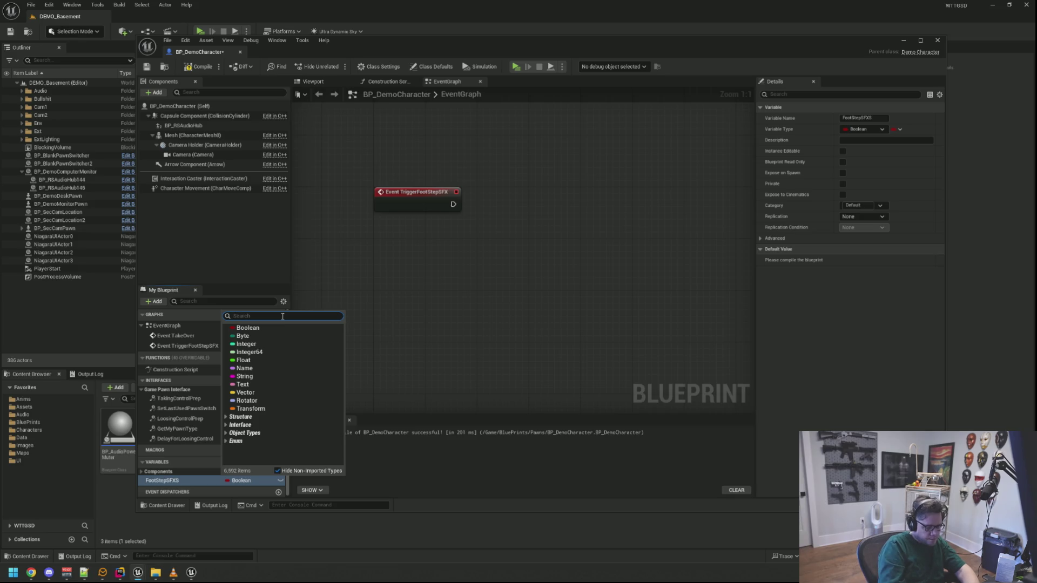
type("Sound Cue")
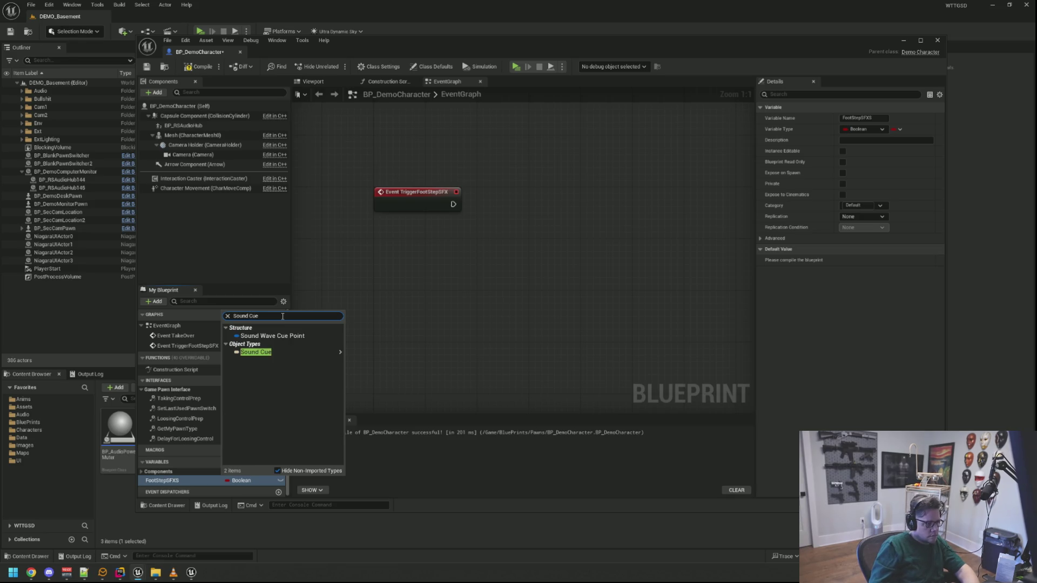
mouse_move(270, 352)
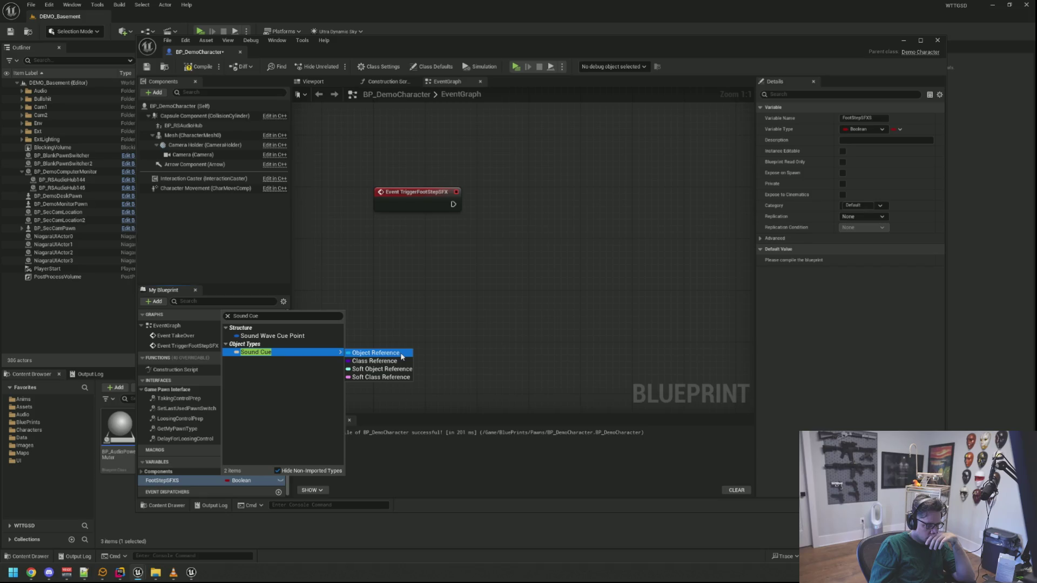
left_click(403, 356)
left_click(228, 481)
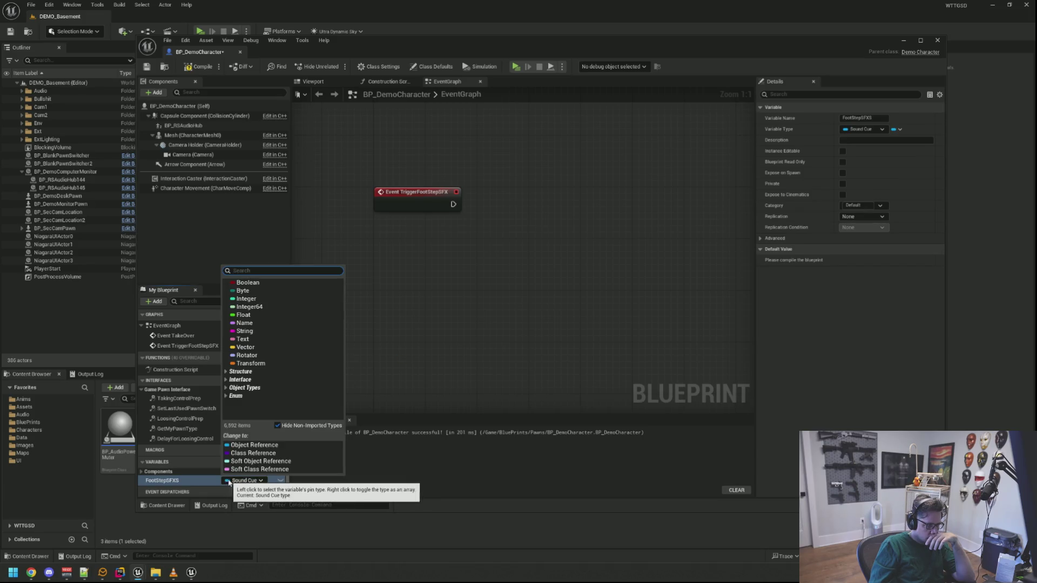
left_click(842, 291)
left_click(900, 130)
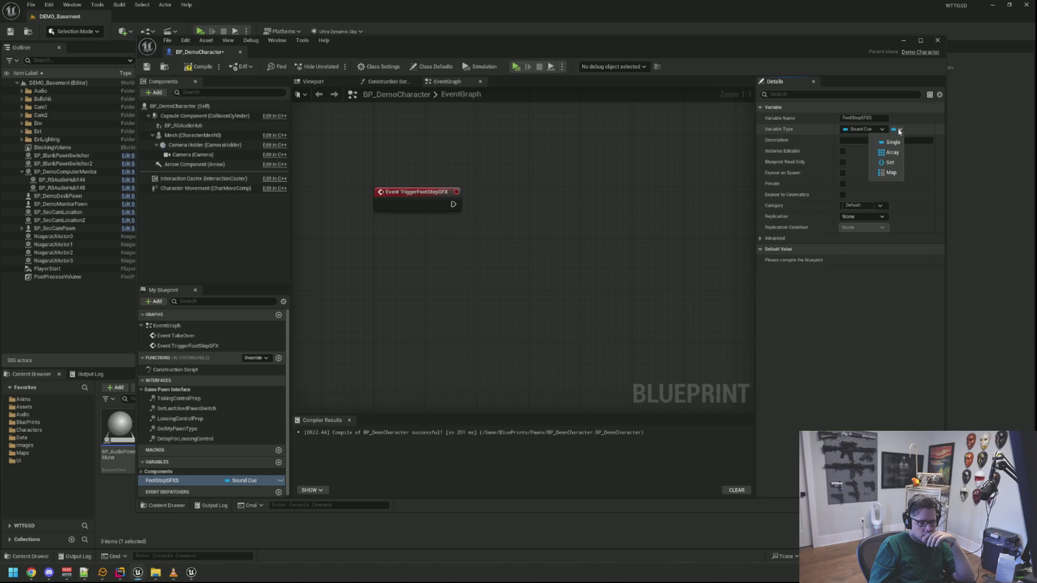
left_click(890, 152)
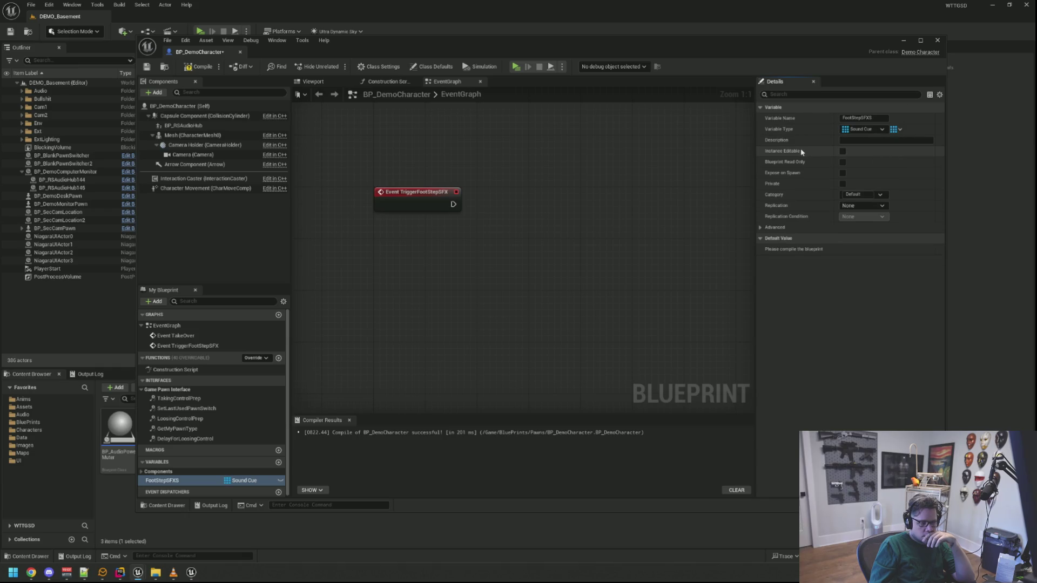
Step: Give FootStepSFXS one default element, SFX_Footstep_Concrete_1_Cue, compiling before and after
left_click(200, 67)
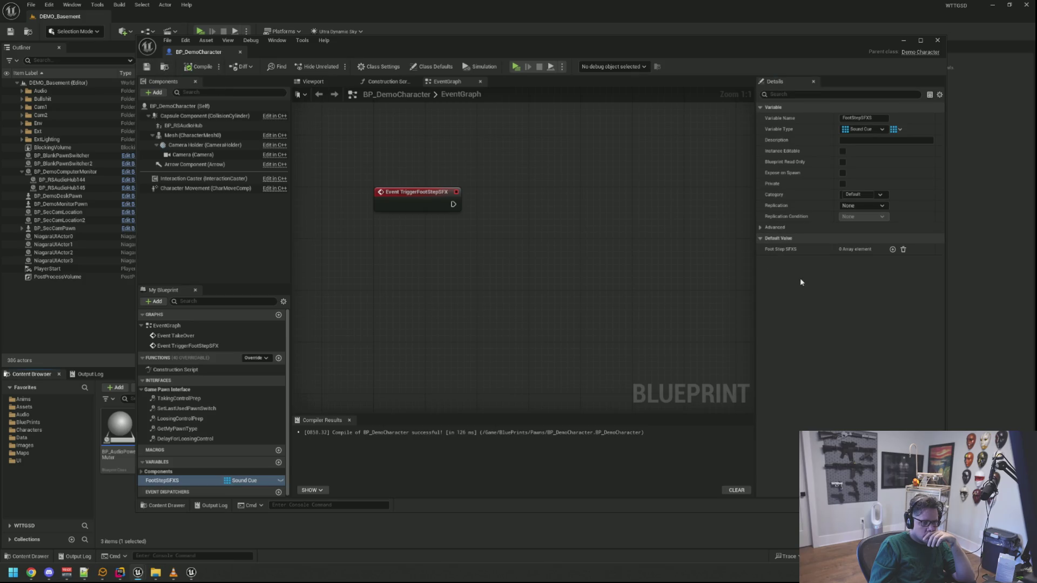
left_click(893, 249)
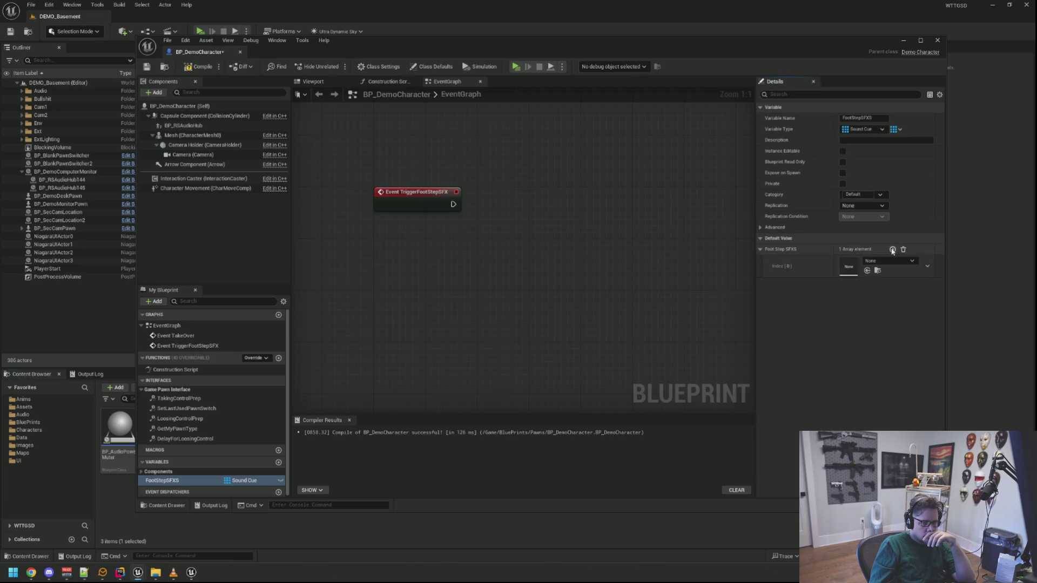
left_click(886, 261)
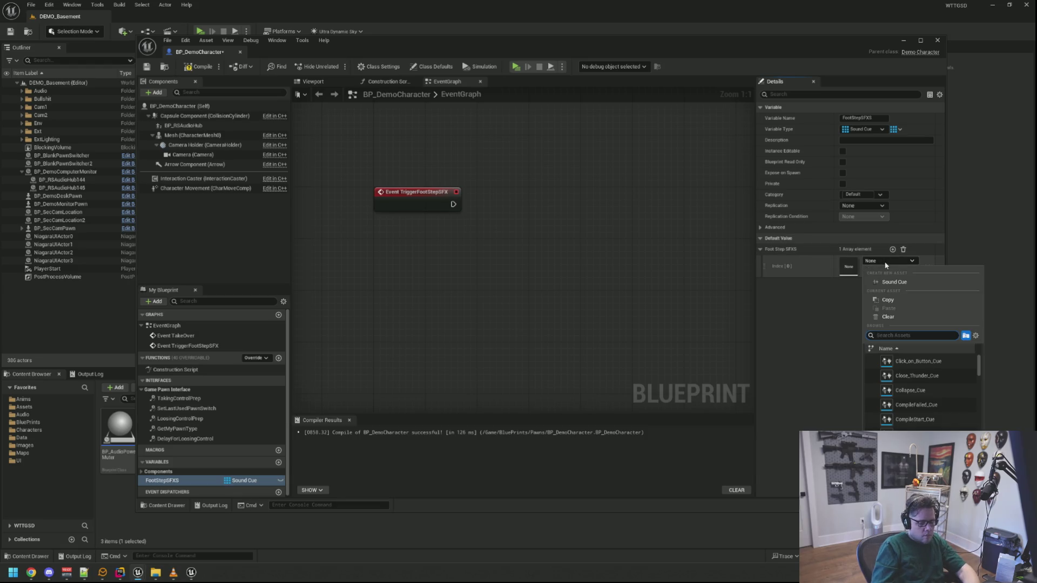
type("SFX_Foot")
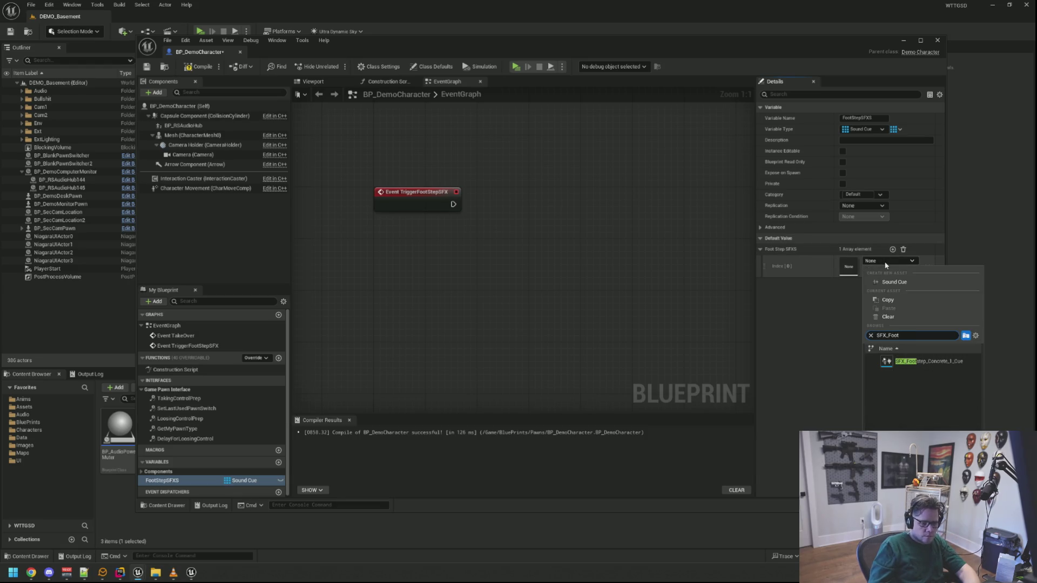
left_click(955, 362)
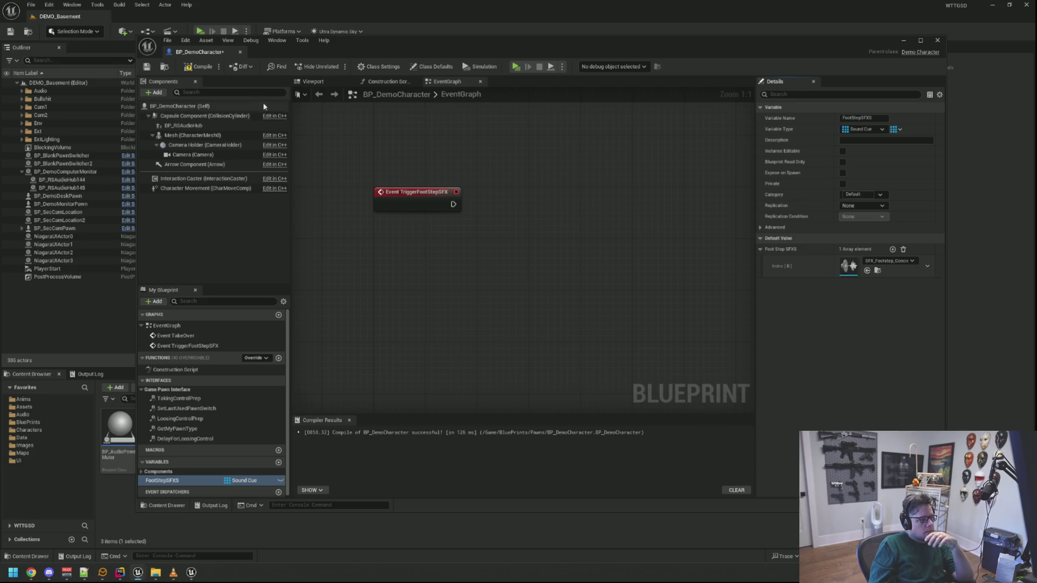
left_click(198, 67)
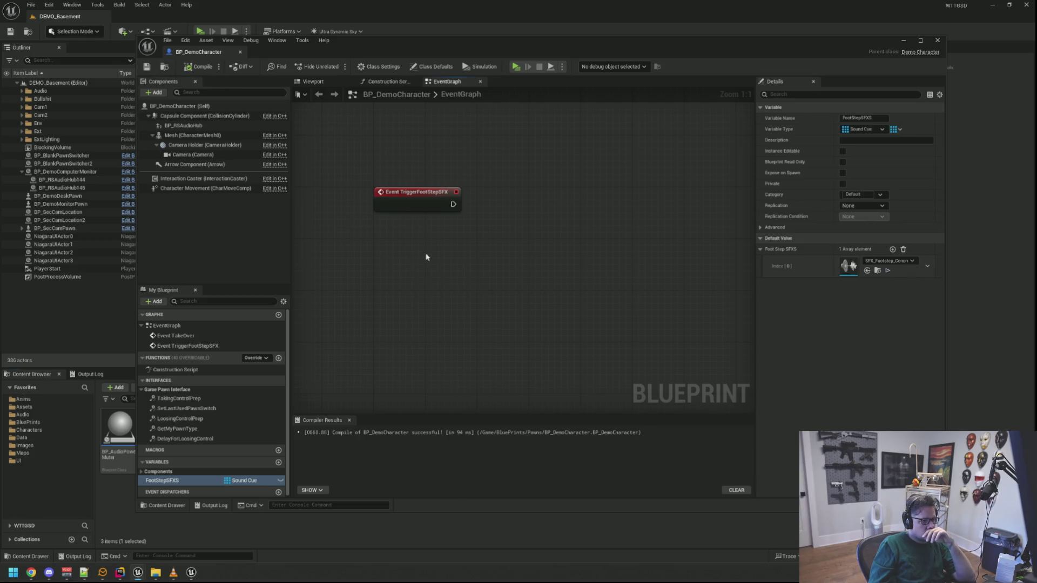
Step: Place a FootStepSFXS getter node in the event graph
left_click_drag(401, 261, 370, 276)
mouse_move(162, 480)
left_mouse_down()
mouse_move(346, 338)
mouse_move(365, 302)
mouse_move(459, 269)
left_mouse_up()
left_click(389, 311)
type("ra")
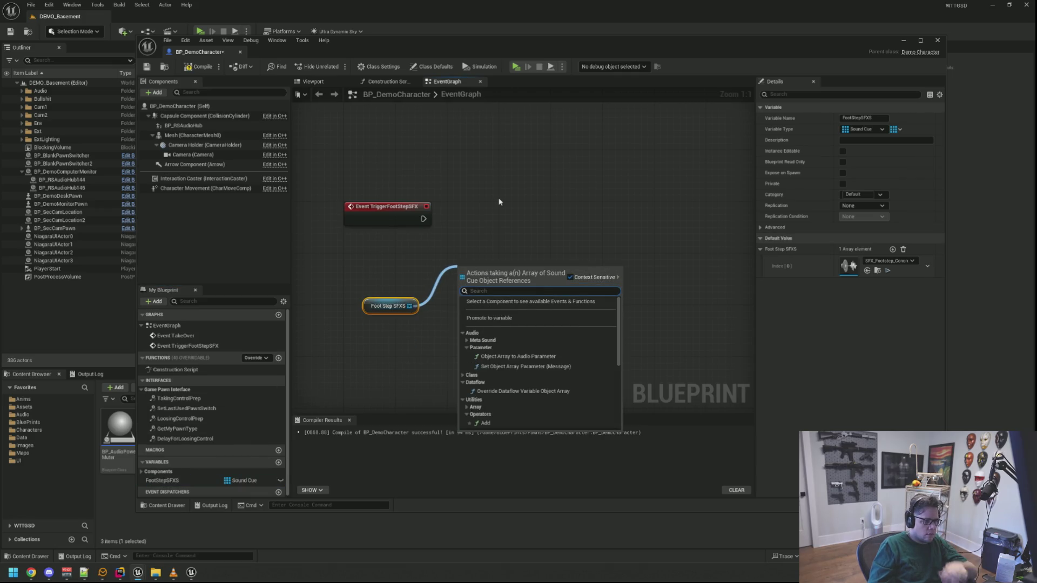
type("n")
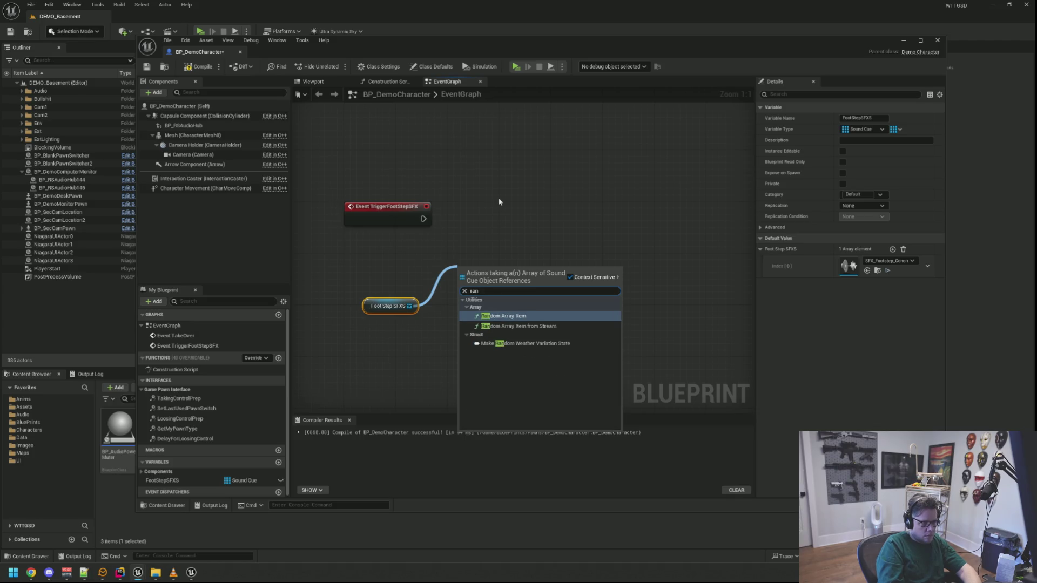
key("BackSpace")
key("BackSpace")
key("BackSpace")
type("pick")
key("BackSpace")
key("BackSpace")
key("BackSpace")
type("get")
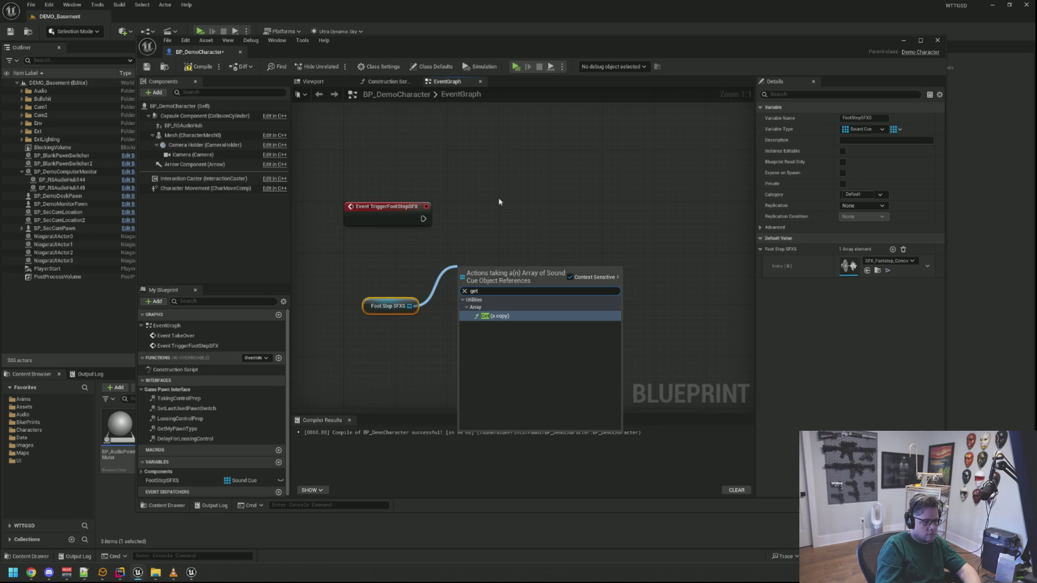
left_click(502, 207)
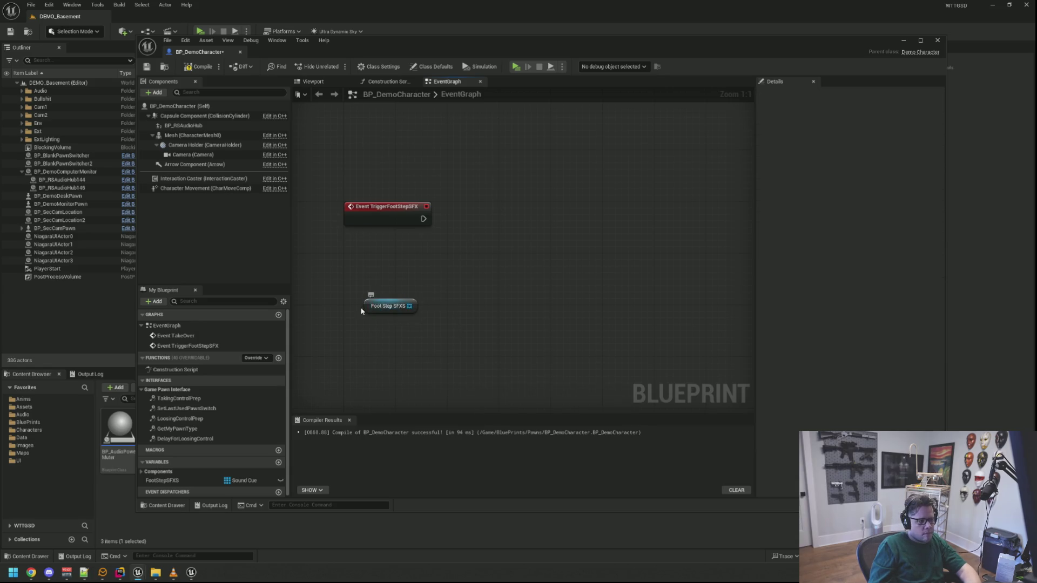
left_click_drag(374, 312, 372, 277)
left_click(474, 244)
left_click_drag(456, 241, 444, 263)
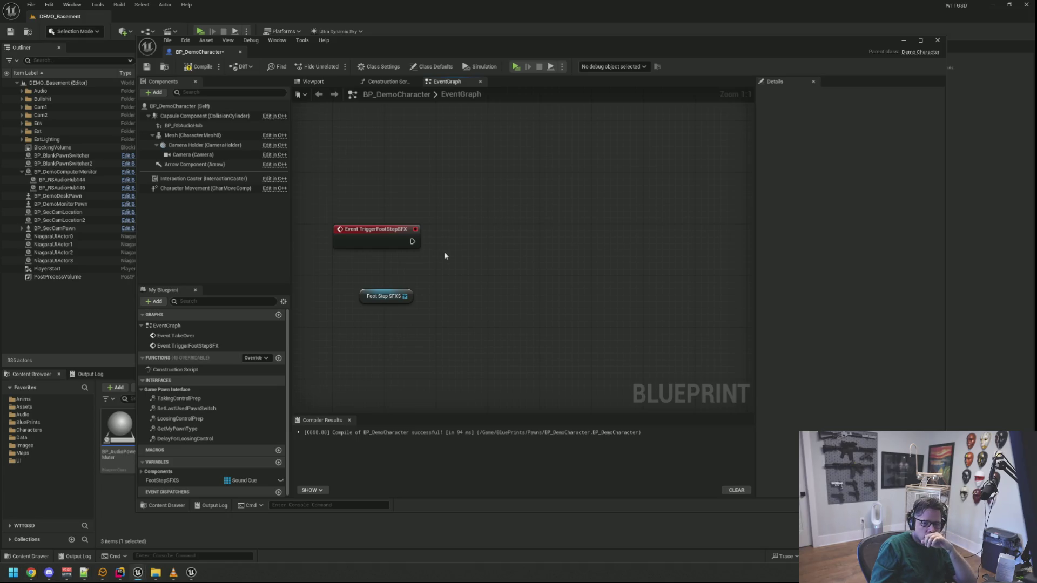
key("alt+Tab")
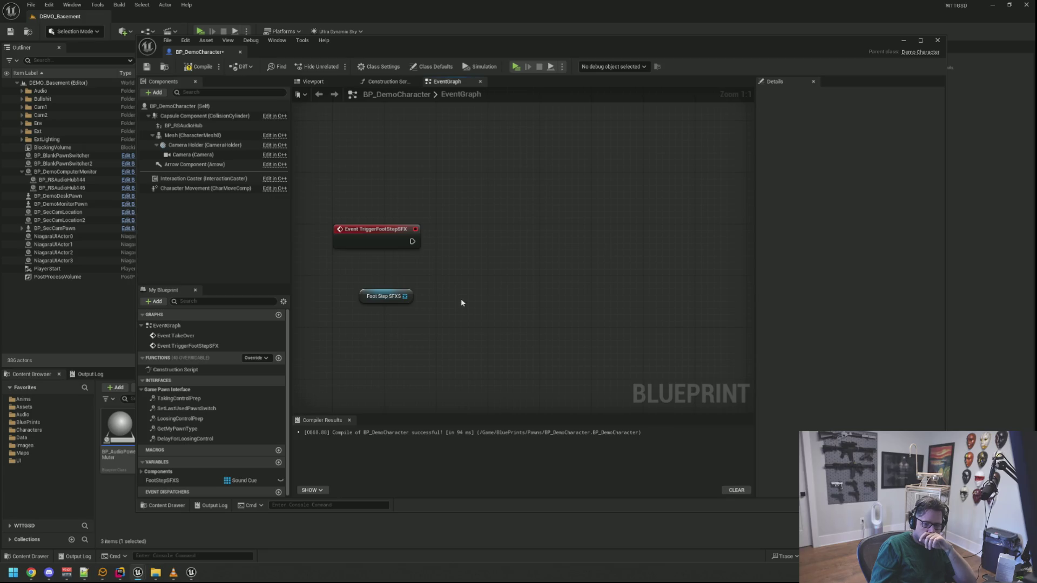
Step: Pull a GET node from the FootStepSFXS array pin and position it
left_click_drag(403, 298, 556, 245)
type("get")
left_click(581, 297)
left_click(581, 299)
left_click_drag(578, 247, 492, 292)
left_click(507, 258)
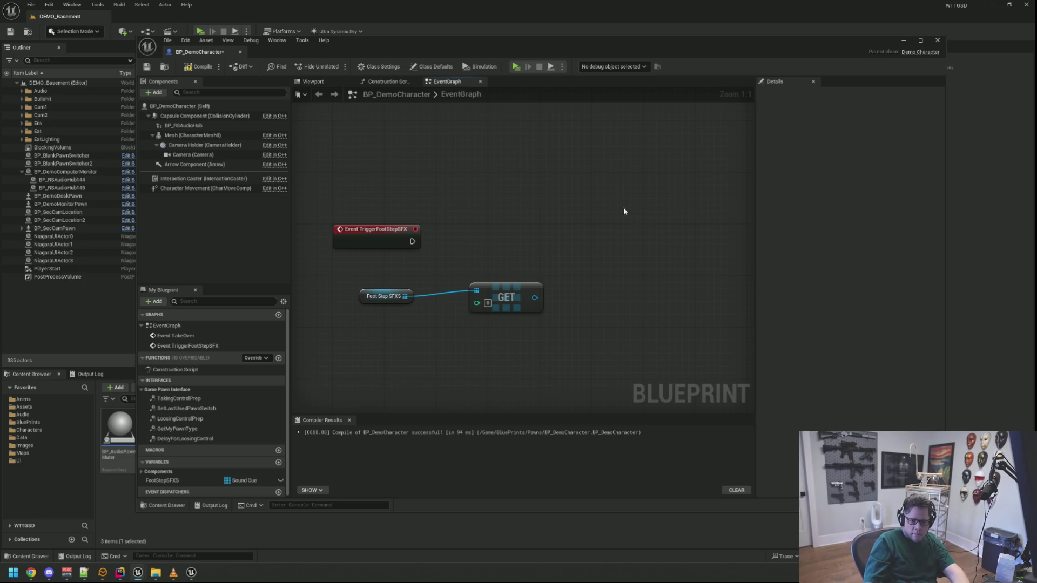
Step: Replace the GET node with a Random Array Item node fed by Foot Step SFXS
mouse_move(565, 212)
left_mouse_down()
mouse_move(425, 312)
mouse_move(476, 263)
left_mouse_up()
key("Delete")
type("random")
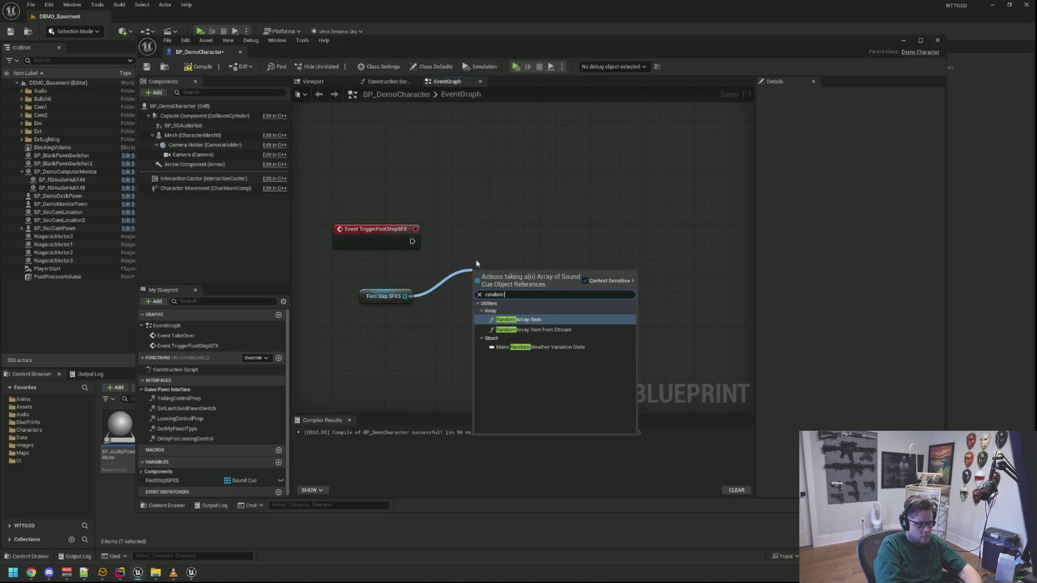
key("Return")
left_click(517, 269)
left_click_drag(517, 269, 475, 287)
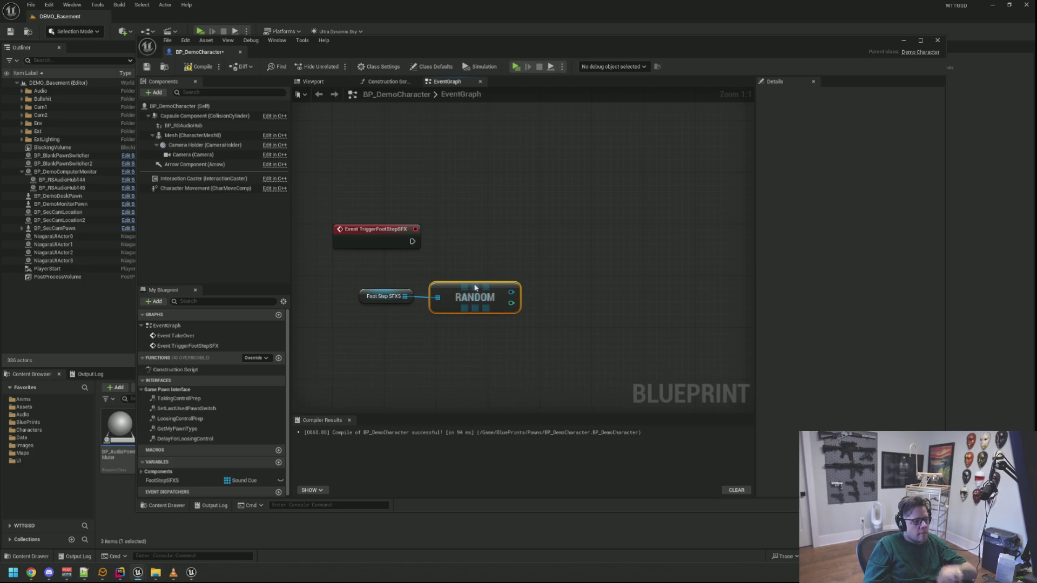
Step: Add a Get RSAudioSubsystem node to the graph
right_click(550, 238)
type("a")
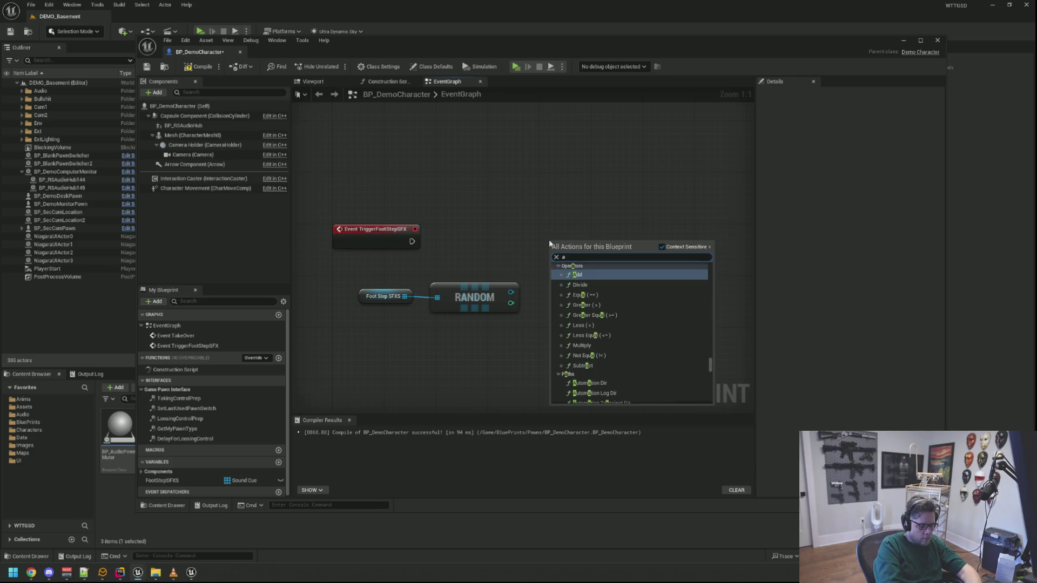
key("BackSpace")
type("rs au")
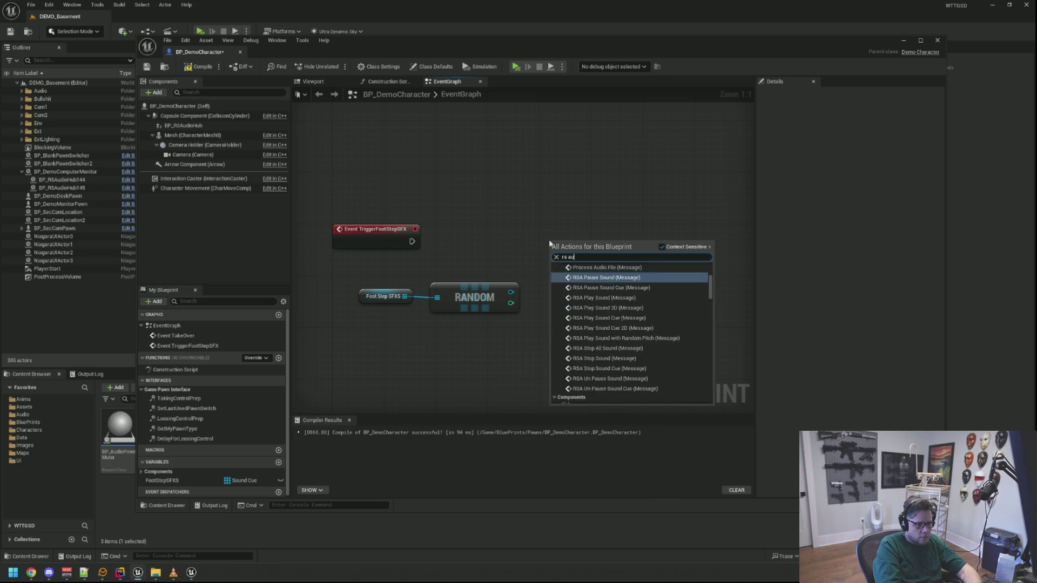
type("dio sub")
key("ctrl+a")
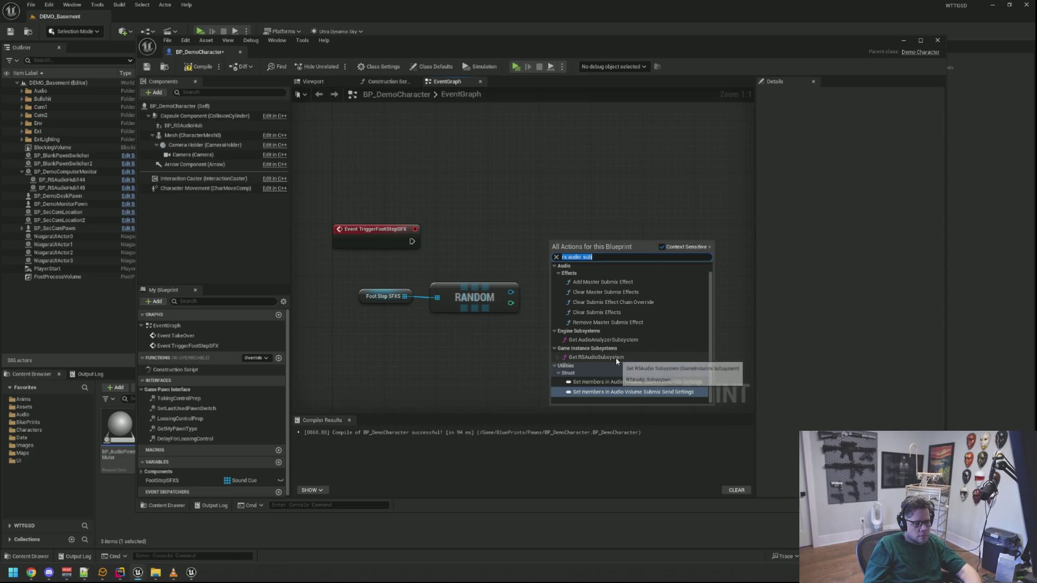
left_click(615, 357)
Step: Add a Play Sound Cue at Hub node from the RSAudio Subsystem output
left_click_drag(620, 253, 655, 284)
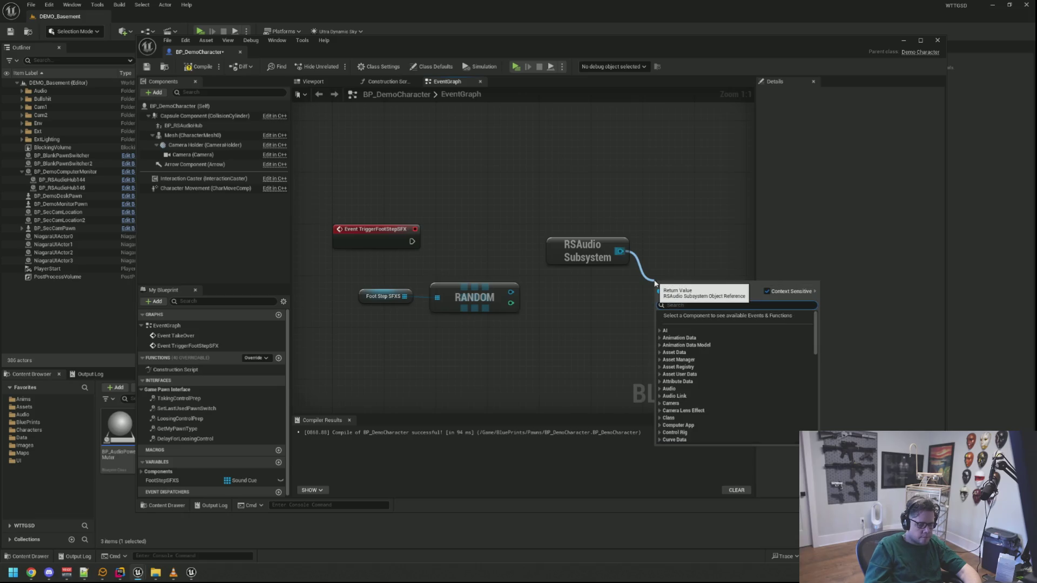
type("play aud")
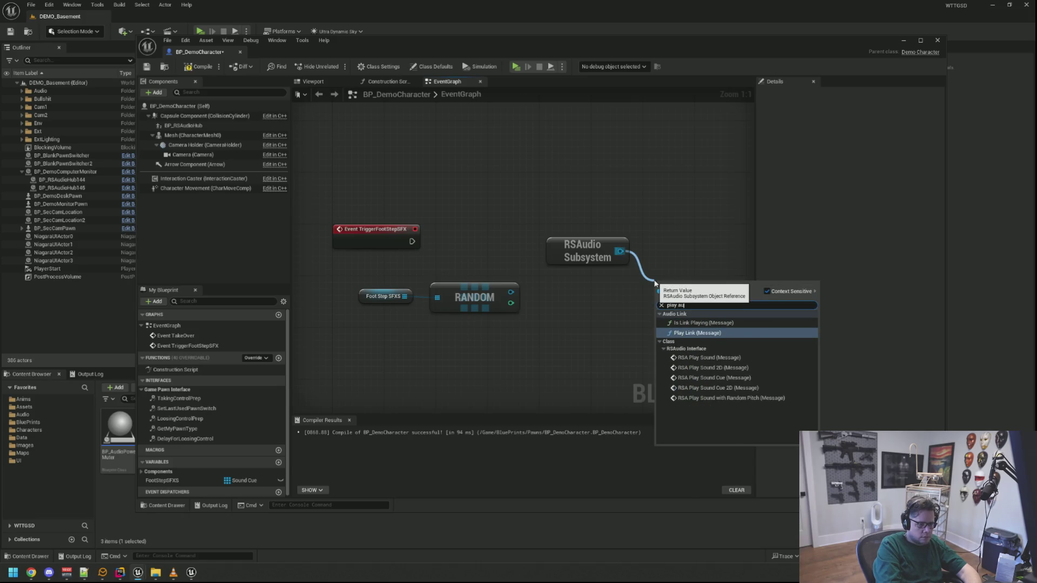
key("BackSpace")
key("BackSpace")
type("sound")
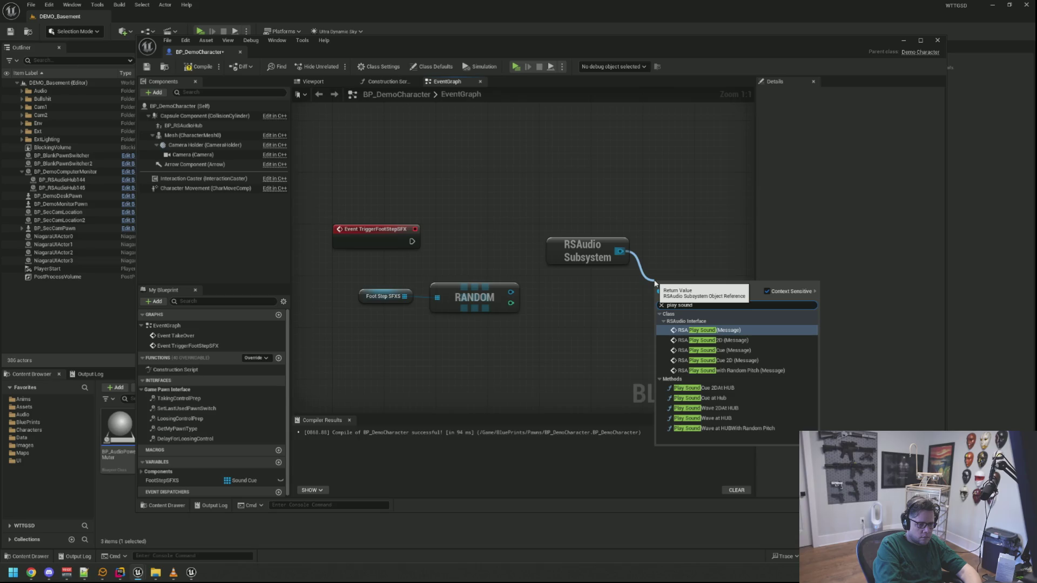
left_click(733, 400)
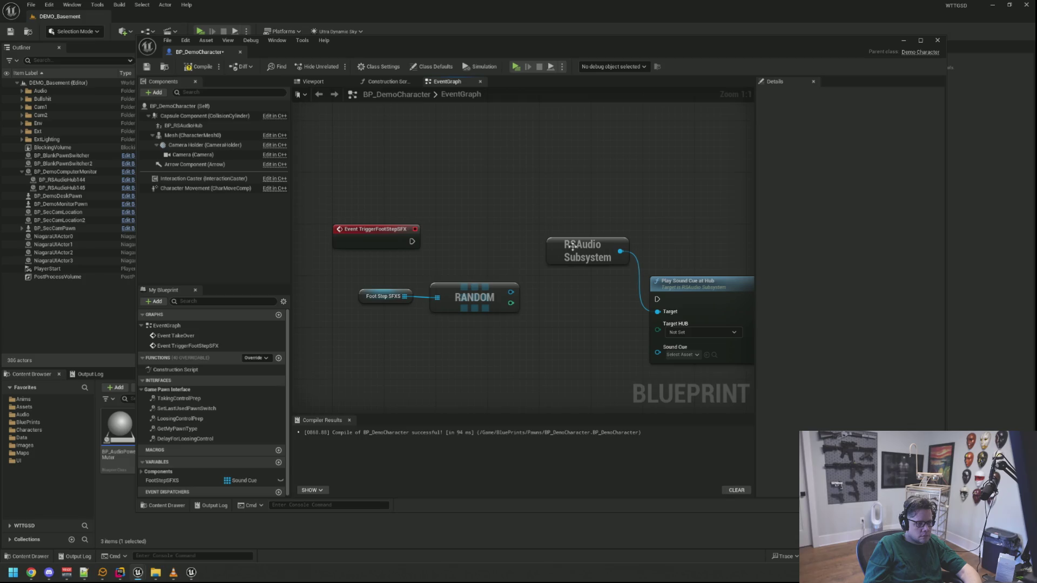
Step: Connect the TriggerFootStepSFX event to Play Sound Cue at Hub, repositioning nodes
mouse_move(561, 243)
left_mouse_down()
mouse_move(580, 229)
mouse_move(679, 239)
mouse_move(592, 279)
left_mouse_up()
left_click_drag(677, 282, 535, 217)
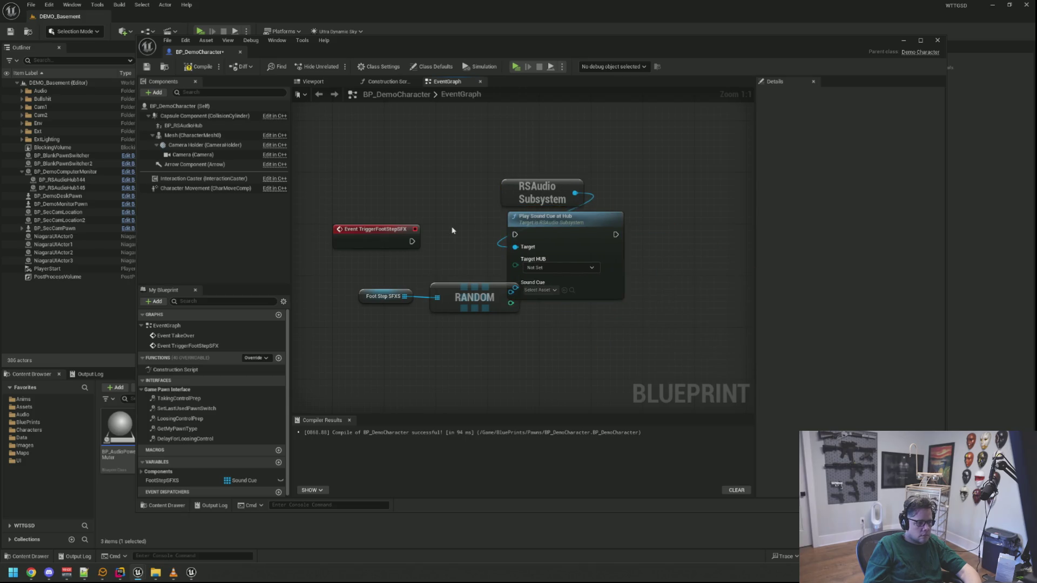
left_click_drag(524, 260, 470, 303)
mouse_move(545, 286)
left_mouse_down()
mouse_move(442, 279)
mouse_move(581, 281)
left_mouse_up()
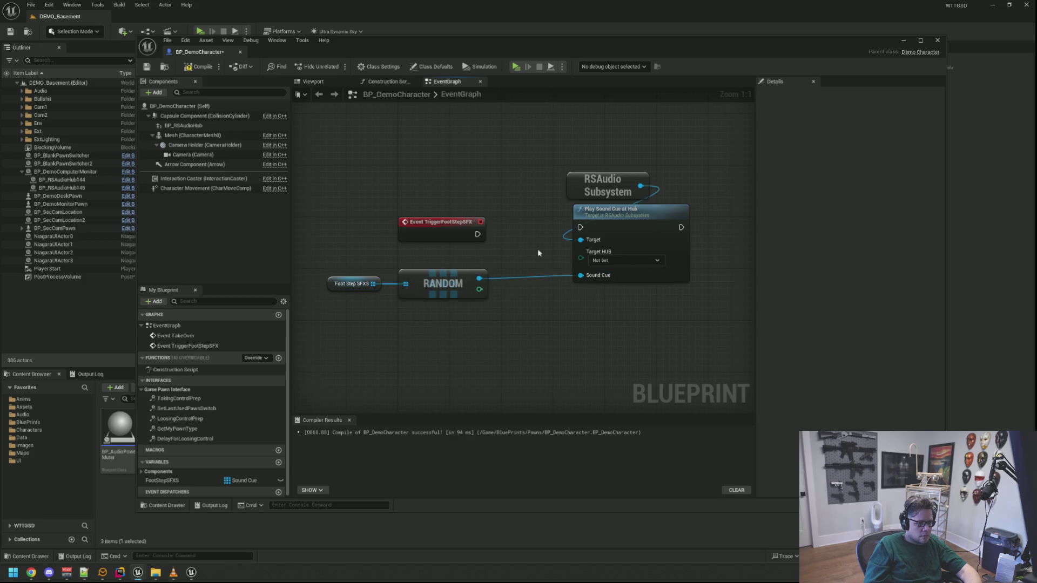
left_click_drag(478, 234, 581, 228)
Step: Arrange the subsystem, Play Sound Cue, Foot Step SFXS and RANDOM nodes into a tidy layout
left_click_drag(562, 162, 607, 238)
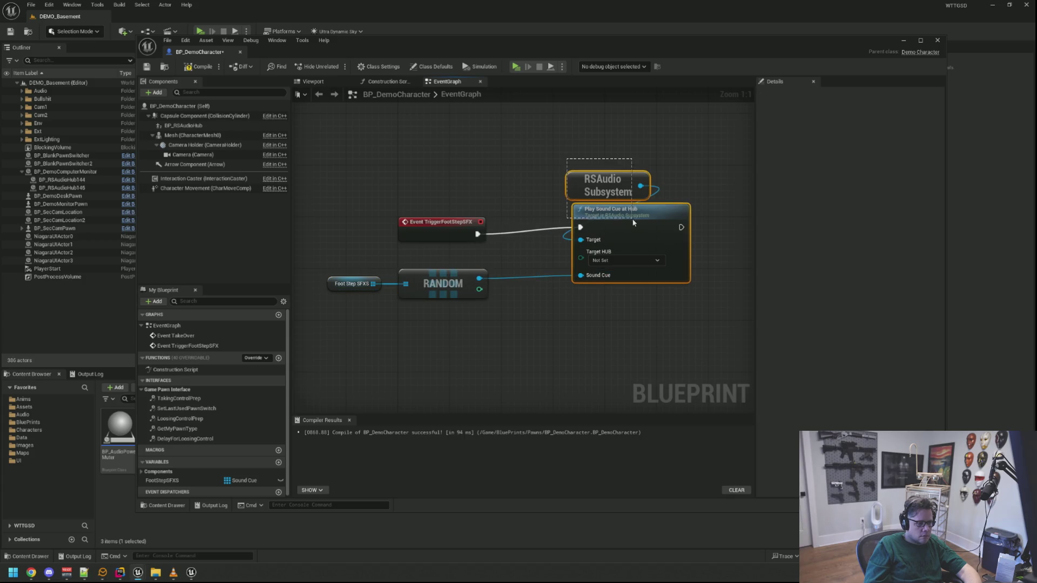
left_click_drag(325, 327, 495, 268)
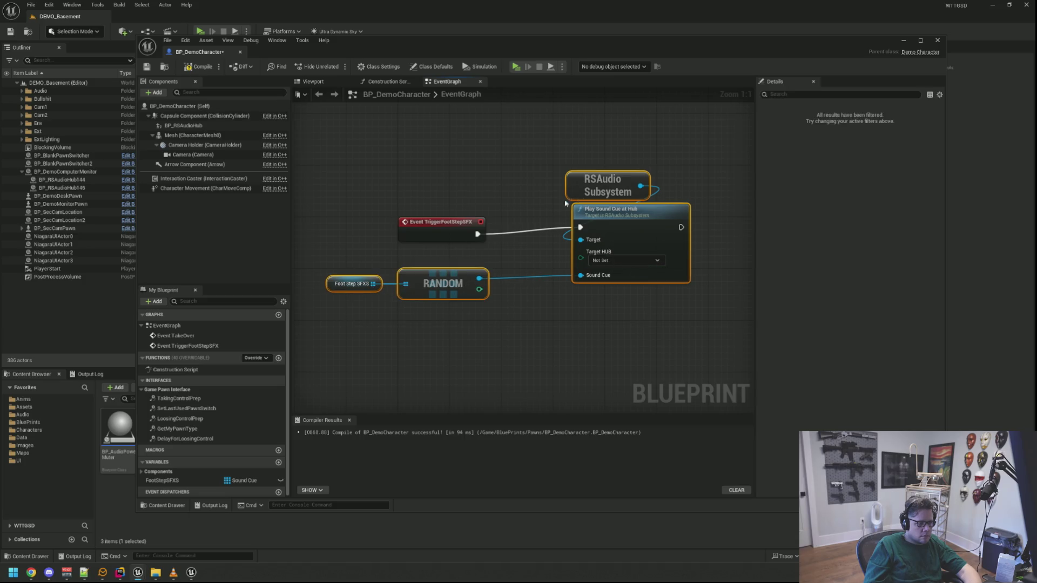
left_click_drag(600, 214, 534, 214)
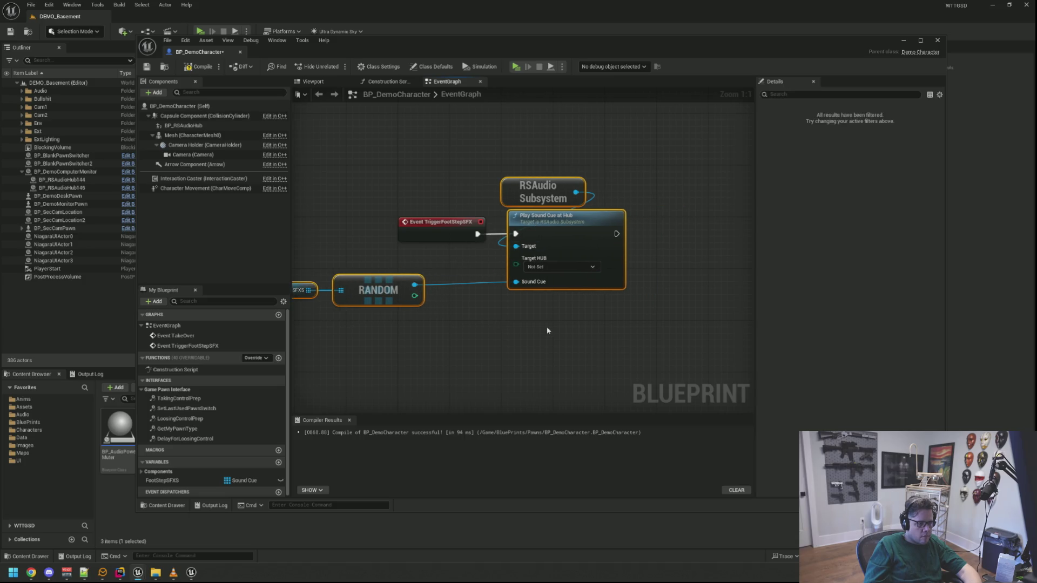
left_click(548, 319)
left_click_drag(579, 344, 330, 273)
left_click_drag(638, 216, 615, 222)
left_click(491, 254)
left_click_drag(330, 255, 431, 326)
left_click_drag(452, 286, 520, 287)
mouse_move(641, 322)
left_mouse_down()
mouse_move(565, 311)
mouse_move(559, 321)
left_mouse_up()
Step: Set the Target HUB to Foot Step Audio and compile the blueprint
left_click(543, 263)
left_click(524, 313)
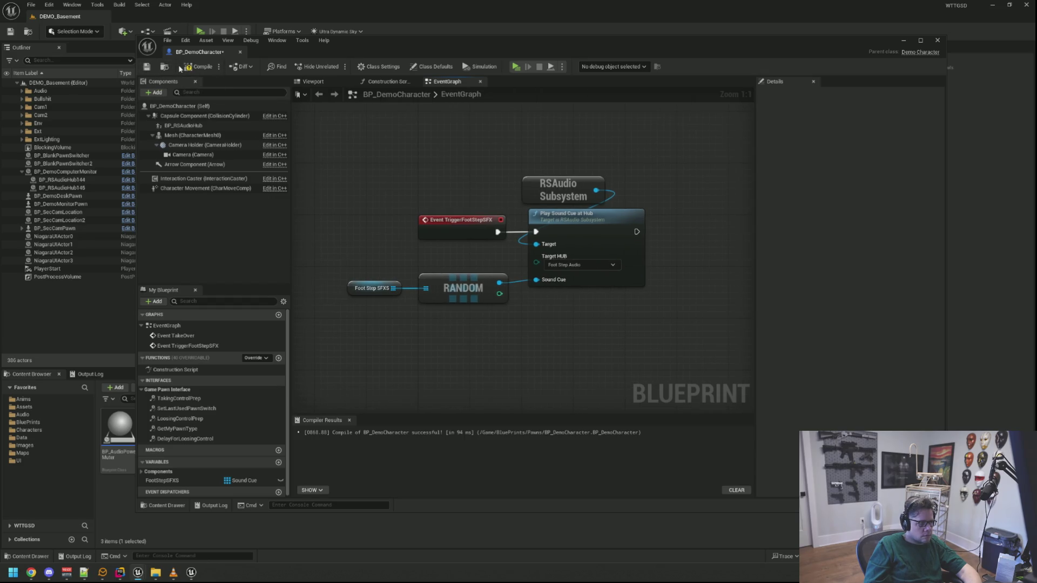
left_click(198, 66)
Step: Save BP_DemoCharacter, start a play test, and choose to open the errored blueprints
left_click(147, 67)
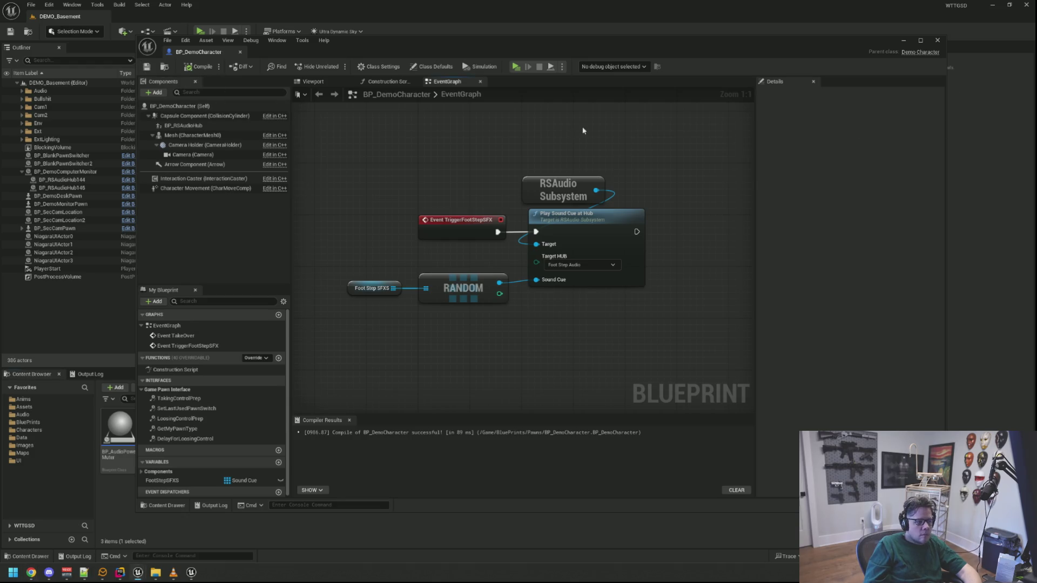
key("alt+p")
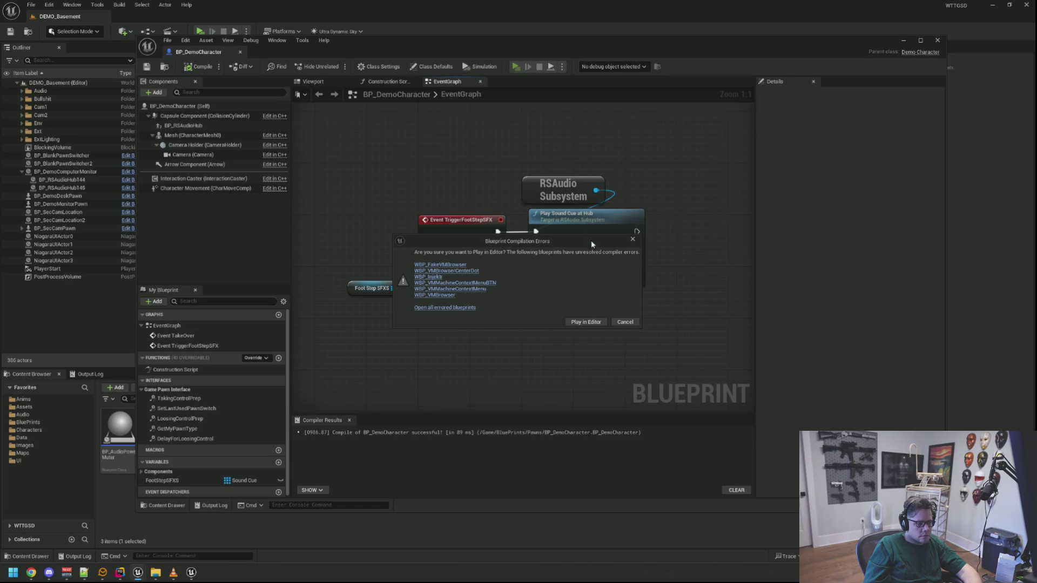
left_click(626, 321)
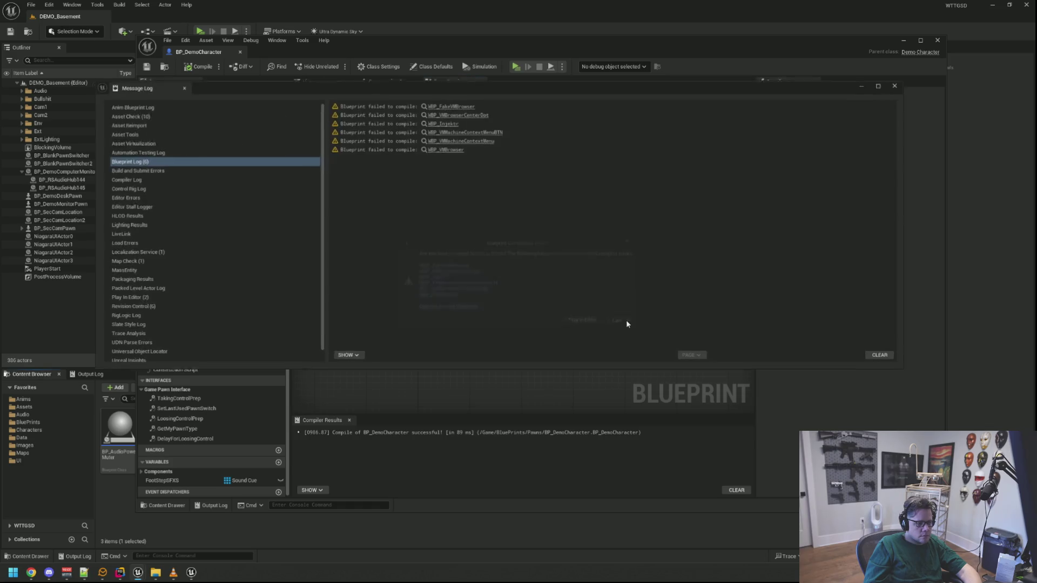
Step: Compile WBP_FakeVMBrowser to check its errors, then close it and the Message Log
left_click(462, 103)
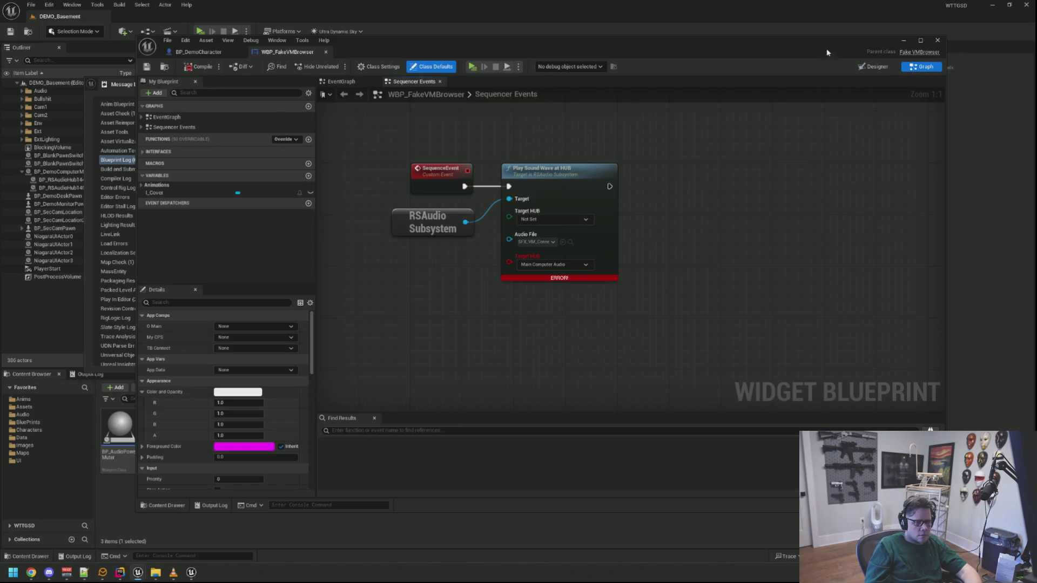
left_click(198, 69)
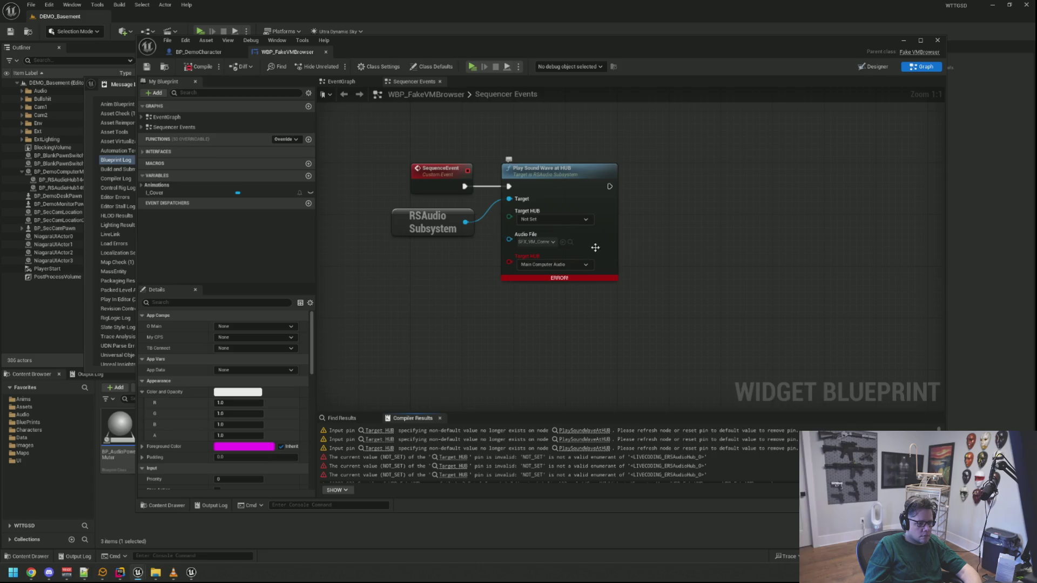
left_click(938, 40)
left_click(906, 82)
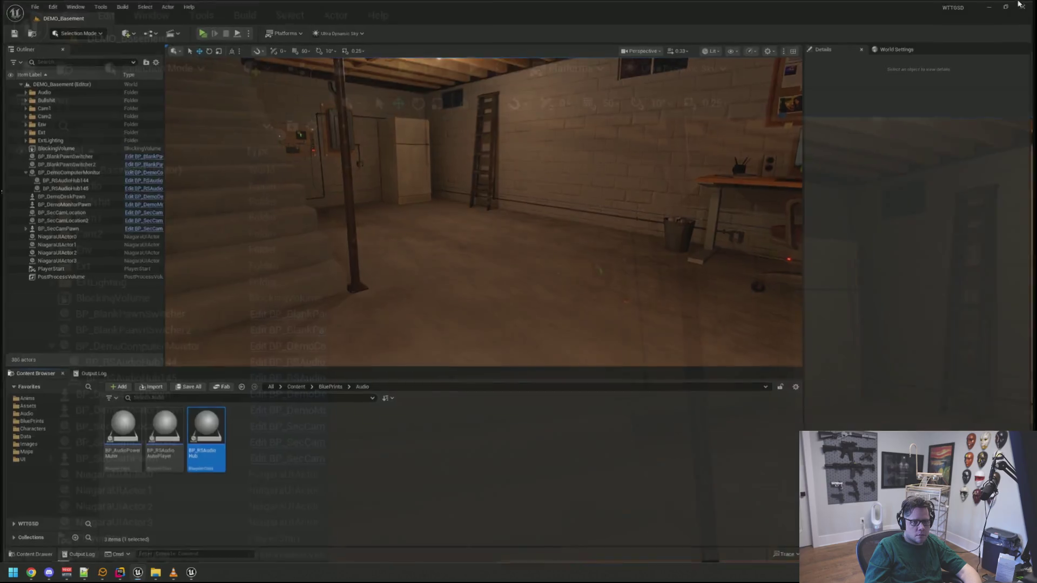
Step: Close the Unreal Editor and its Live Coding window, returning to Rider
left_click(1009, 4)
left_click(772, 142)
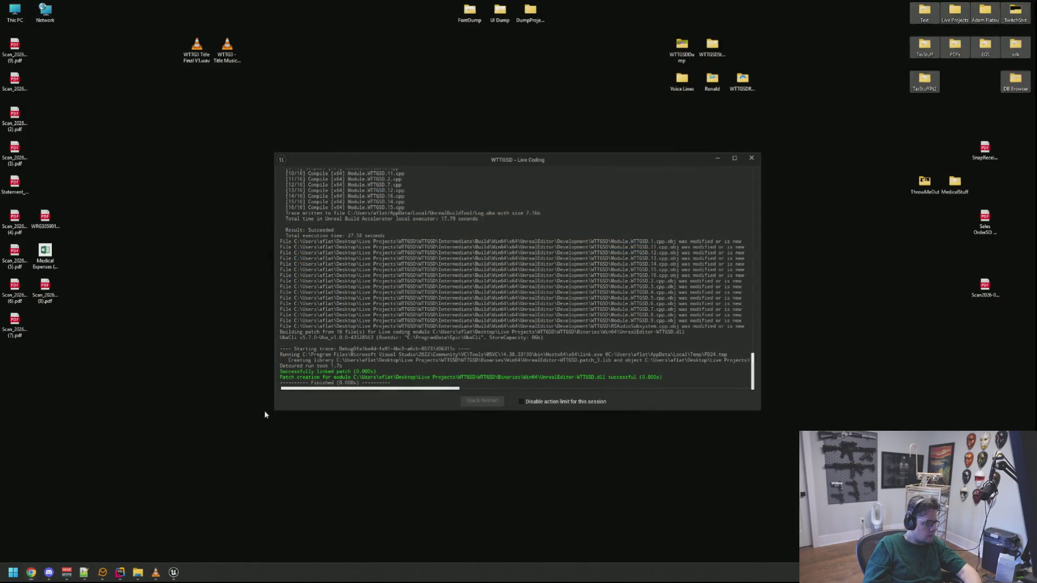
left_click(752, 158)
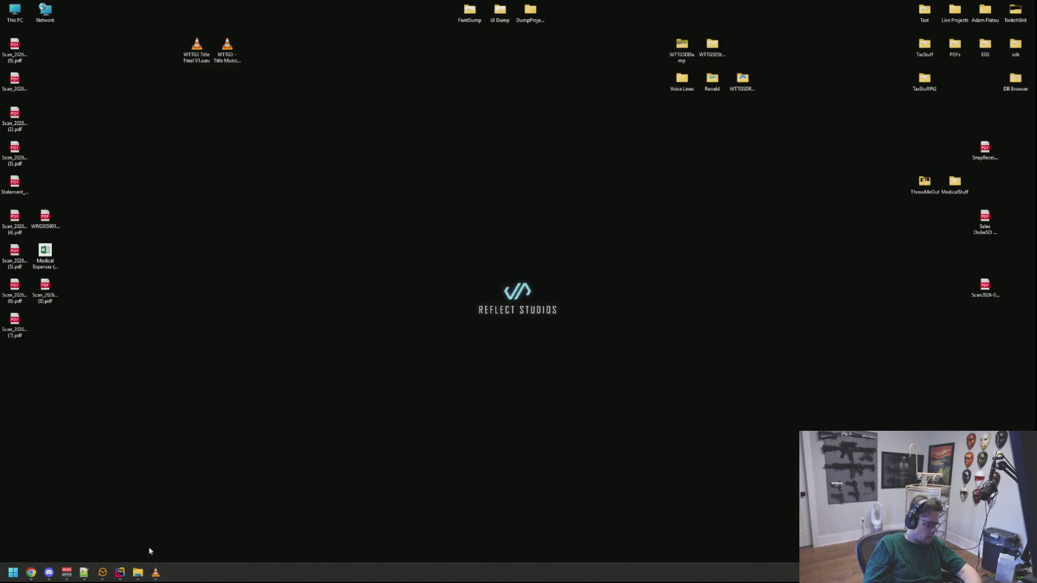
left_click(121, 571)
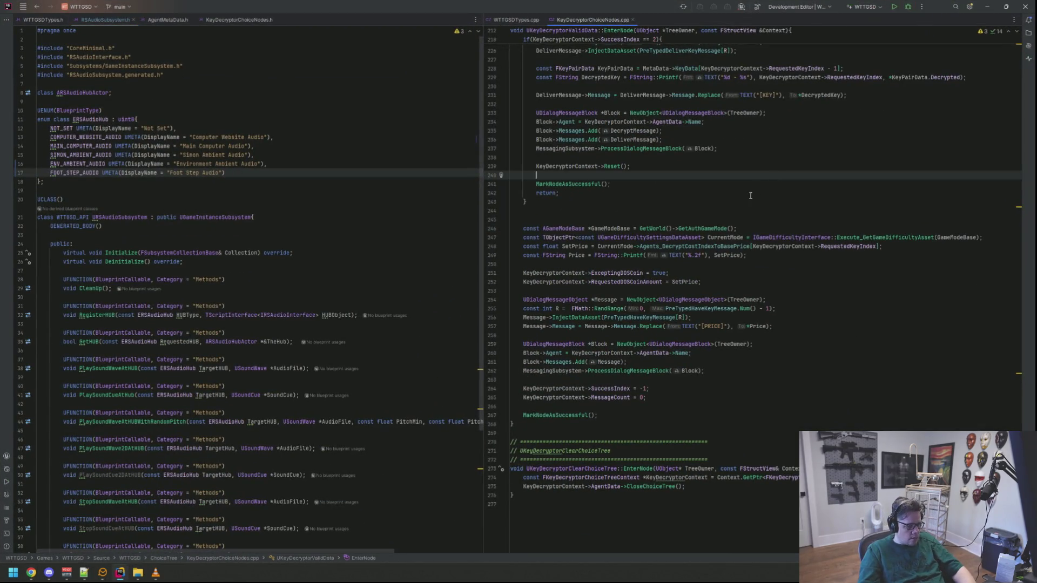
Step: Build the WTTGSD project in Rider, then maximize the relaunched Unreal editor and show Maps
left_click(894, 6)
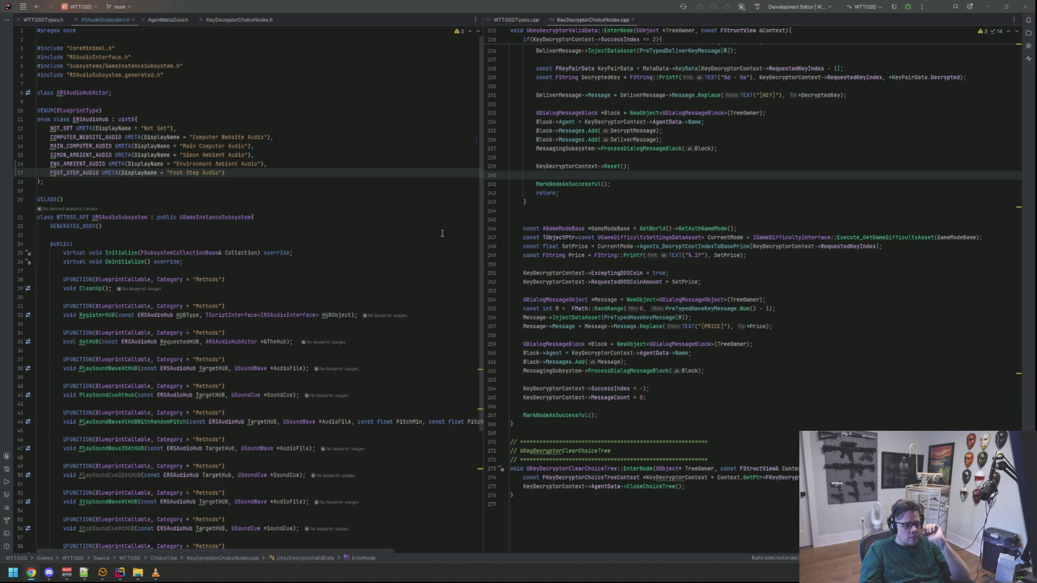
left_click(706, 358)
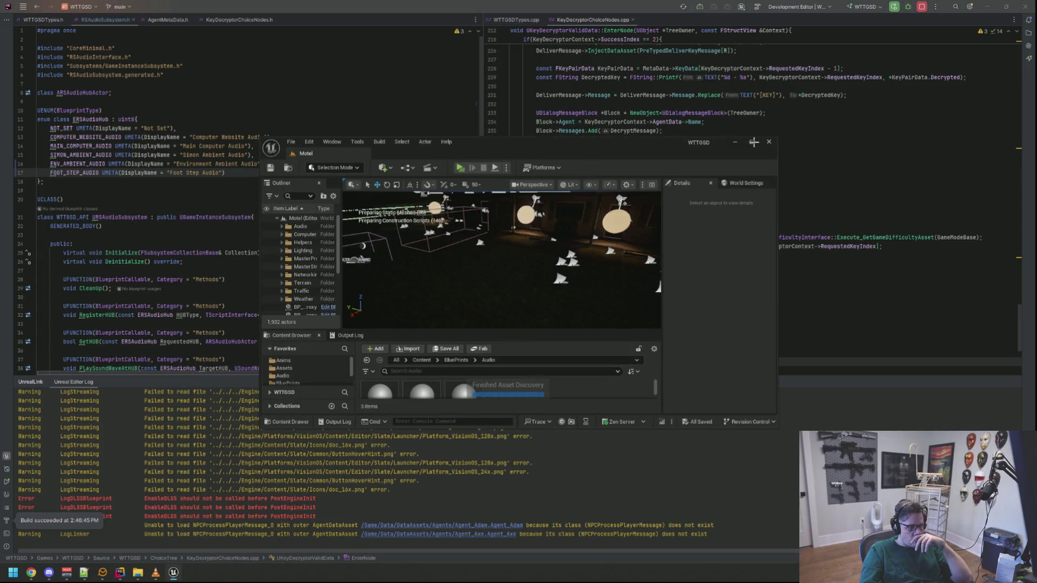
left_click(753, 142)
left_click(41, 454)
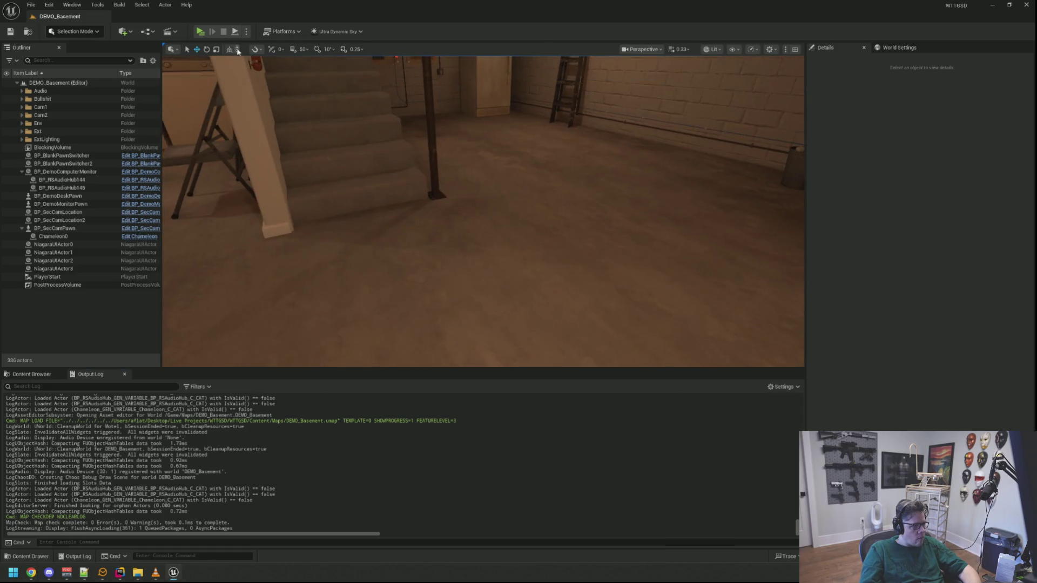
Step: Run DEMO_Basement as a Standalone Game from the toolbar Play button
left_click(204, 32)
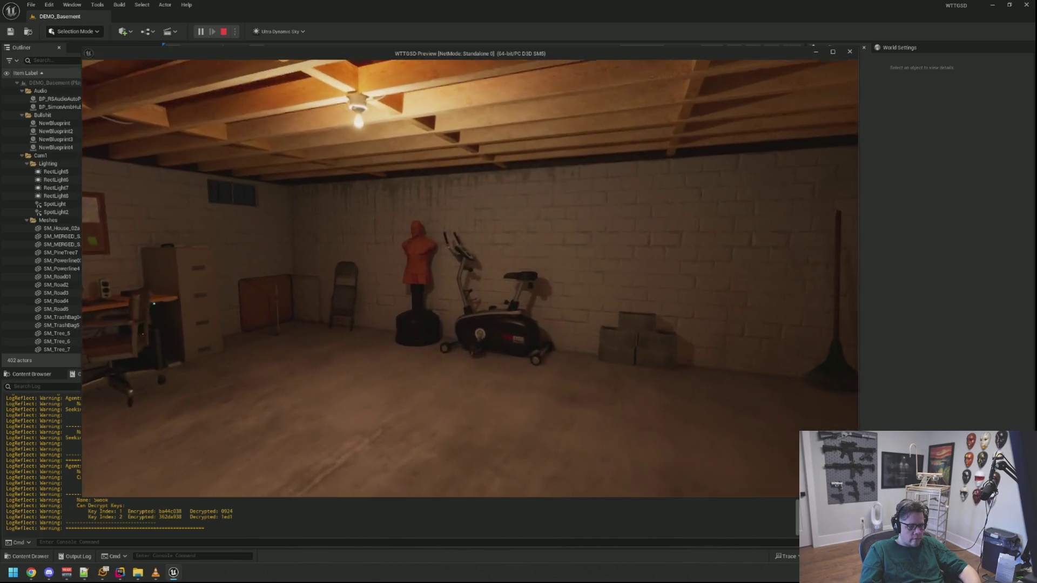
Step: Stop the standalone play test and return to the Unreal editor
key("Escape")
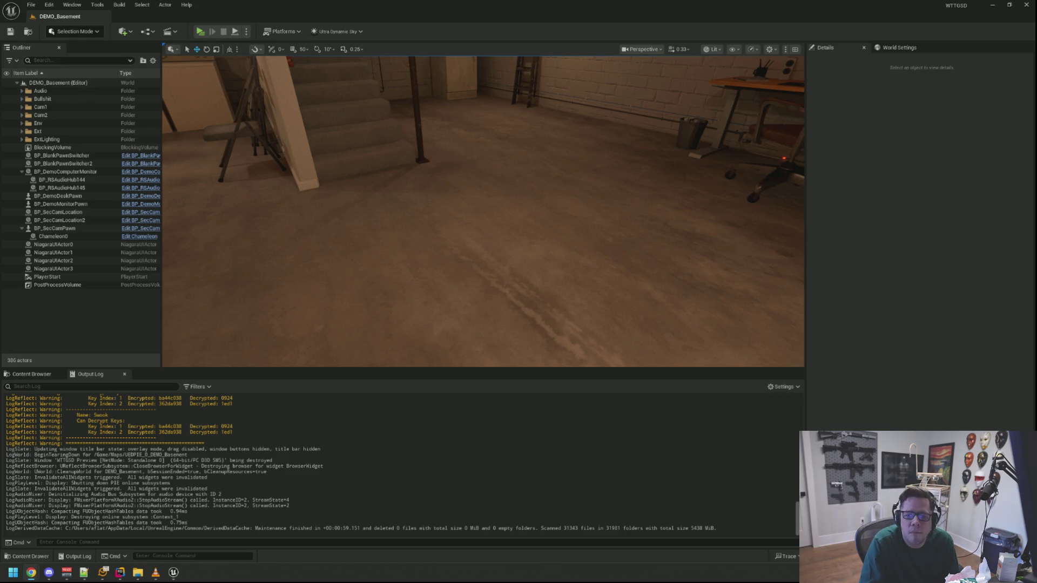
Step: Bring the Chrome window showing YouTube onto the screen beside the editor
mouse_move(1036, 96)
left_mouse_down()
mouse_move(681, 96)
mouse_move(218, 52)
mouse_move(70, 19)
mouse_move(182, 18)
left_mouse_up()
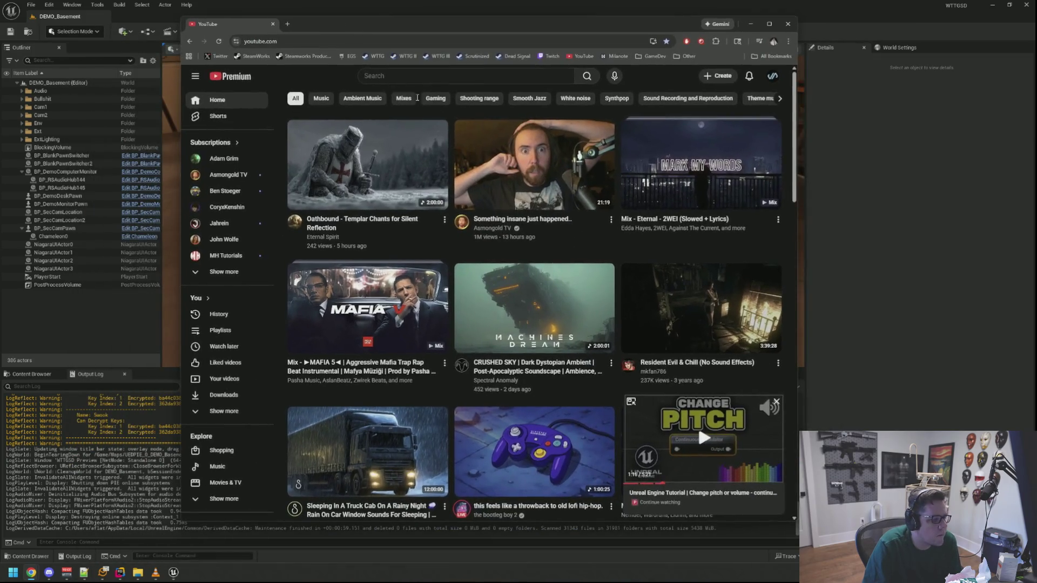
Step: Close the miniplayer video on the YouTube home page
scroll(535, 243, "down", 5)
left_click(777, 403)
scroll(656, 279, "down", 8)
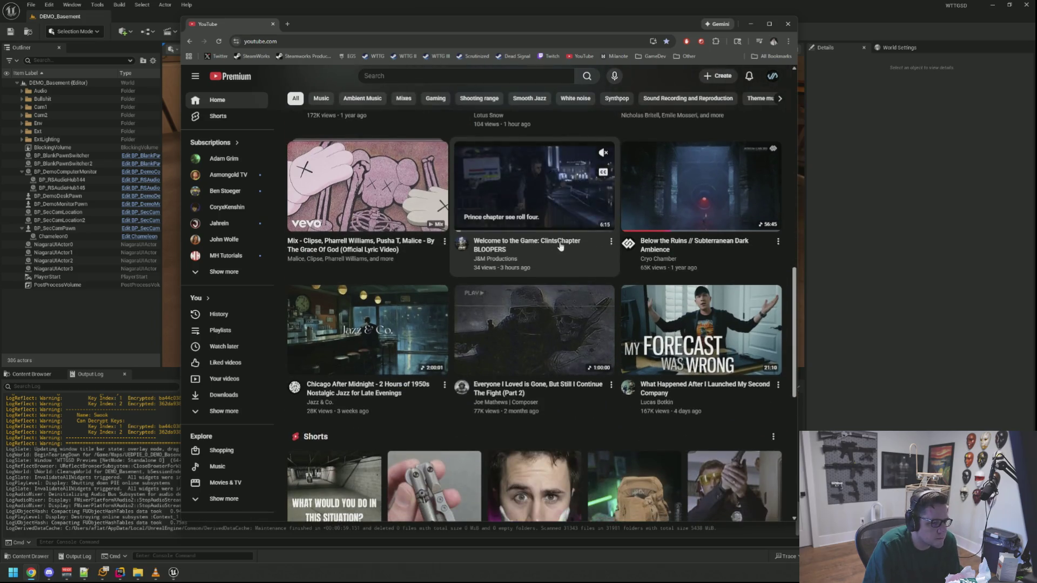
scroll(560, 247, "down", 7)
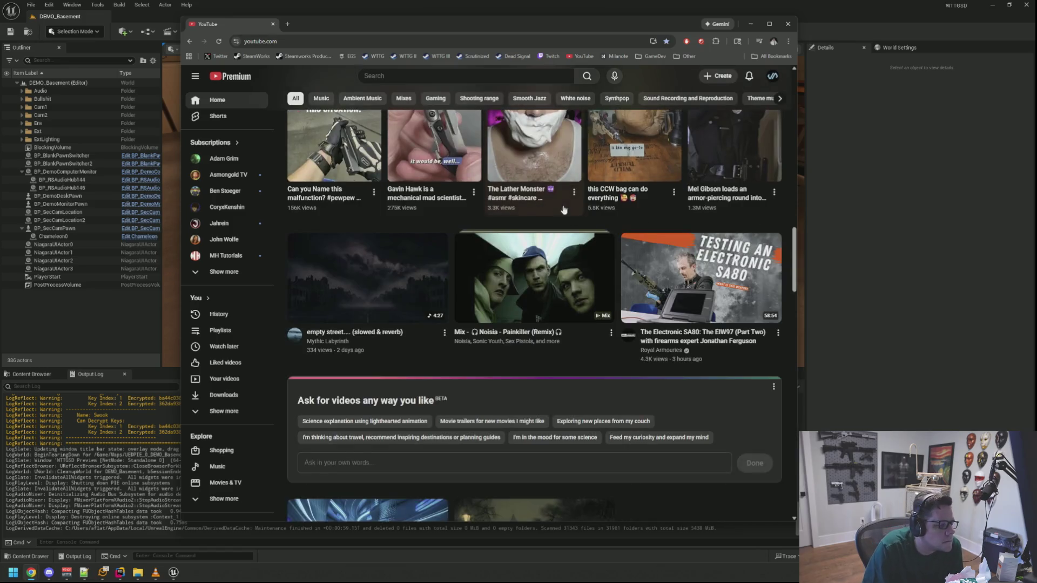
scroll(563, 210, "down", 5)
scroll(591, 280, "up", 3)
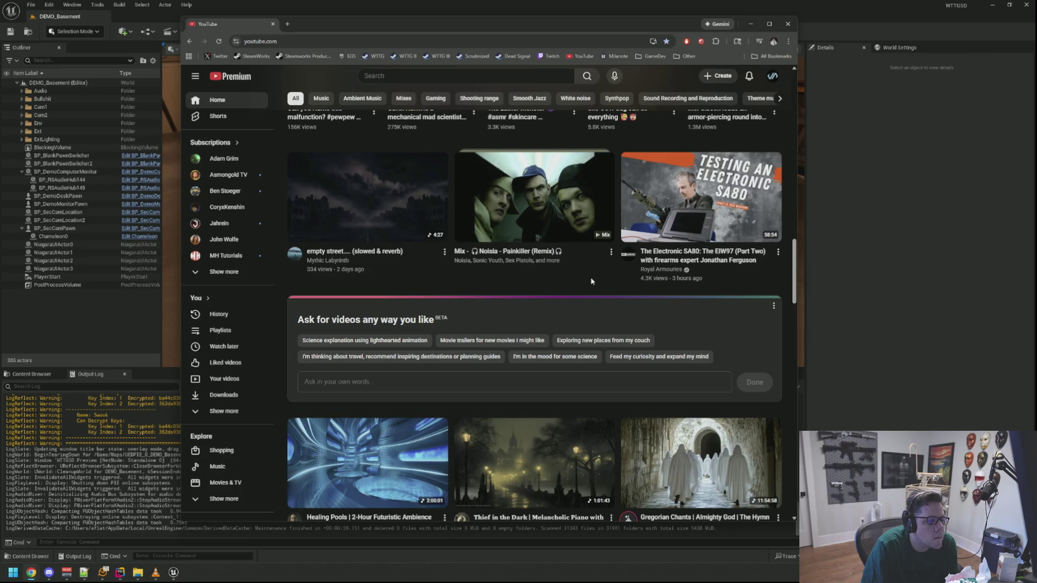
Step: Show the full Subscriptions channel list, then reload the YouTube home feed
scroll(591, 277, "down", 8)
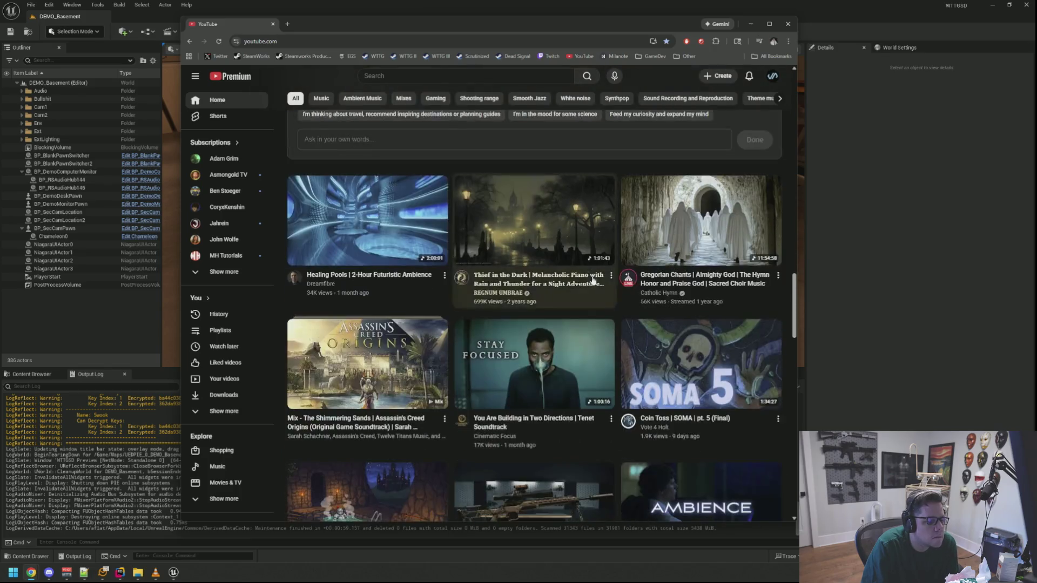
scroll(594, 283, "up", 3)
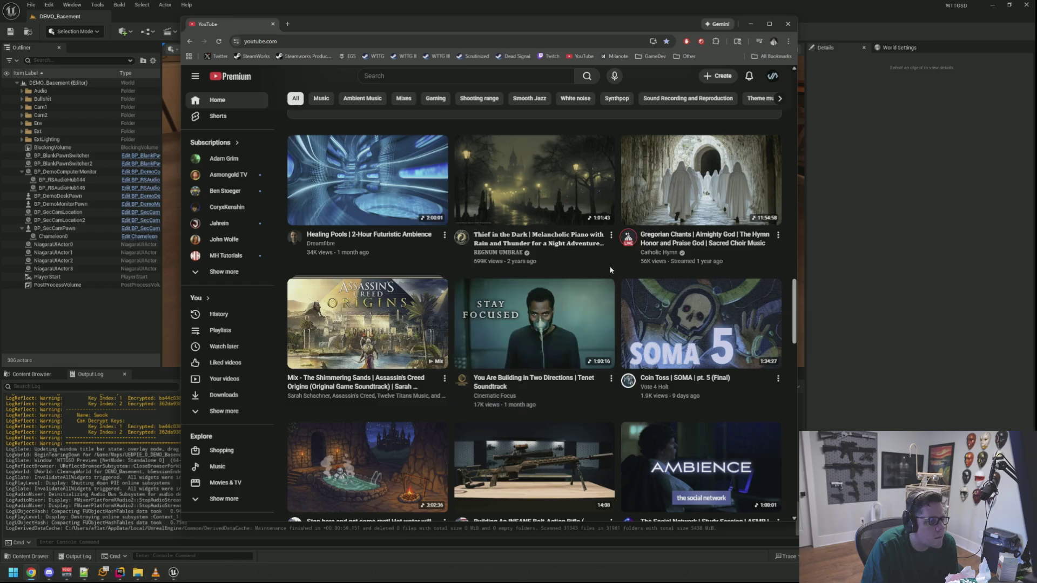
scroll(599, 277, "down", 7)
scroll(609, 269, "up", 2)
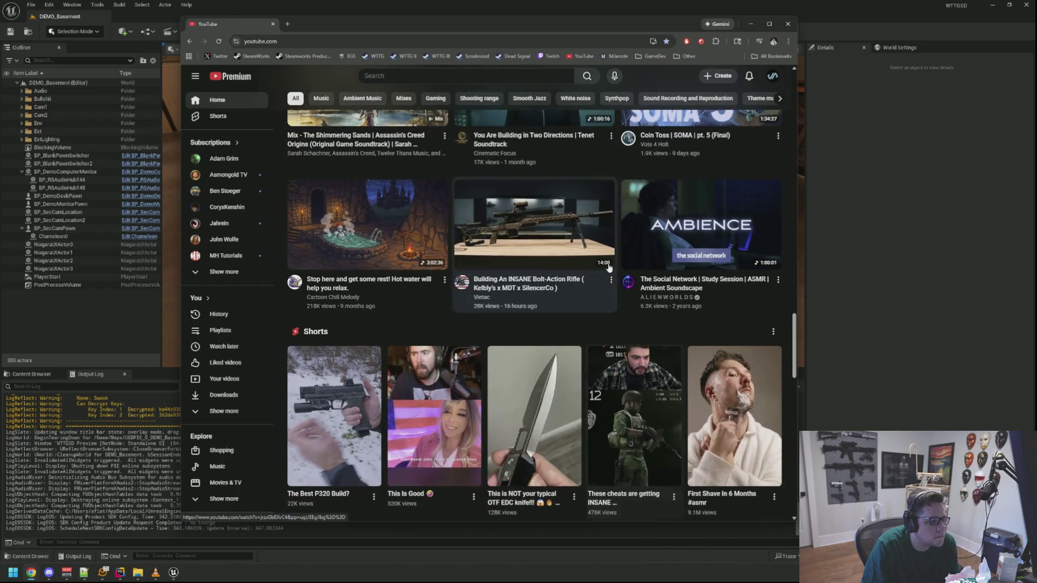
scroll(605, 270, "down", 6)
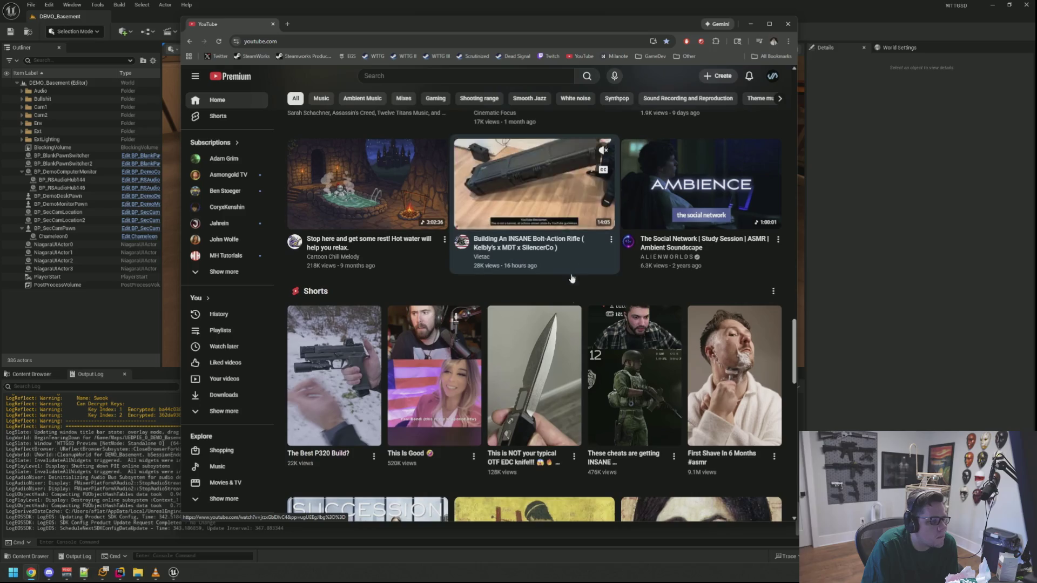
scroll(576, 297, "down", 9)
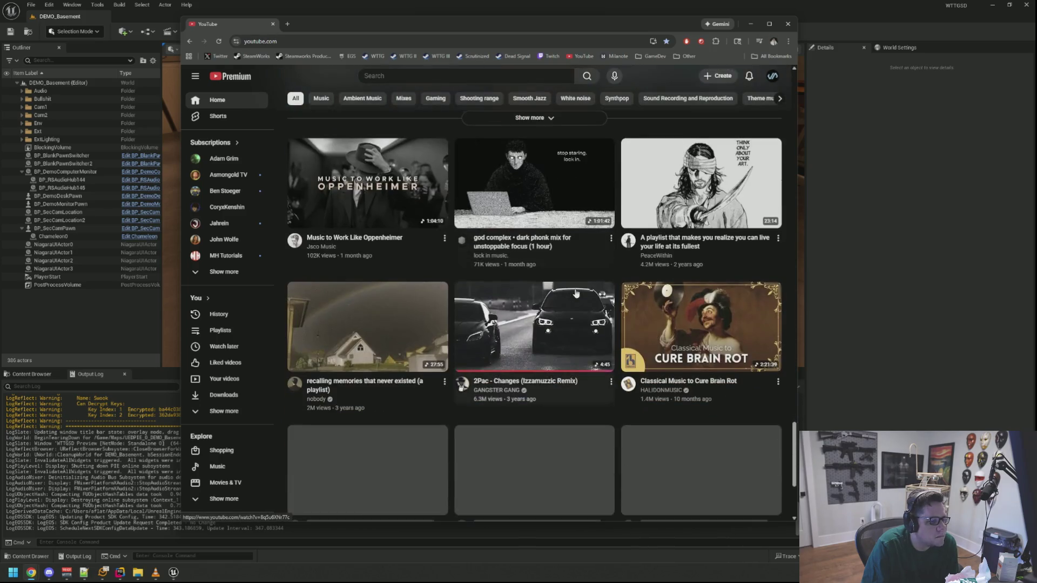
scroll(610, 266, "down", 6)
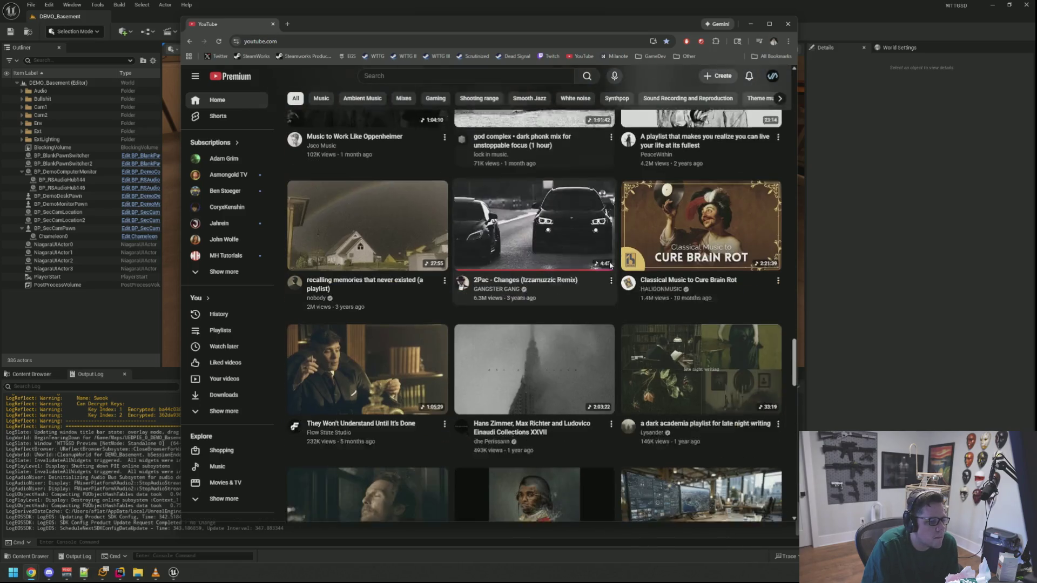
scroll(610, 266, "down", 3)
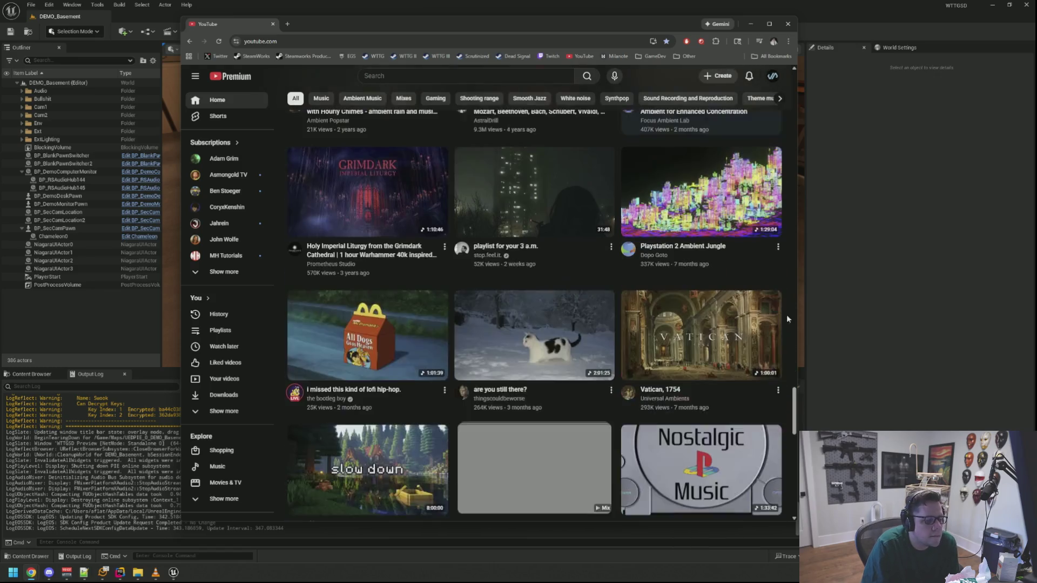
left_click_drag(794, 399, 786, 78)
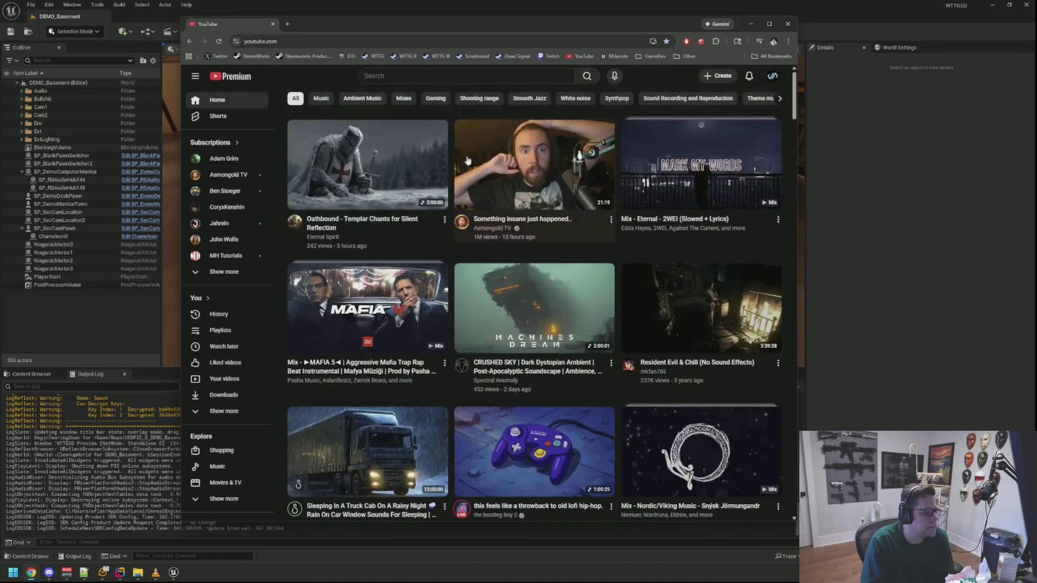
left_click(249, 276)
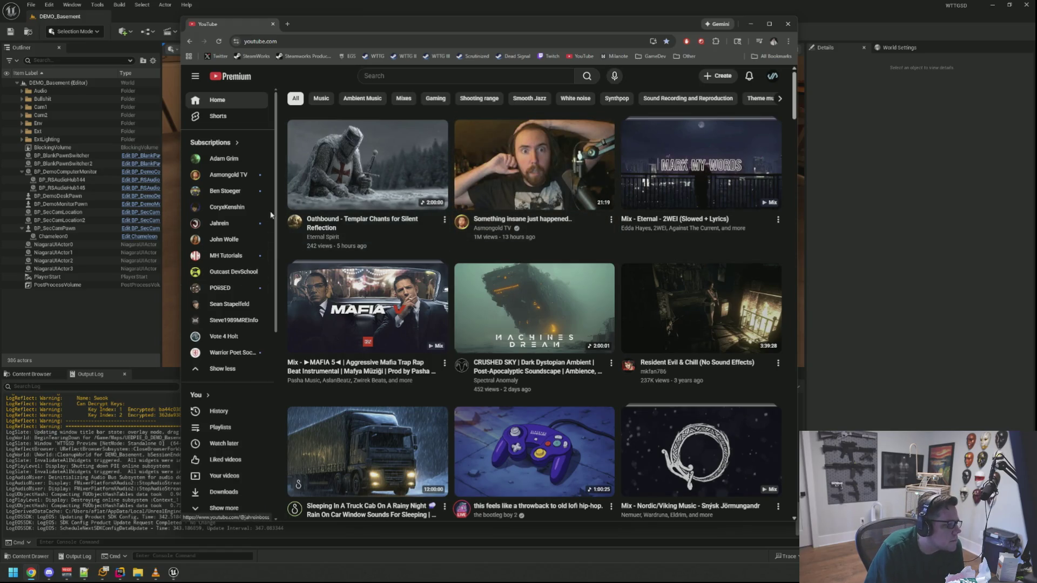
left_click(581, 57)
left_click_drag(798, 142, 865, 141)
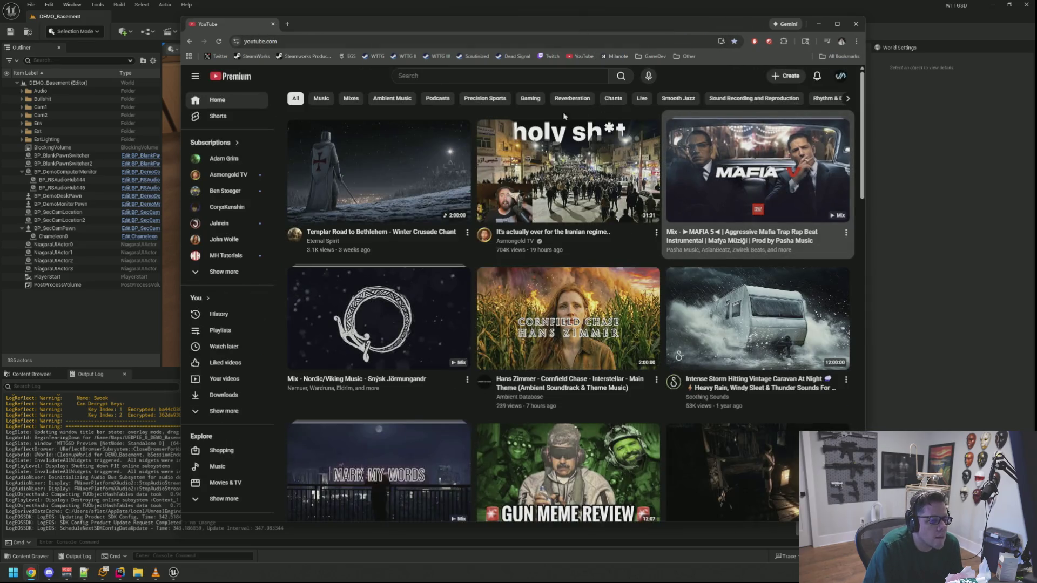
scroll(600, 247, "down", 3)
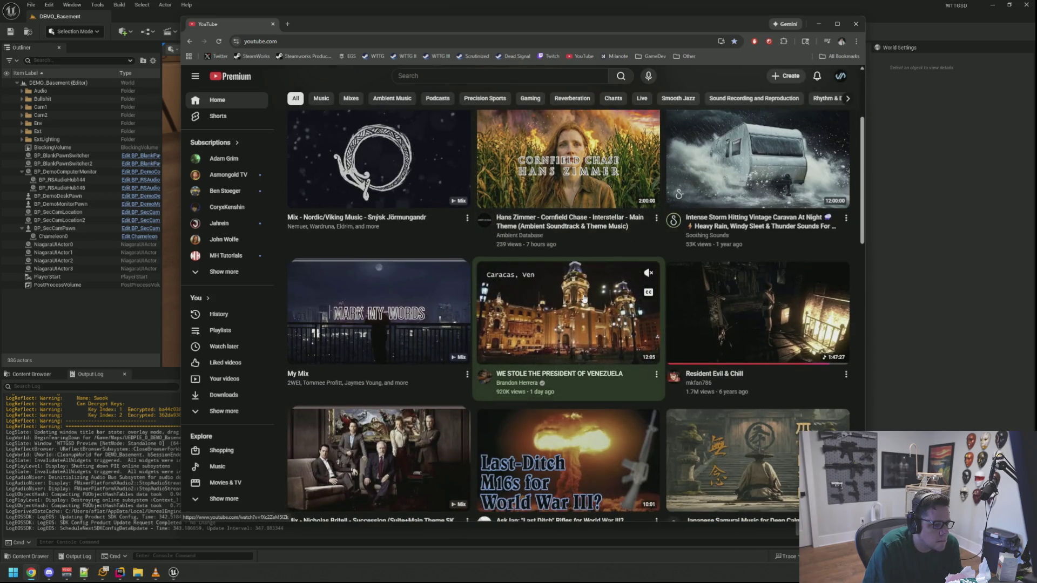
scroll(578, 313, "down", 5)
scroll(585, 293, "down", 12)
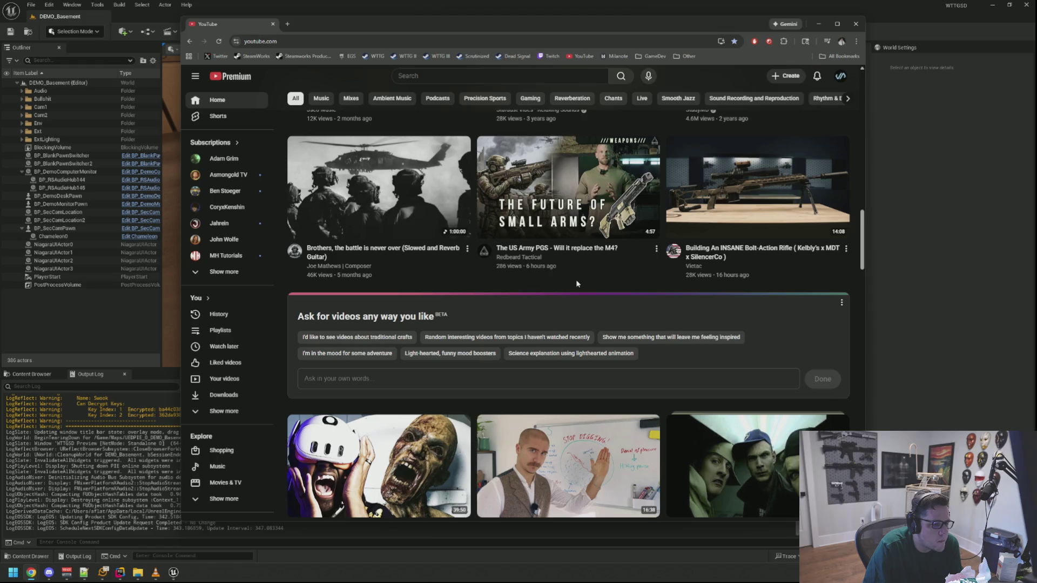
scroll(576, 280, "up", 1)
left_click(575, 280)
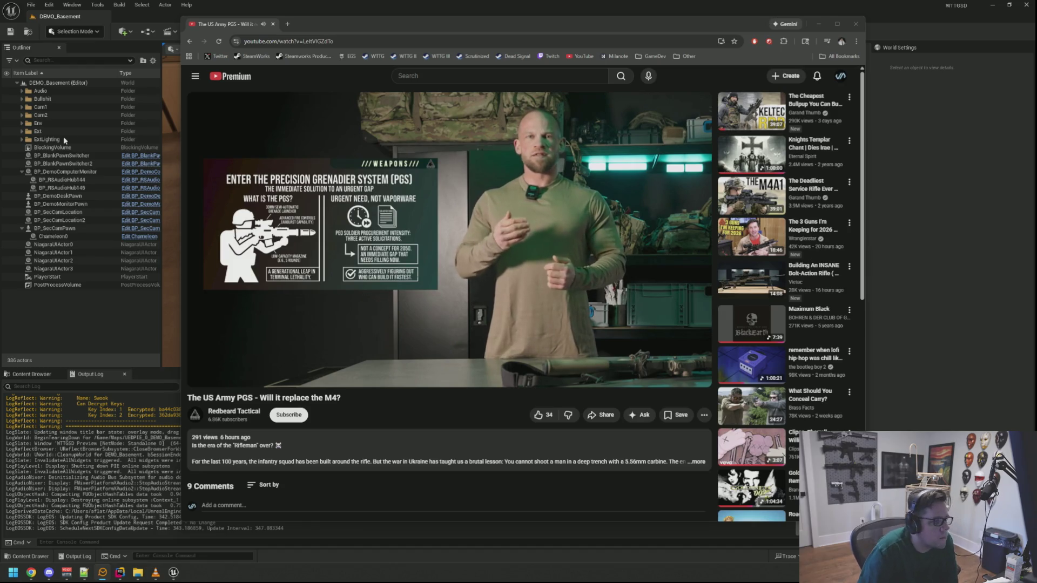
left_click(344, 21)
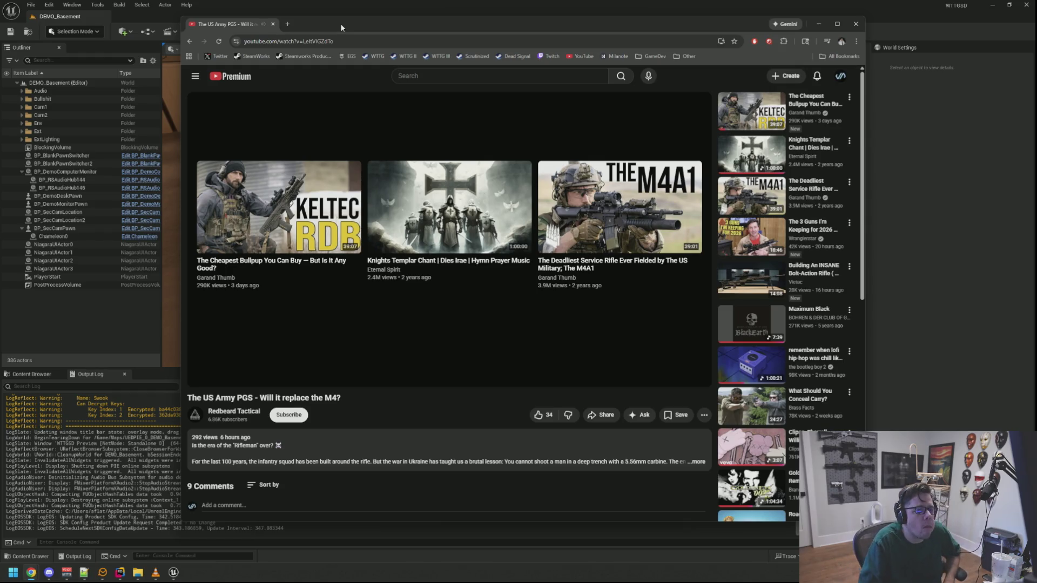
Step: Return to the YouTube home feed once the US Army PGS video has finished
left_click(580, 57)
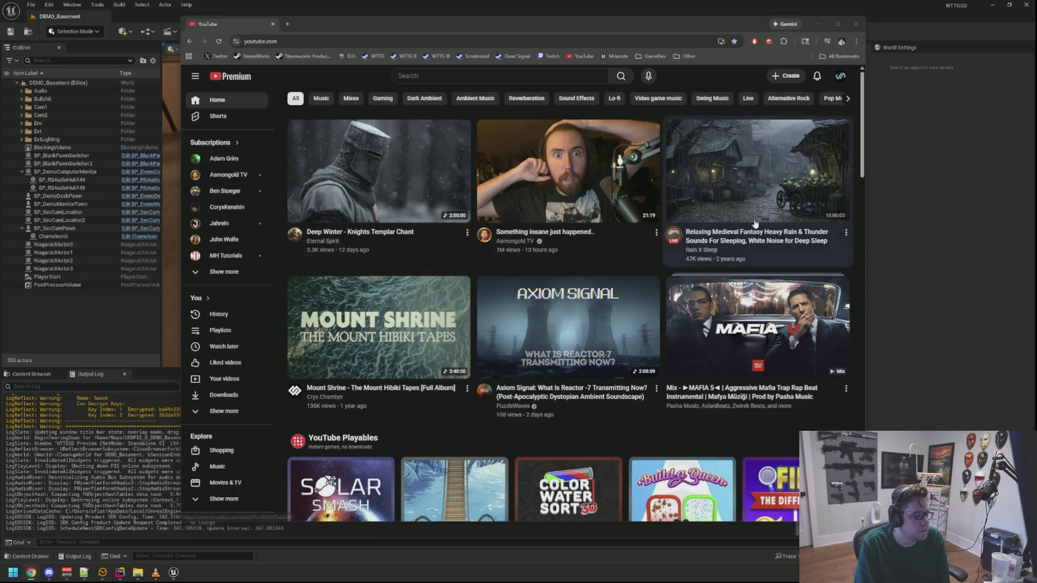
Step: Play the 13:04 'How to setup Meshtastic and ATAK' video from the home feed
scroll(632, 221, "down", 6)
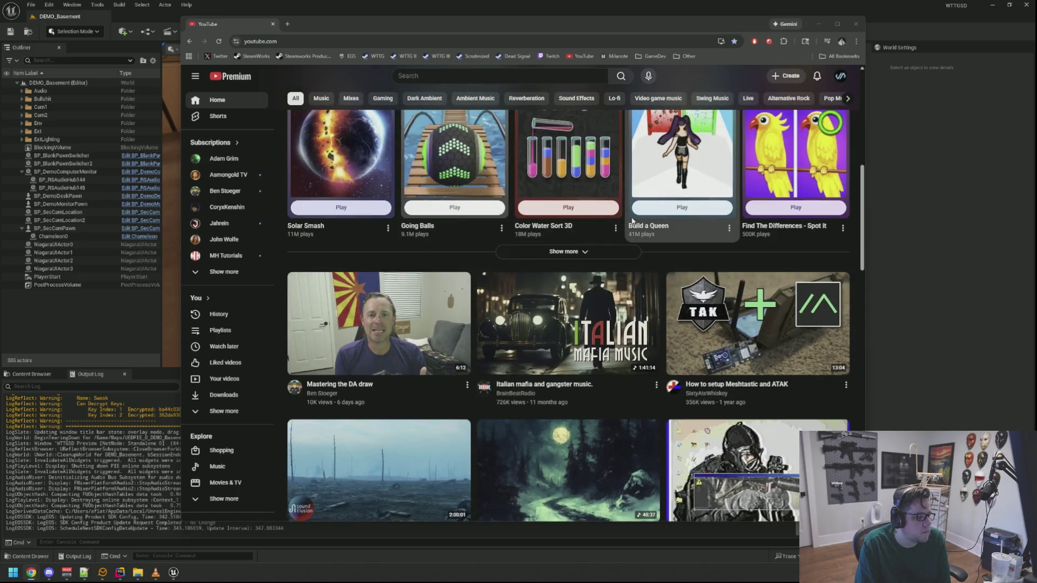
scroll(632, 222, "down", 2)
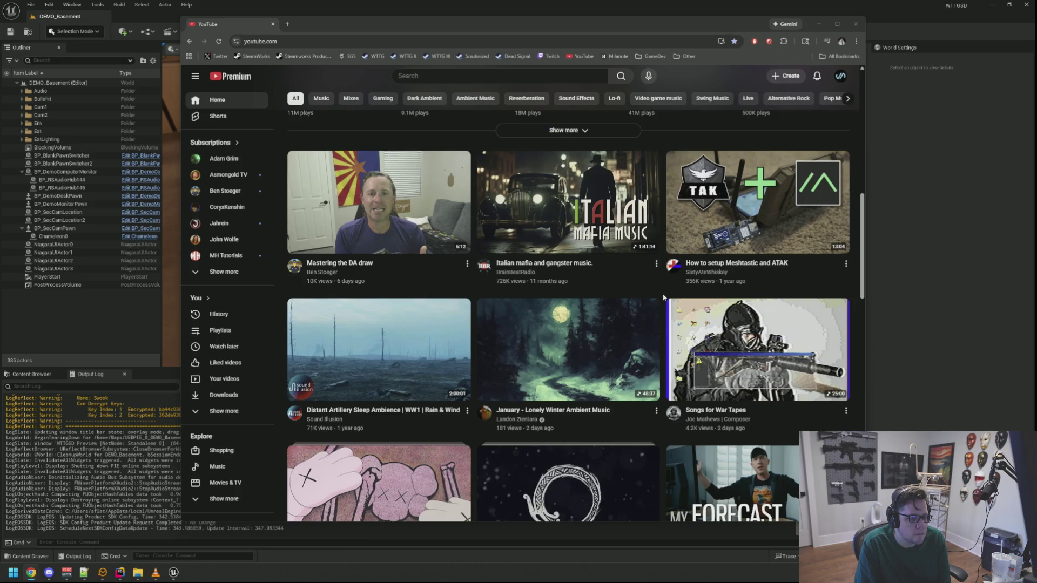
left_click(718, 214)
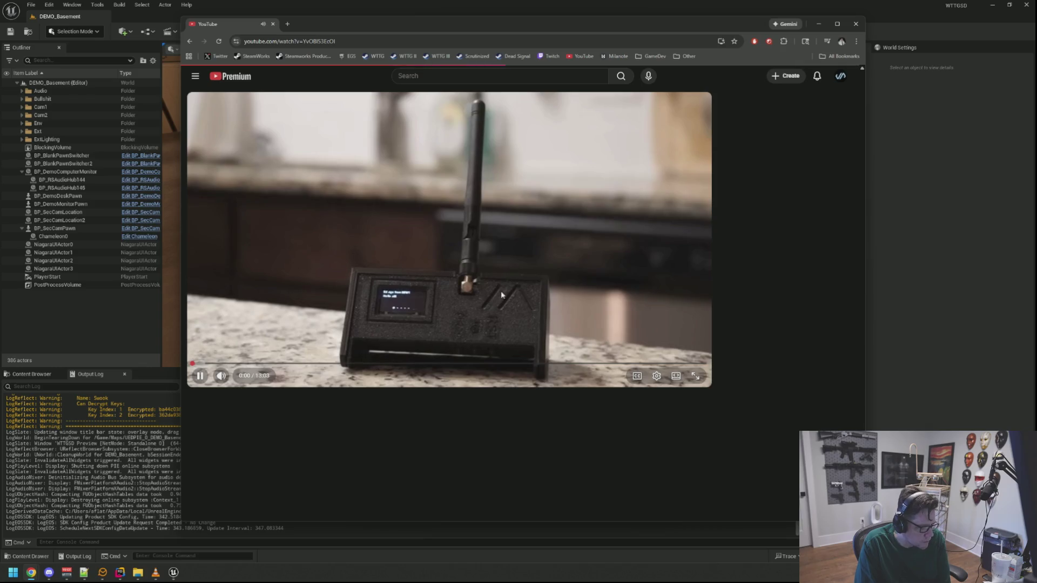